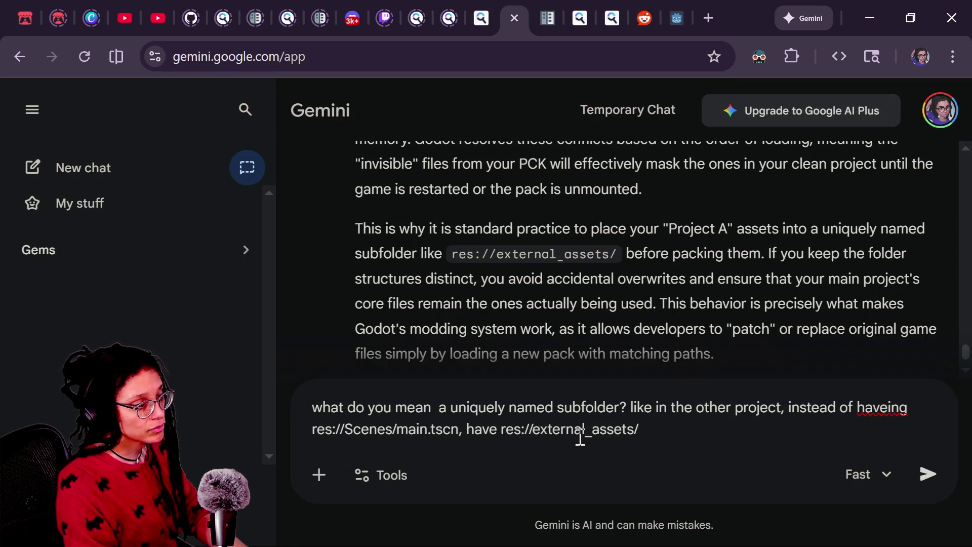
# Ask Gemini whether a uniquely named subfolder means using res://external_assets/Scenes/main.tscn, and read the reply.
pyautogui.write('Scenes/ma')
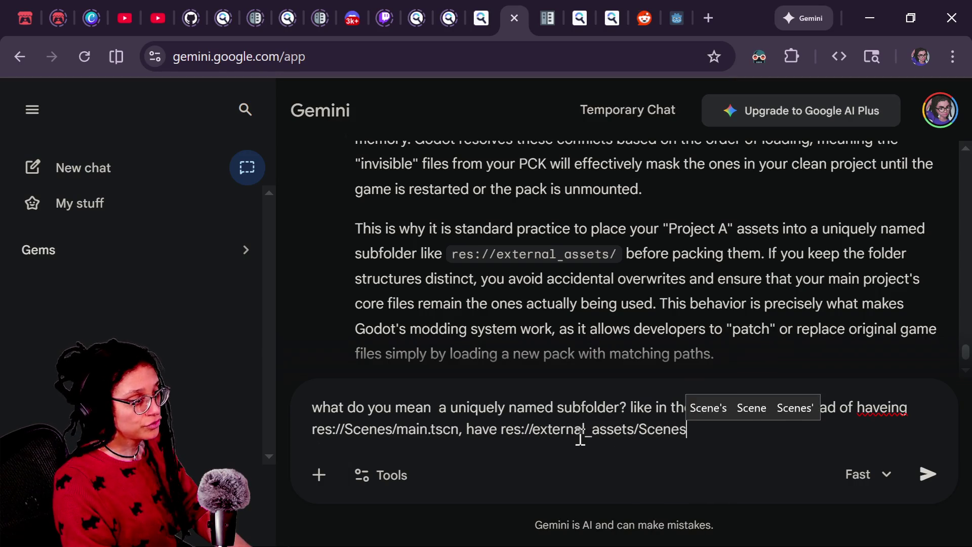
pyautogui.write('scn')
pyautogui.press('BackSpace')
pyautogui.press('BackSpace')
pyautogui.press('BackSpace')
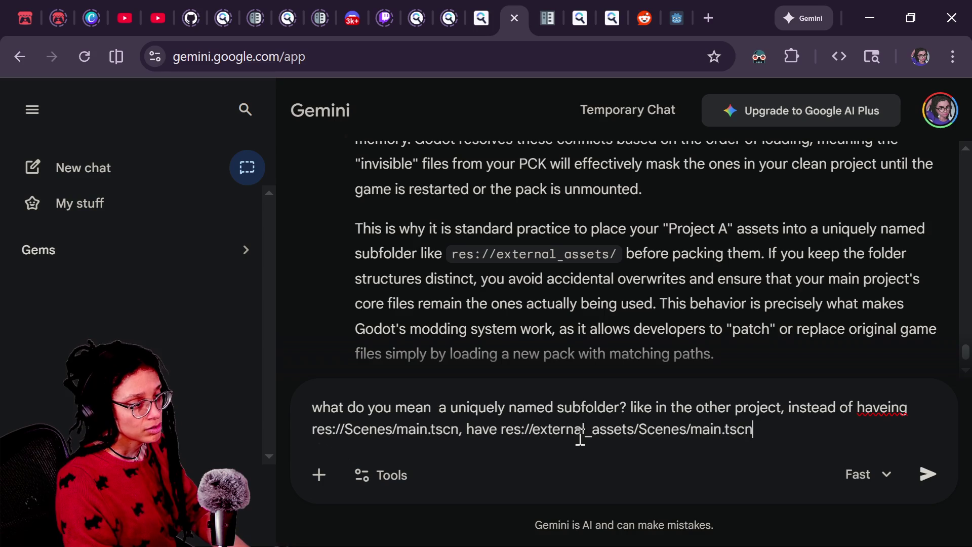
pyautogui.write('?')
pyautogui.press('Return')
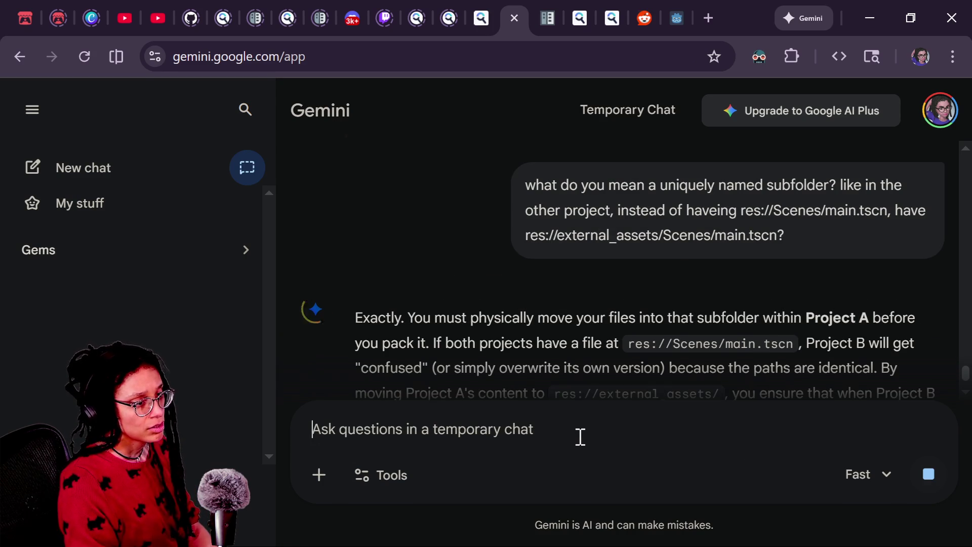
pyautogui.scroll(-10, 528, 242)
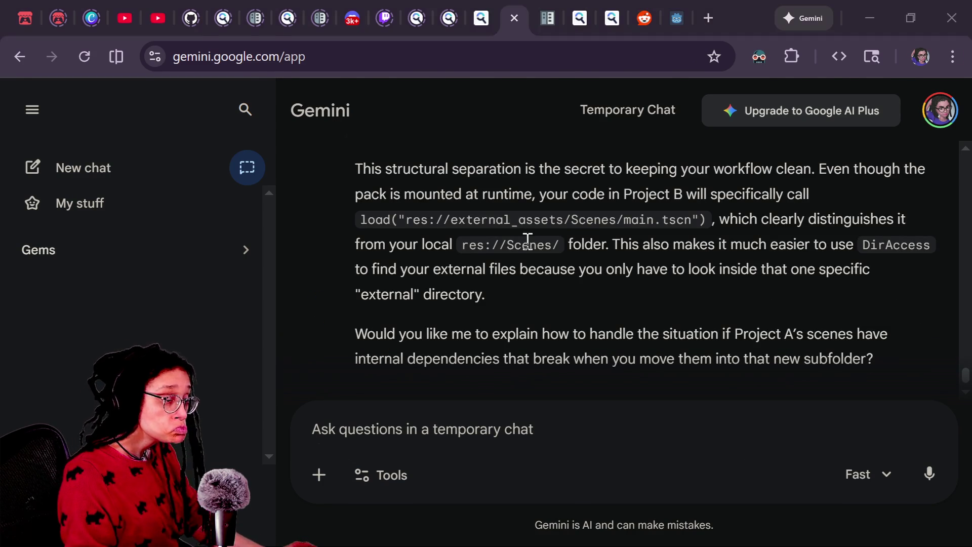
pyautogui.hotkey('alt', 'Tab')
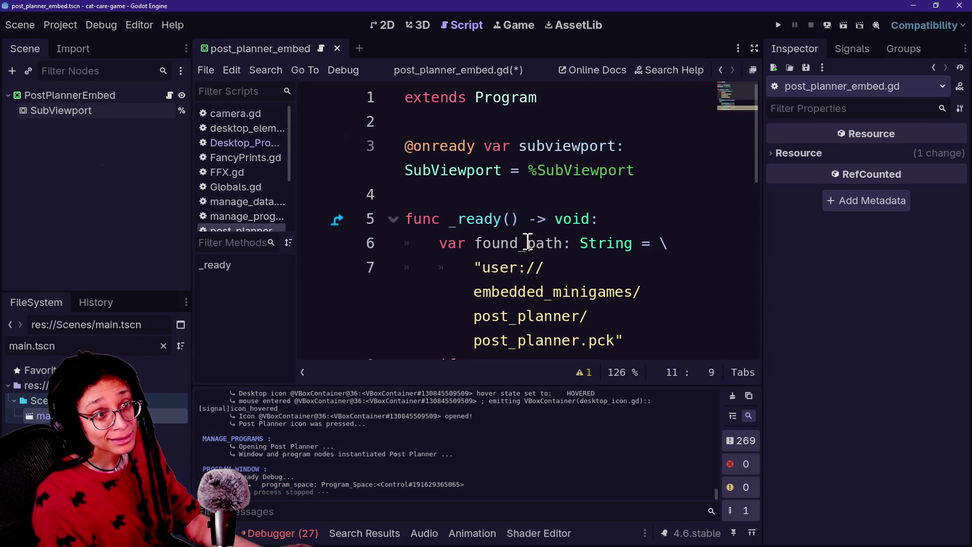
# Read the stream chat's advice on keeping project files in one folder, then return to Godot.
pyautogui.hotkey('alt', 'Tab')
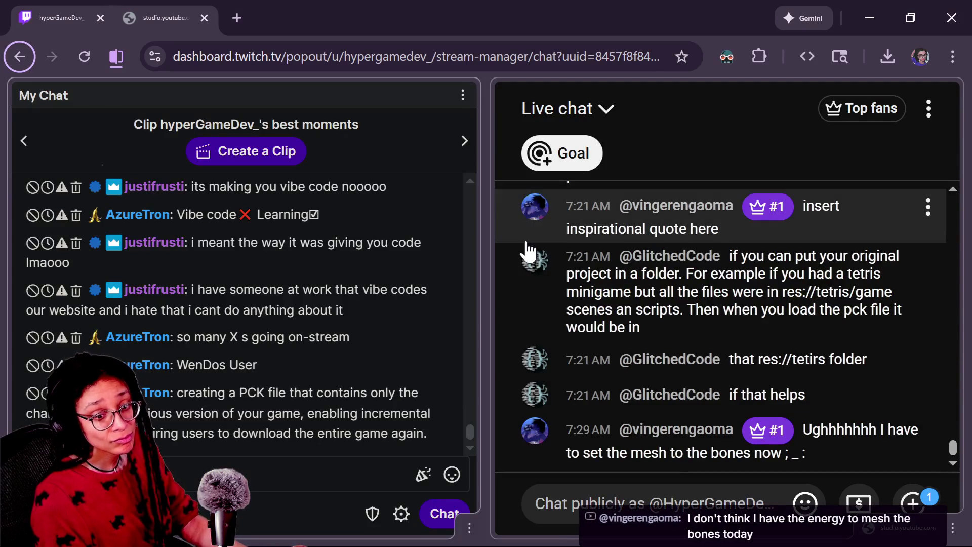
pyautogui.hotkey('alt', 'Tab')
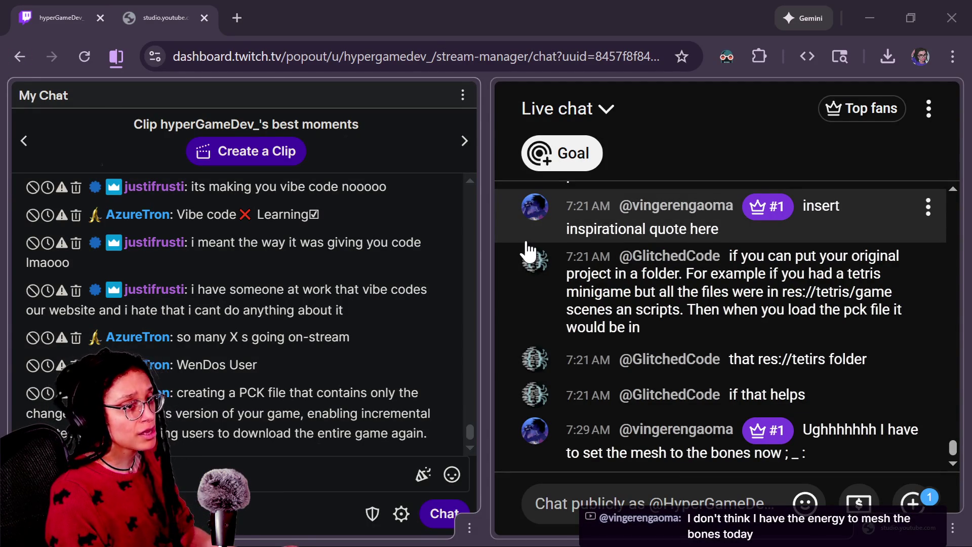
pyautogui.hotkey('alt', 'Tab')
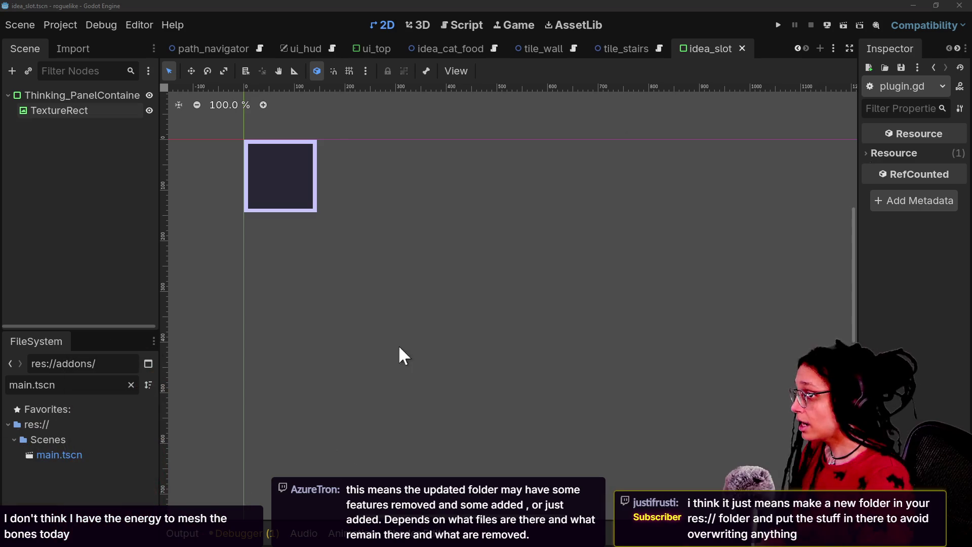
# Run a project-wide Find in Files for res://, returning 4 matches in 2 files.
pyautogui.click(33, 424)
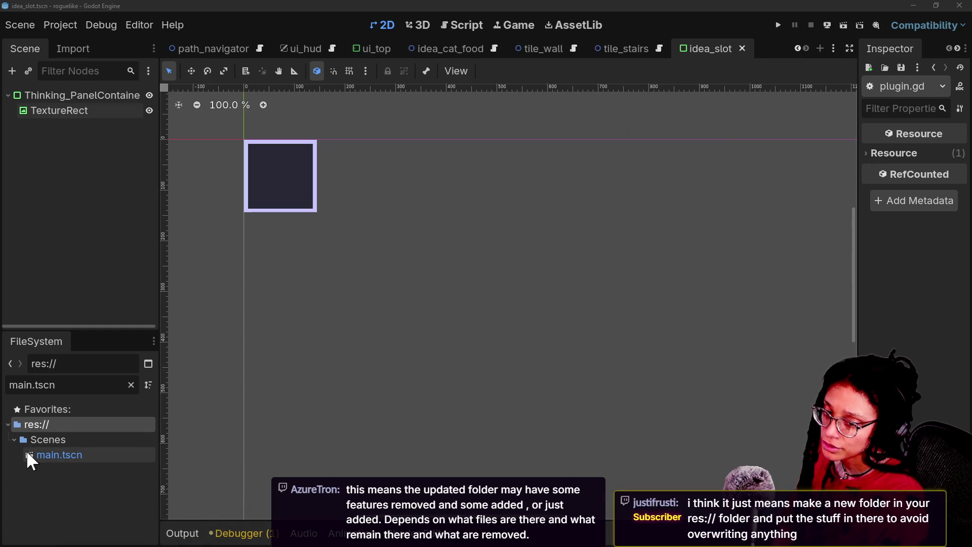
pyautogui.click(46, 409)
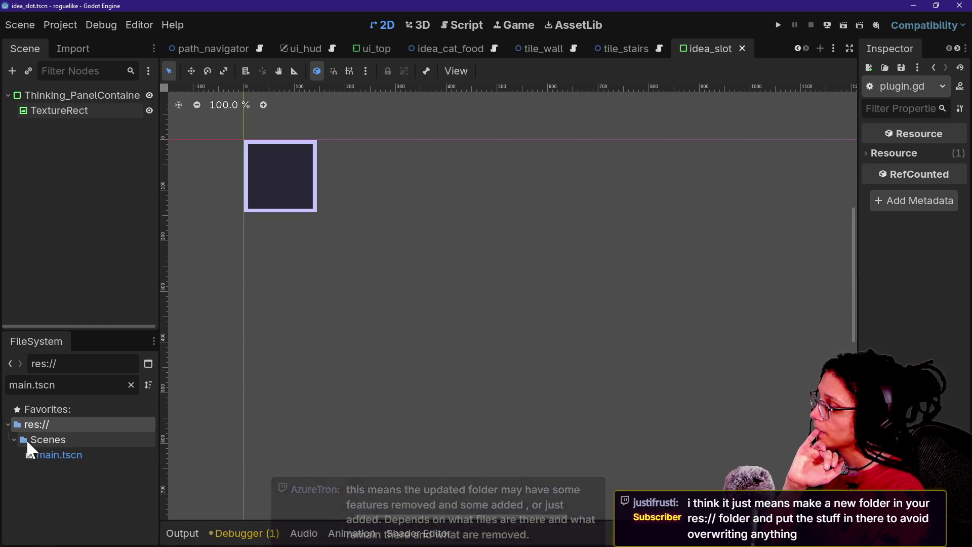
pyautogui.click(36, 454)
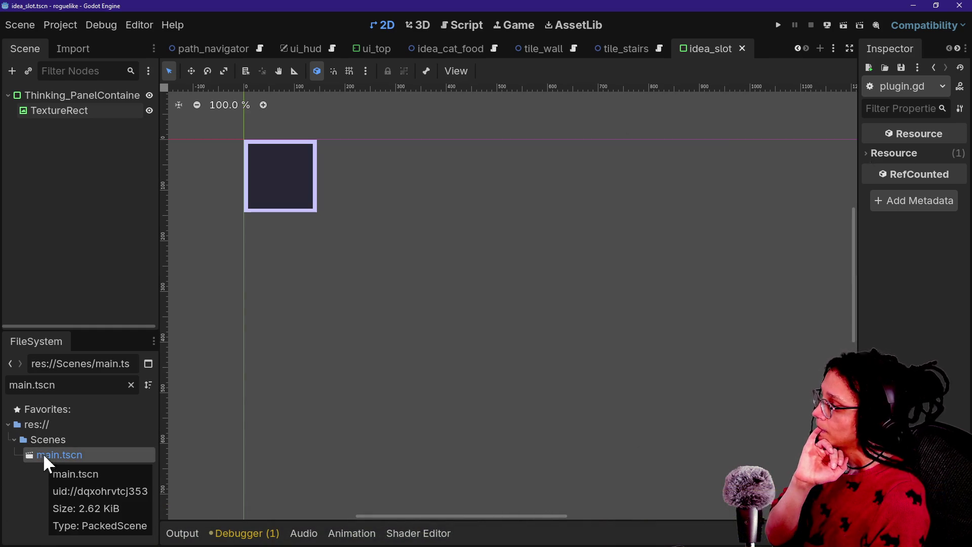
pyautogui.click(42, 428)
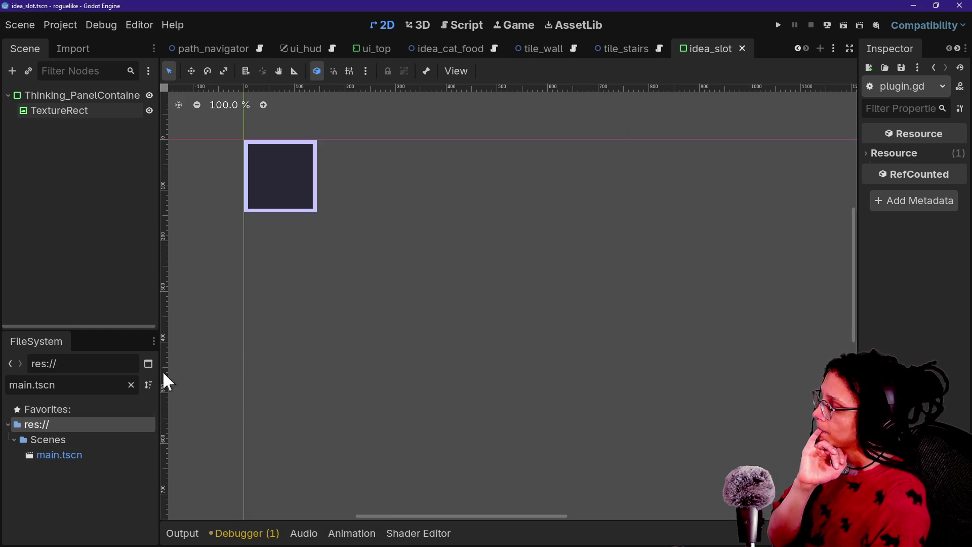
pyautogui.rightClick(35, 424)
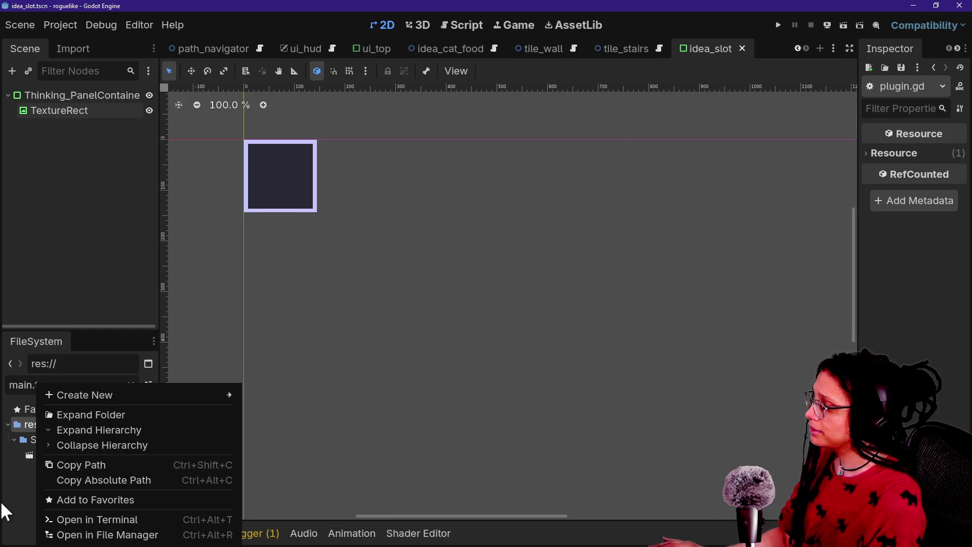
pyautogui.press('Escape')
pyautogui.hotkey('ctrl', 'shift', 'f')
pyautogui.write('res://')
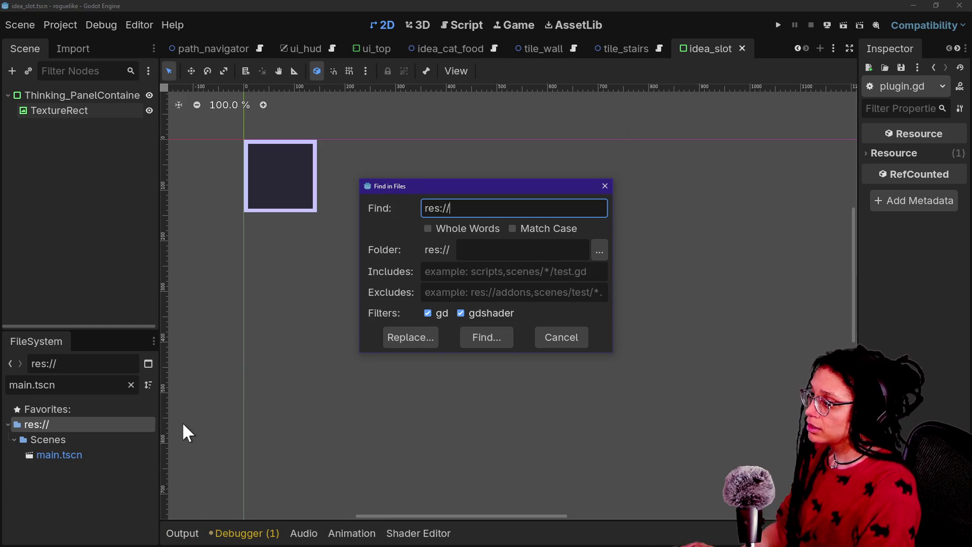
pyautogui.press('Return')
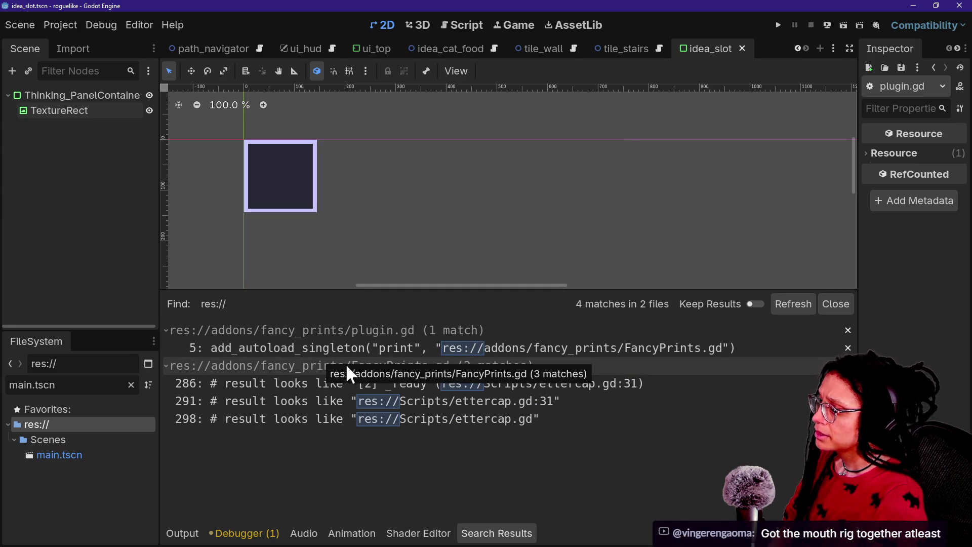
# Create a new folder named game at the res:// root of the FileSystem.
pyautogui.click(131, 385)
pyautogui.rightClick(29, 423)
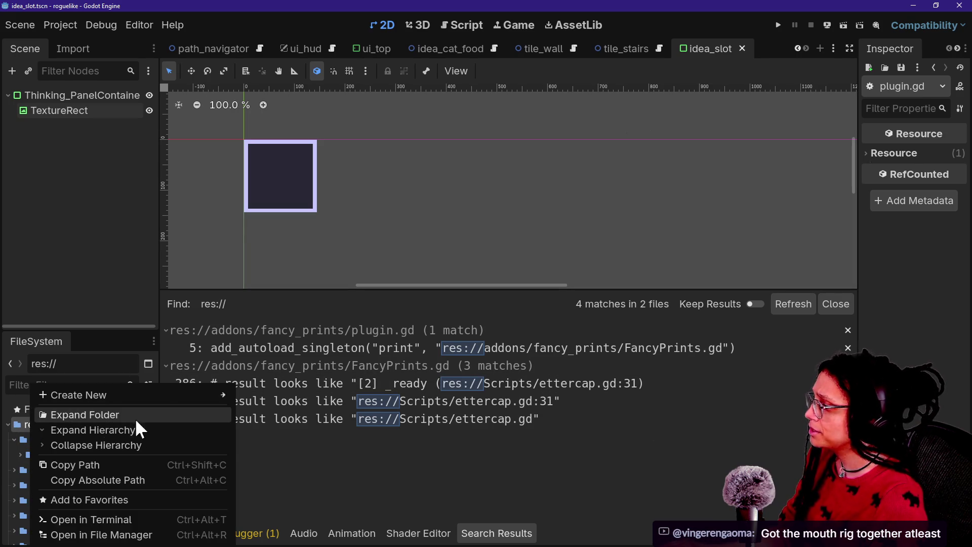
pyautogui.moveTo(132, 397)
pyautogui.click(280, 390)
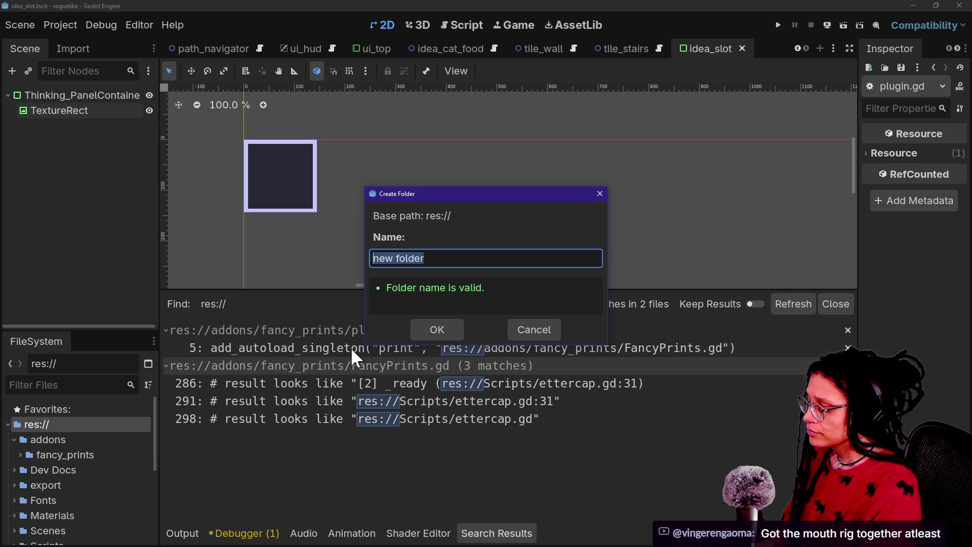
pyautogui.write('pl')
pyautogui.press('BackSpace')
pyautogui.press('BackSpace')
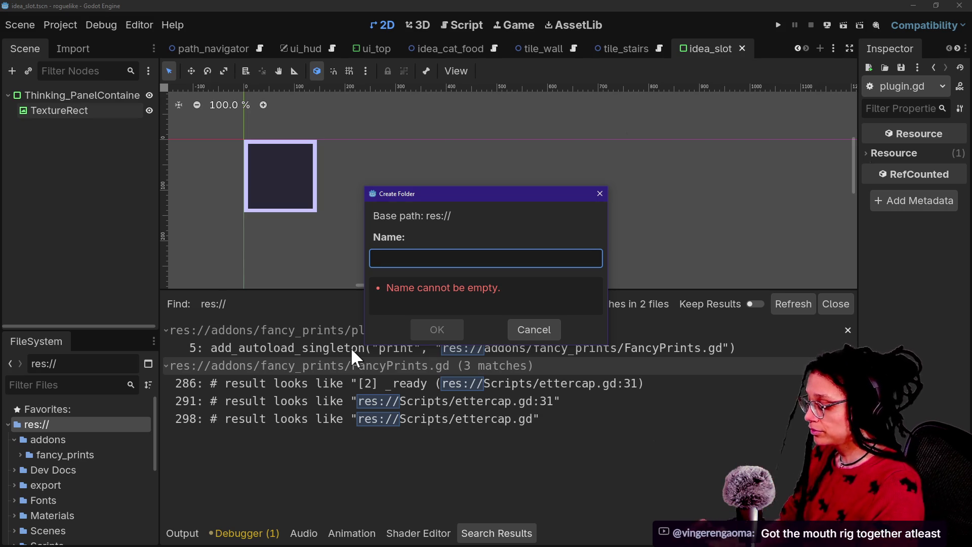
pyautogui.write('game')
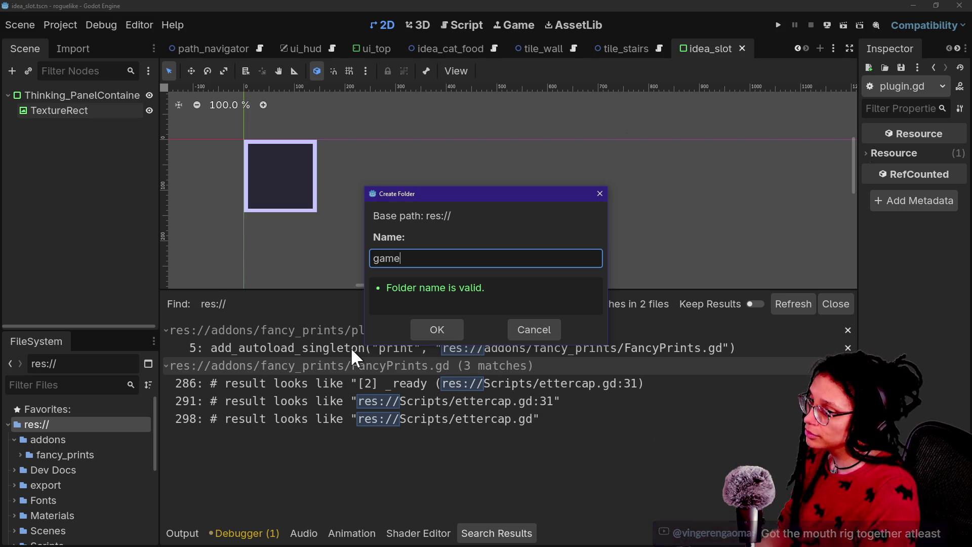
pyautogui.press('Return')
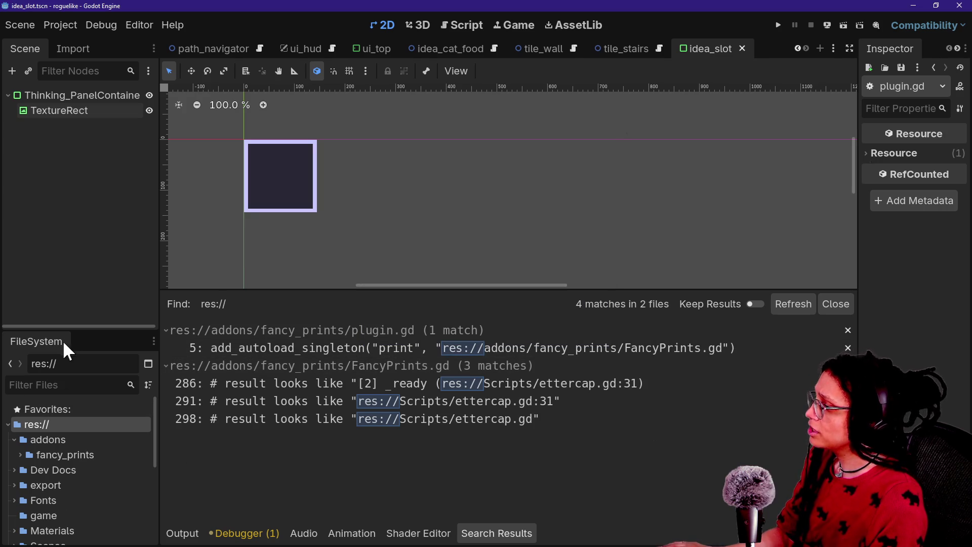
pyautogui.moveTo(70, 329); pyautogui.dragTo(91, 249)
# Select addons, Dev Docs, export, Fonts, Materials, Scenes, Scripts, Spritesheets and temp in the FileSystem.
pyautogui.scroll(-3, 68, 449)
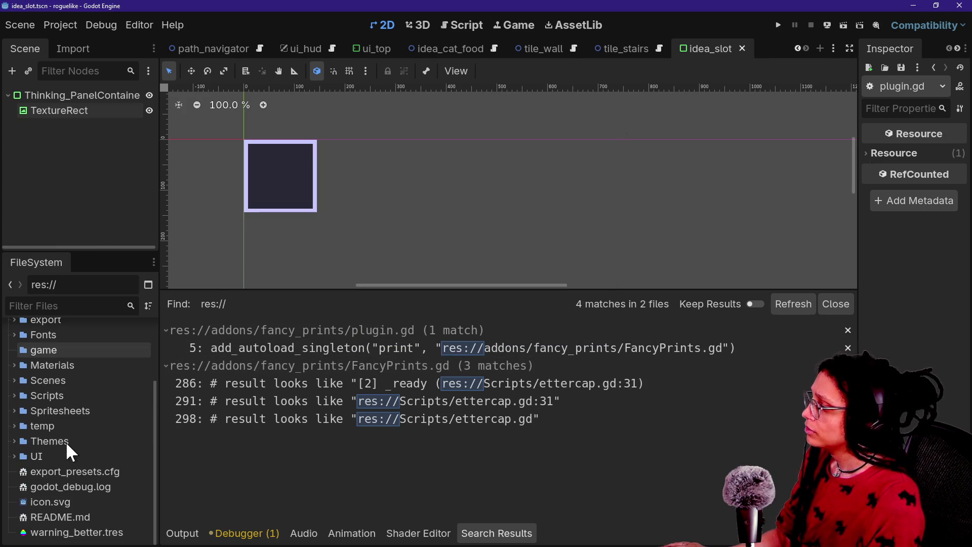
pyautogui.scroll(3, 76, 489)
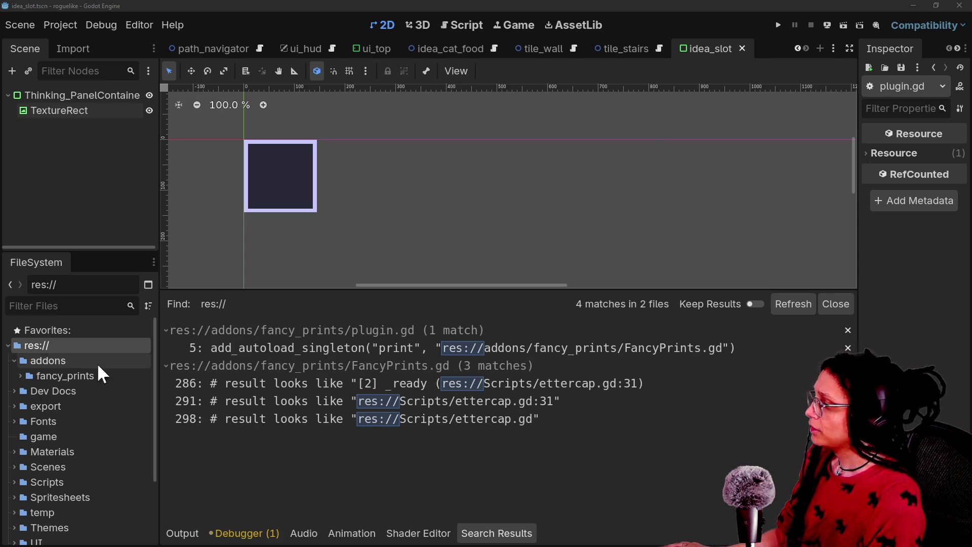
pyautogui.click(104, 408)
pyautogui.hotkey('ctrl', 'a')
pyautogui.press('Escape')
pyautogui.click(21, 339)
pyautogui.click(30, 356)
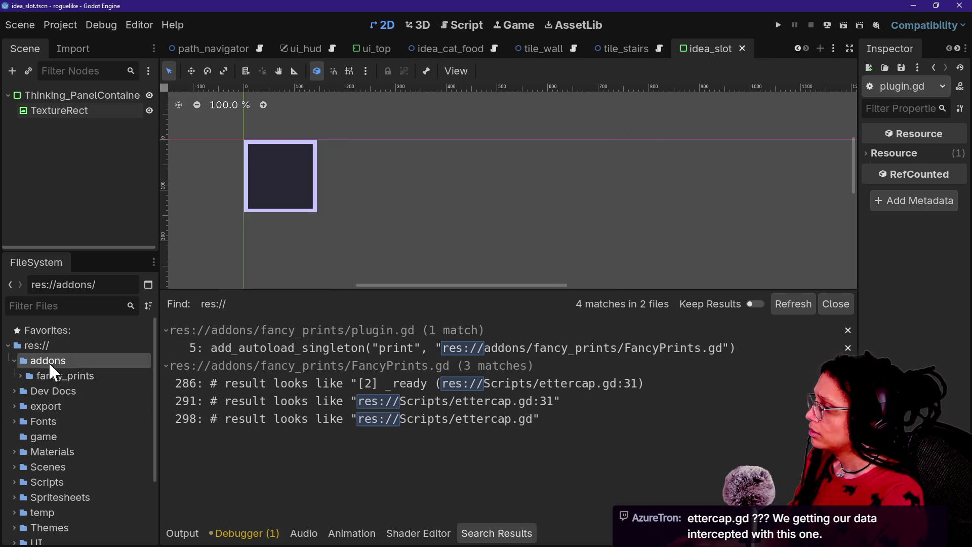
pyautogui.click(49, 391)
pyautogui.keyDown('shift'); pyautogui.click(56, 421); pyautogui.keyUp('shift')
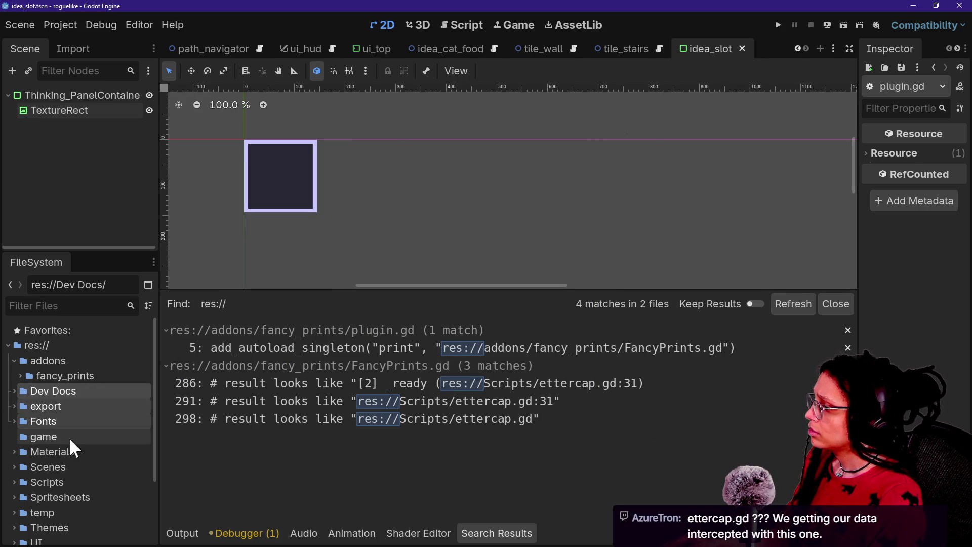
pyautogui.keyDown('ctrl'); pyautogui.click(69, 450); pyautogui.keyUp('ctrl')
pyautogui.keyDown('ctrl'); pyautogui.click(68, 466); pyautogui.keyUp('ctrl')
pyautogui.keyDown('ctrl'); pyautogui.click(69, 482); pyautogui.keyUp('ctrl')
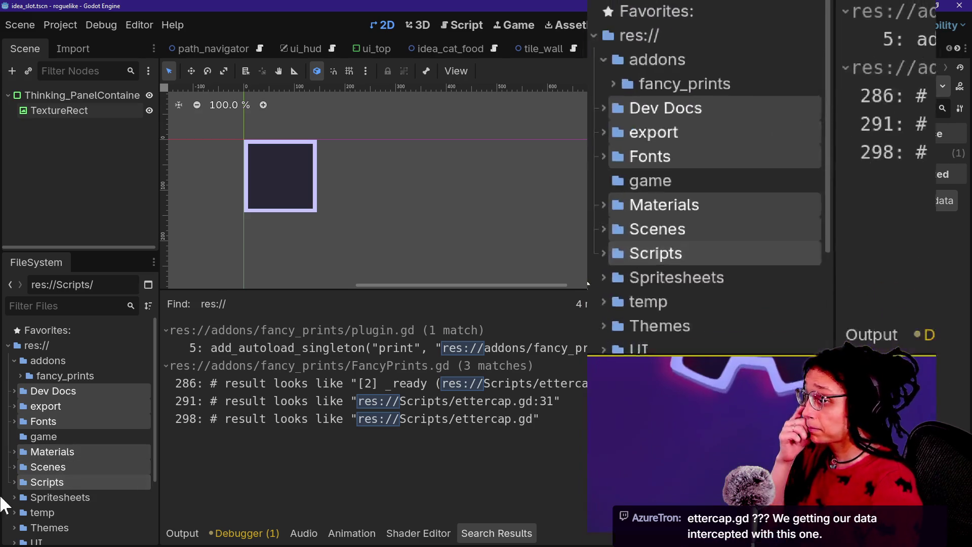
pyautogui.keyDown('ctrl'); pyautogui.click(75, 498); pyautogui.keyUp('ctrl')
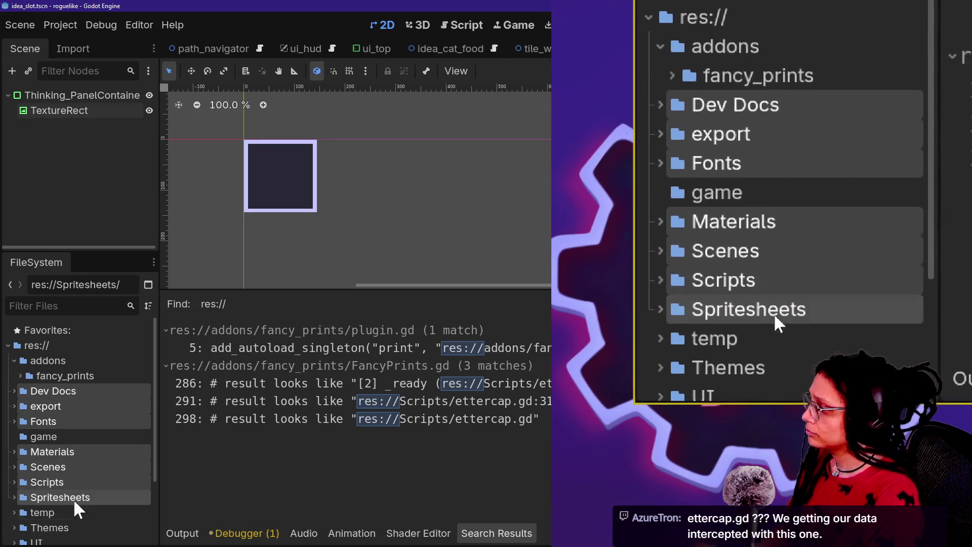
pyautogui.keyDown('ctrl'); pyautogui.click(73, 512); pyautogui.keyUp('ctrl')
# Add UI and the loose files except export_presets.cfg, then move the eleven items into game.
pyautogui.scroll(-3, 74, 506)
pyautogui.keyDown('ctrl'); pyautogui.click(71, 457); pyautogui.keyUp('ctrl')
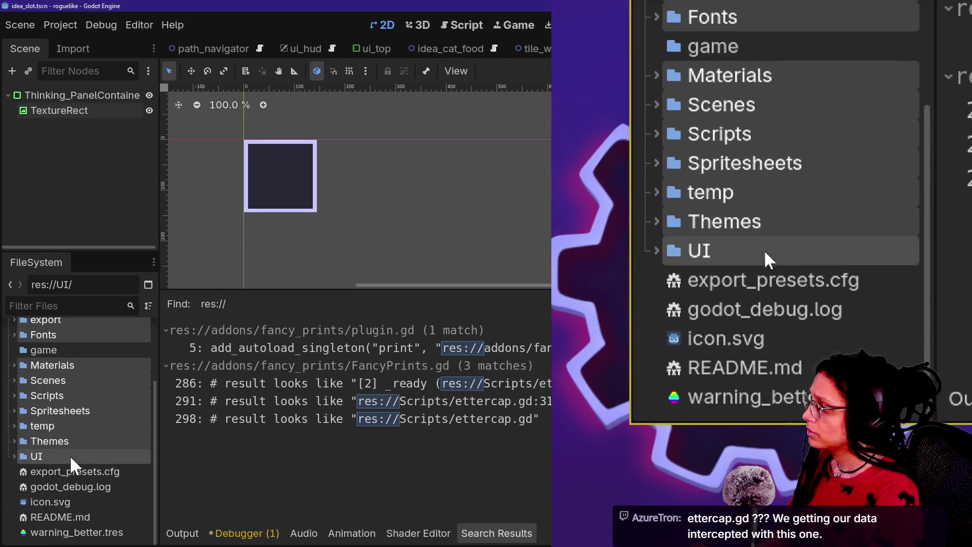
pyautogui.keyDown('ctrl'); pyautogui.click(71, 471); pyautogui.keyUp('ctrl')
pyautogui.keyDown('ctrl'); pyautogui.click(73, 486); pyautogui.keyUp('ctrl')
pyautogui.keyDown('ctrl'); pyautogui.click(74, 502); pyautogui.keyUp('ctrl')
pyautogui.keyDown('ctrl'); pyautogui.click(96, 517); pyautogui.keyUp('ctrl')
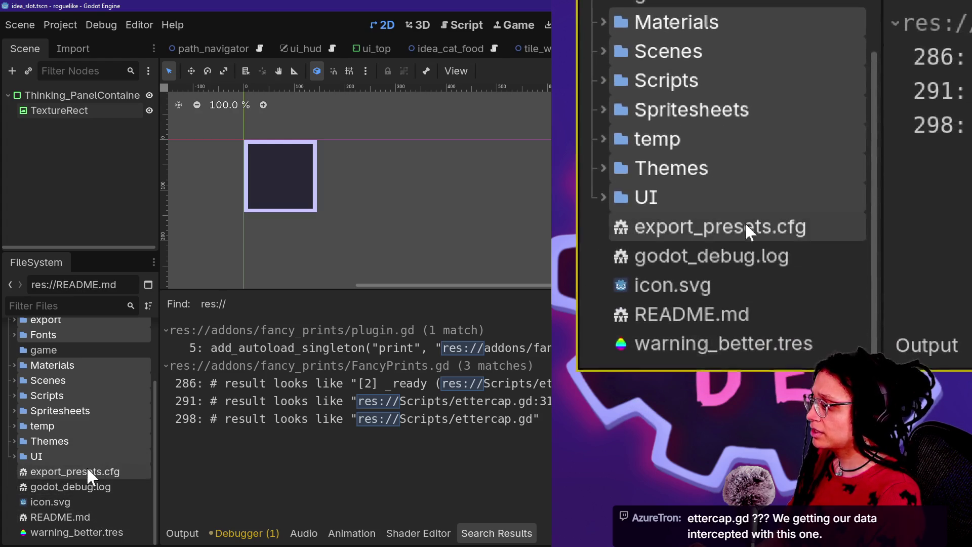
pyautogui.keyDown('ctrl'); pyautogui.click(102, 475); pyautogui.keyUp('ctrl')
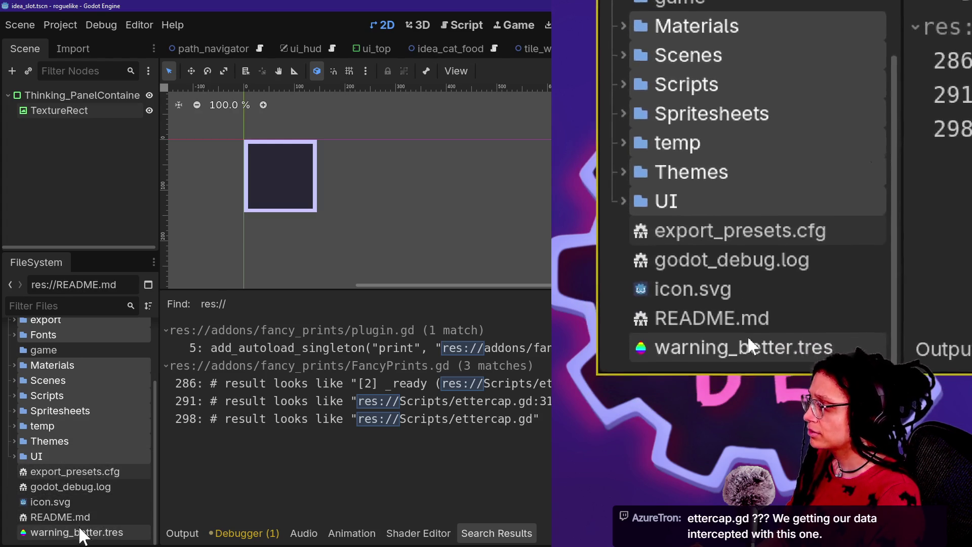
pyautogui.scroll(3, 23, 438)
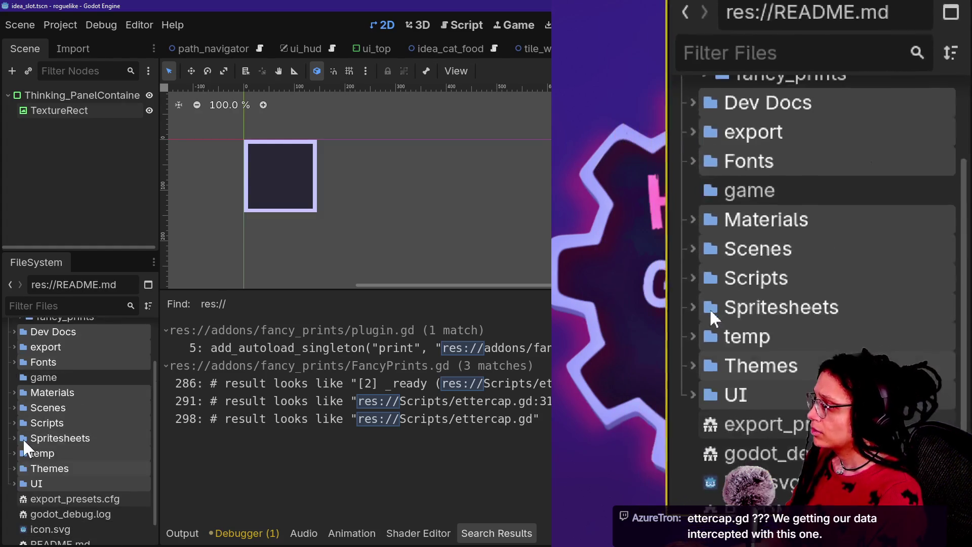
pyautogui.scroll(-3, 23, 438)
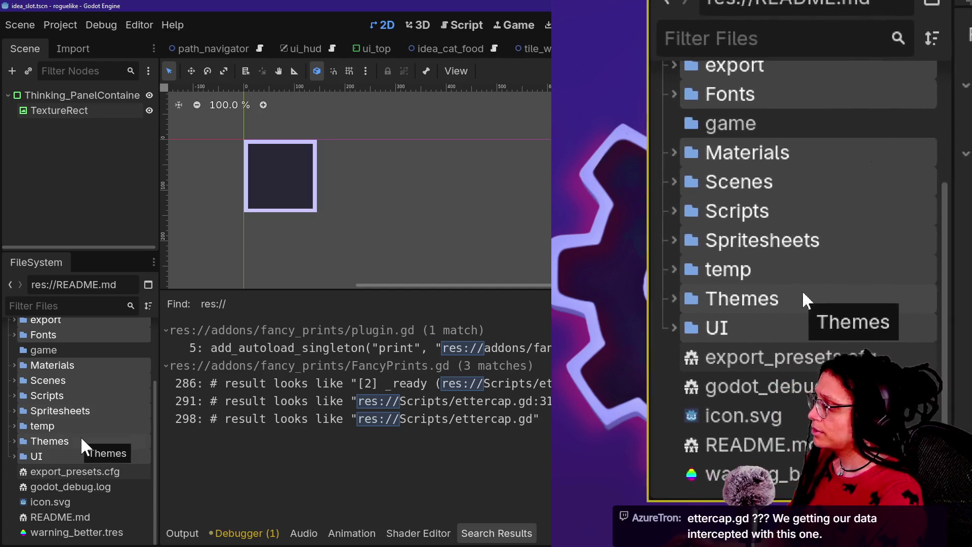
pyautogui.click(54, 502)
pyautogui.scroll(3, 48, 372)
pyautogui.moveTo(47, 372)
pyautogui.mouseDown()
pyautogui.moveTo(66, 480)
pyautogui.moveTo(49, 431)
pyautogui.mouseUp()
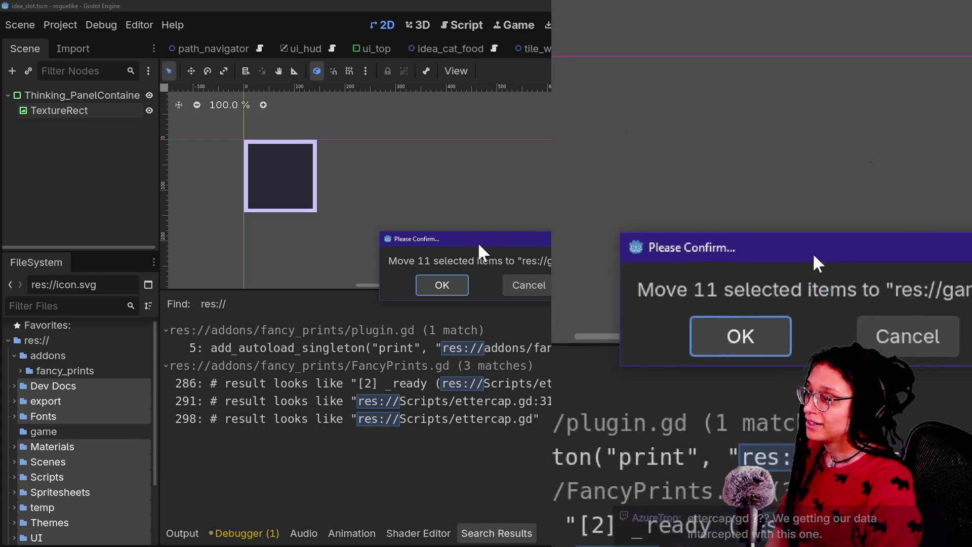
pyautogui.click(443, 284)
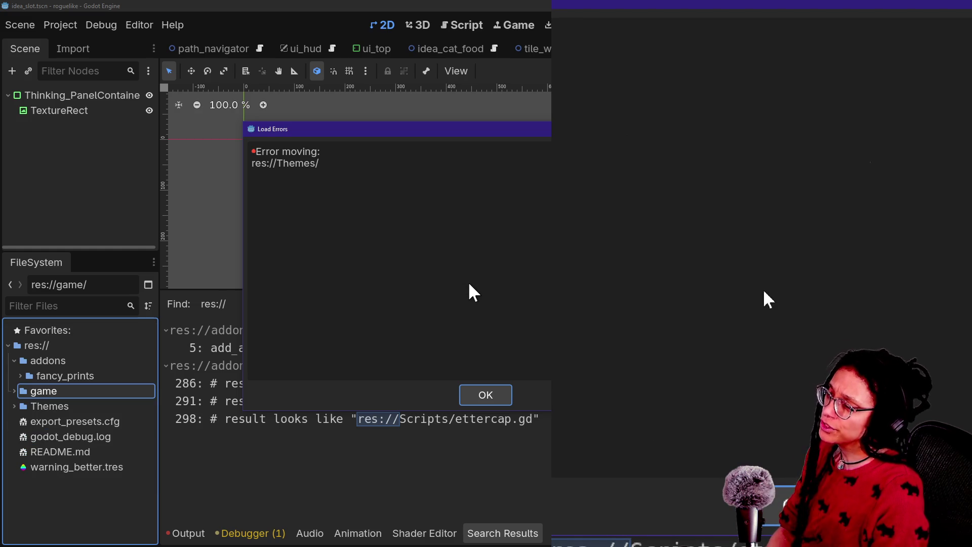
# Dismiss the Themes move error, check the root Themes folder, and expand the game folder.
pyautogui.click(484, 395)
pyautogui.click(14, 406)
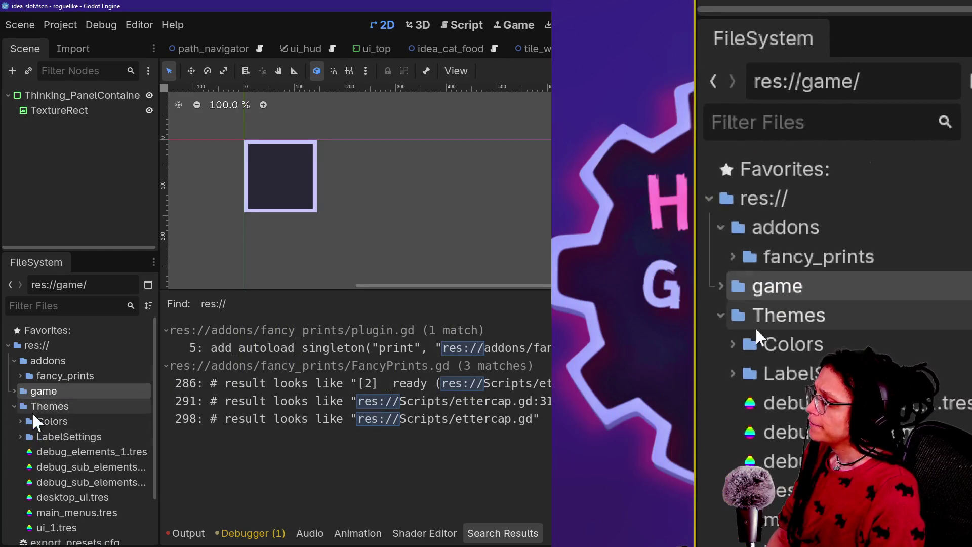
pyautogui.click(14, 391)
pyautogui.click(14, 391)
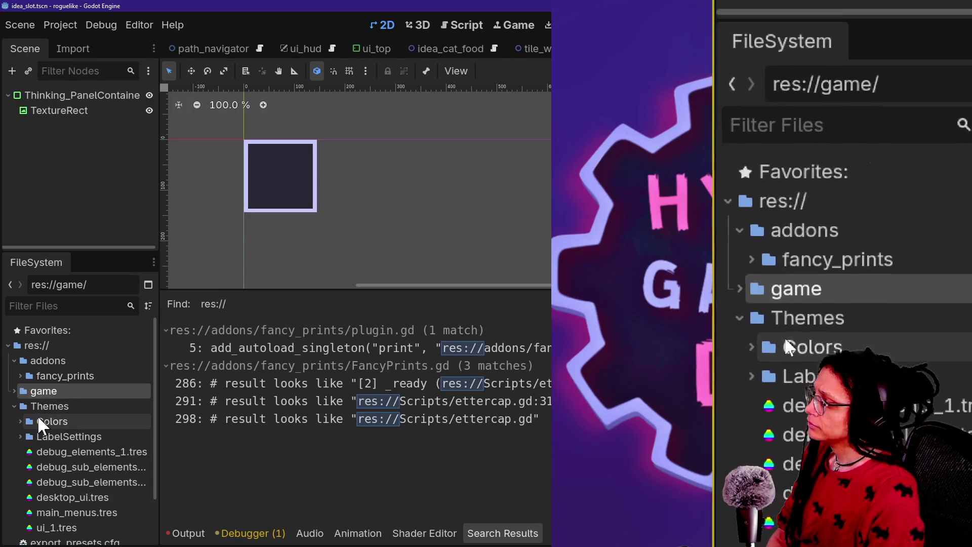
pyautogui.scroll(-2, 41, 424)
pyautogui.scroll(-2, 41, 424)
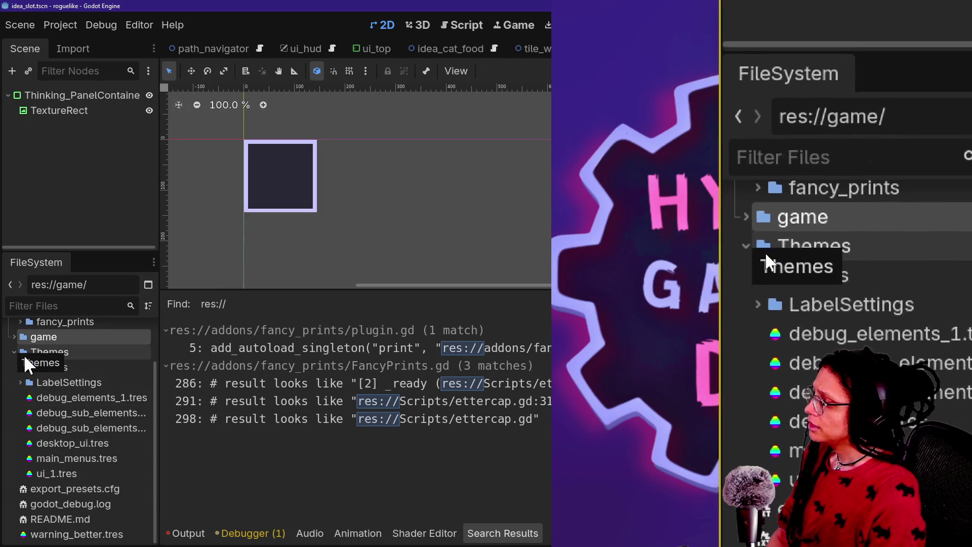
pyautogui.doubleClick(20, 337)
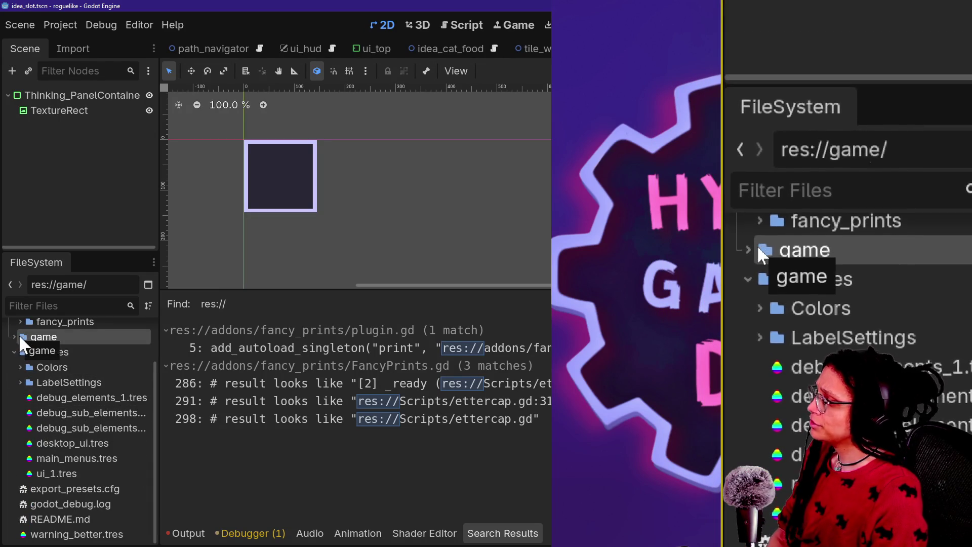
# Create a new folder named Themes inside the game folder.
pyautogui.rightClick(43, 337)
pyautogui.moveTo(91, 319)
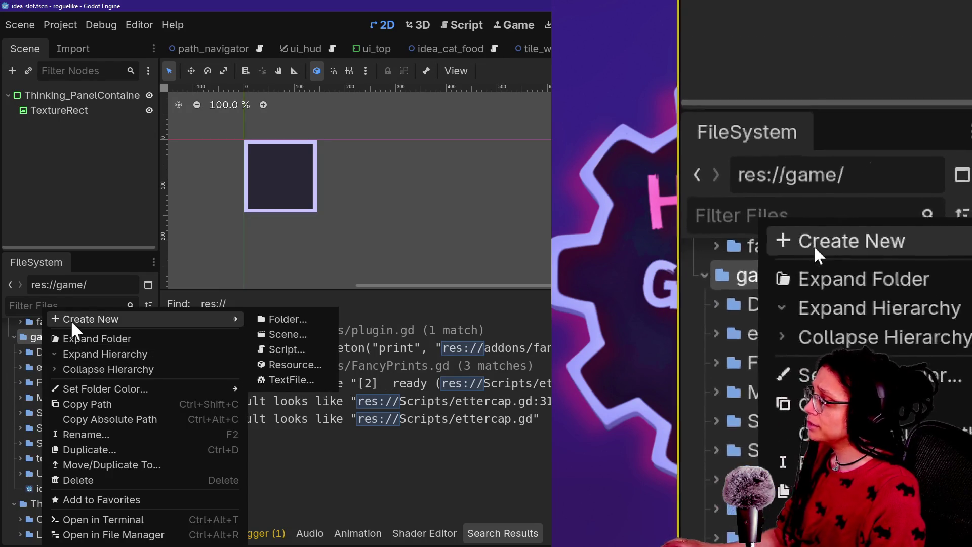
pyautogui.click(304, 319)
pyautogui.write('T')
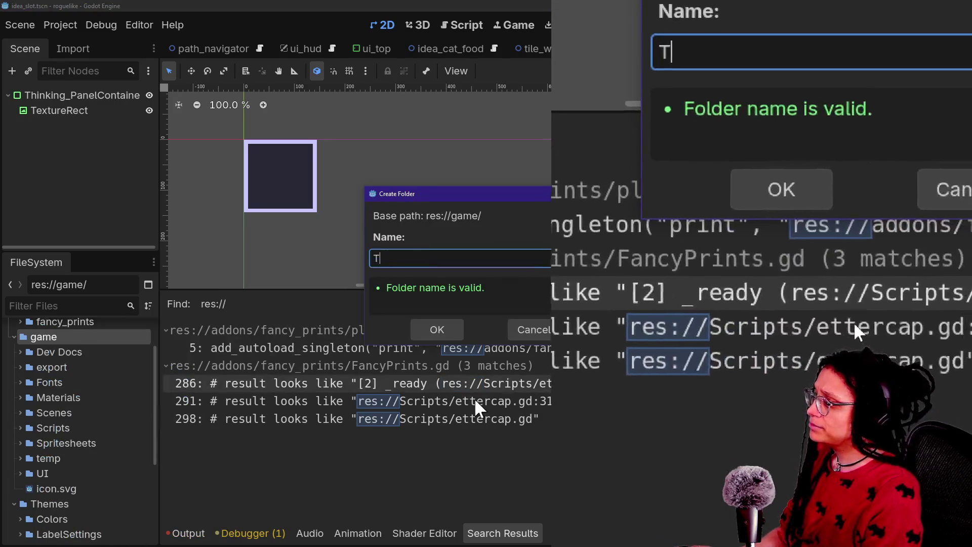
pyautogui.write('hemes')
pyautogui.press('Return')
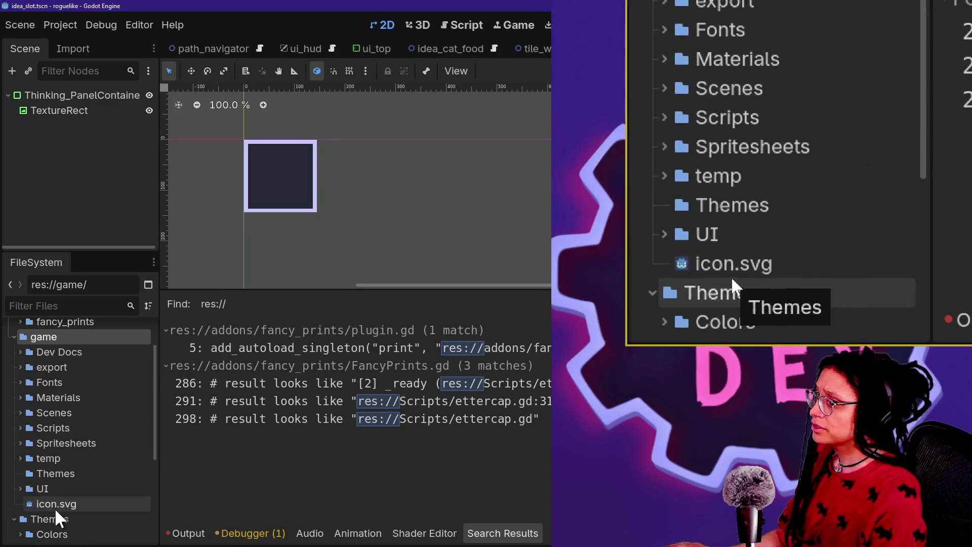
# Move the Colors and LabelSettings folders into game/Themes, confirming each move.
pyautogui.moveTo(53, 534)
pyautogui.mouseDown()
pyautogui.moveTo(71, 383)
pyautogui.moveTo(74, 409)
pyautogui.moveTo(70, 326)
pyautogui.mouseUp()
pyautogui.scroll(-6, 76, 456)
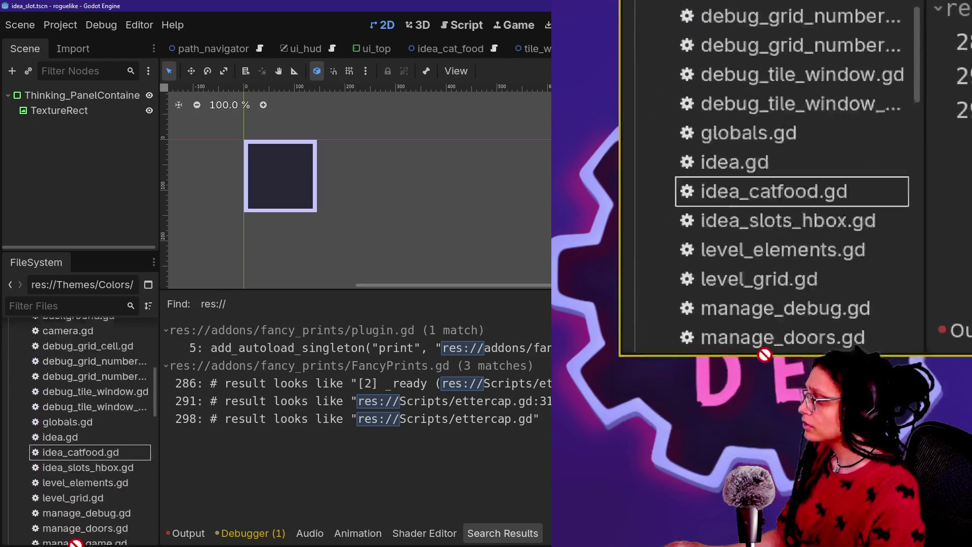
pyautogui.scroll(5, 69, 441)
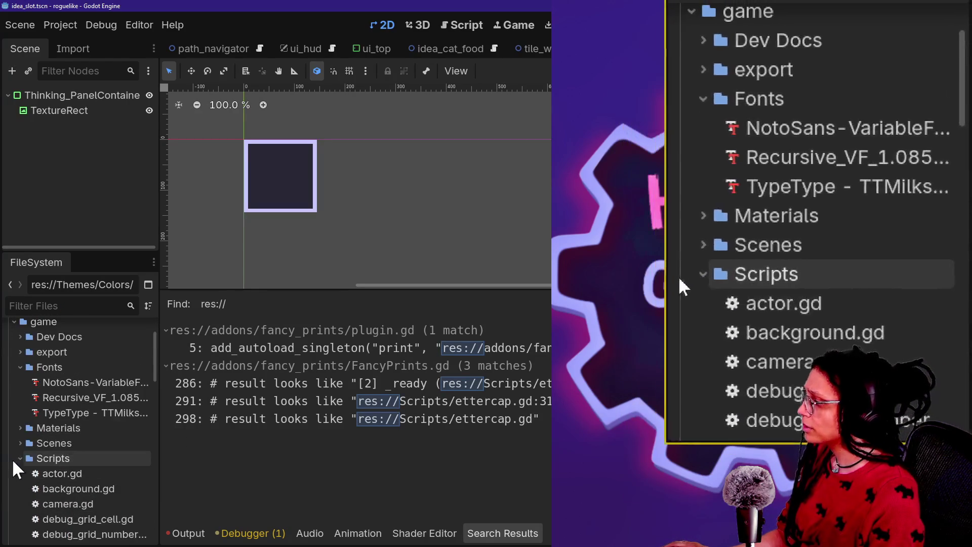
pyautogui.click(20, 458)
pyautogui.click(20, 367)
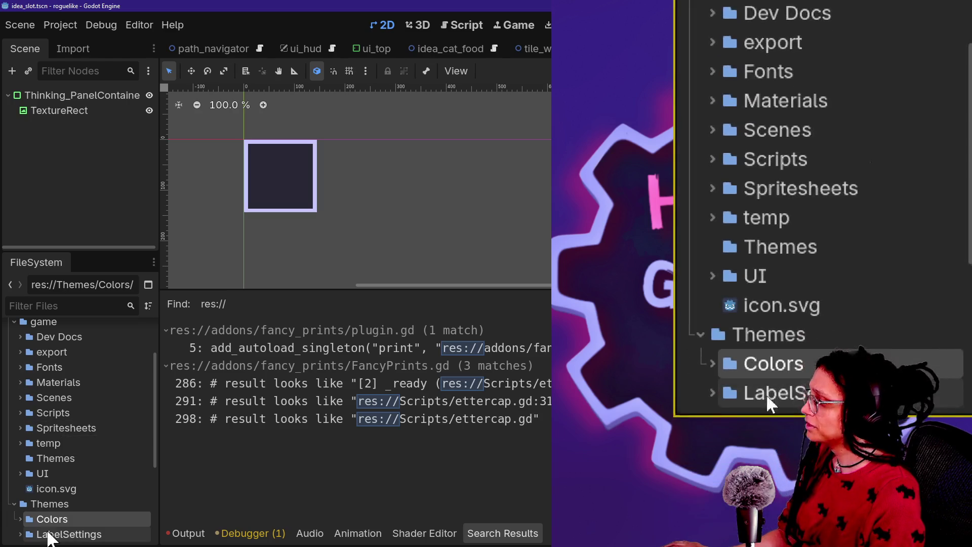
pyautogui.moveTo(48, 527)
pyautogui.mouseDown()
pyautogui.moveTo(66, 492)
pyautogui.moveTo(64, 458)
pyautogui.mouseUp()
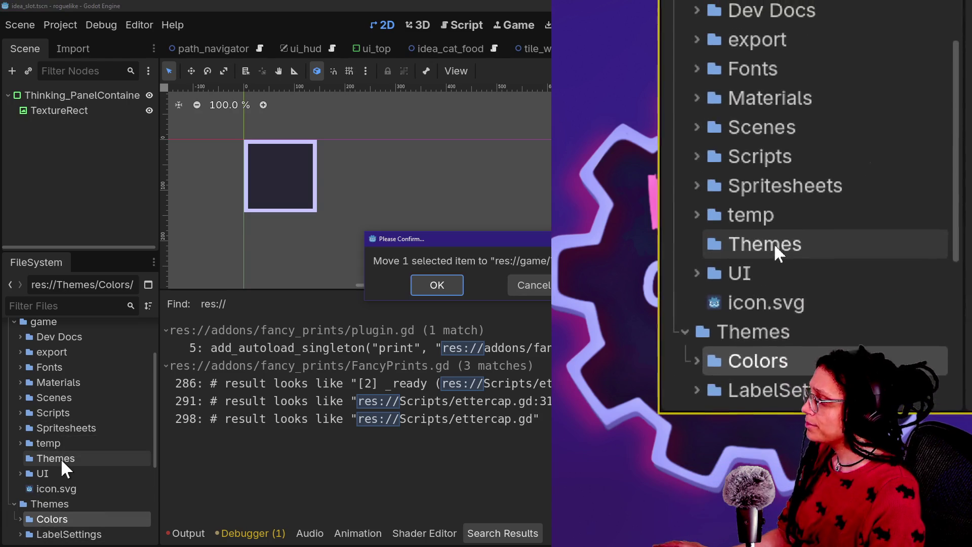
pyautogui.press('Return')
pyautogui.scroll(-1, 80, 486)
pyautogui.moveTo(80, 490); pyautogui.dragTo(74, 431)
pyautogui.press('Return')
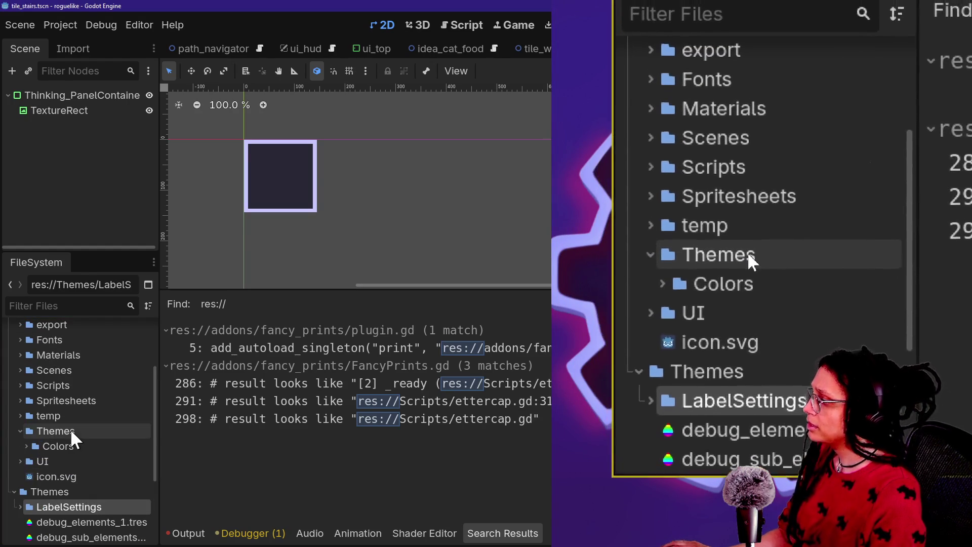
# Move the four theme files plus main_menus.tres and ui_1.tres into game/Themes, then run the project.
pyautogui.scroll(-2, 70, 542)
pyautogui.click(66, 495)
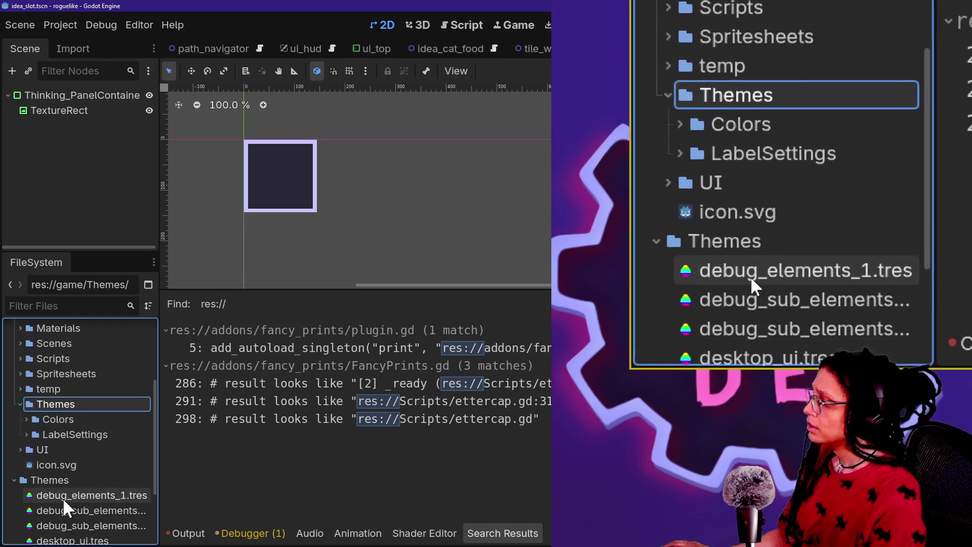
pyautogui.keyDown('shift'); pyautogui.click(75, 540); pyautogui.keyUp('shift')
pyautogui.moveTo(76, 521)
pyautogui.mouseDown()
pyautogui.moveTo(64, 402)
pyautogui.moveTo(59, 409)
pyautogui.mouseUp()
pyautogui.press('Return')
pyautogui.scroll(-5, 61, 408)
pyautogui.click(76, 456)
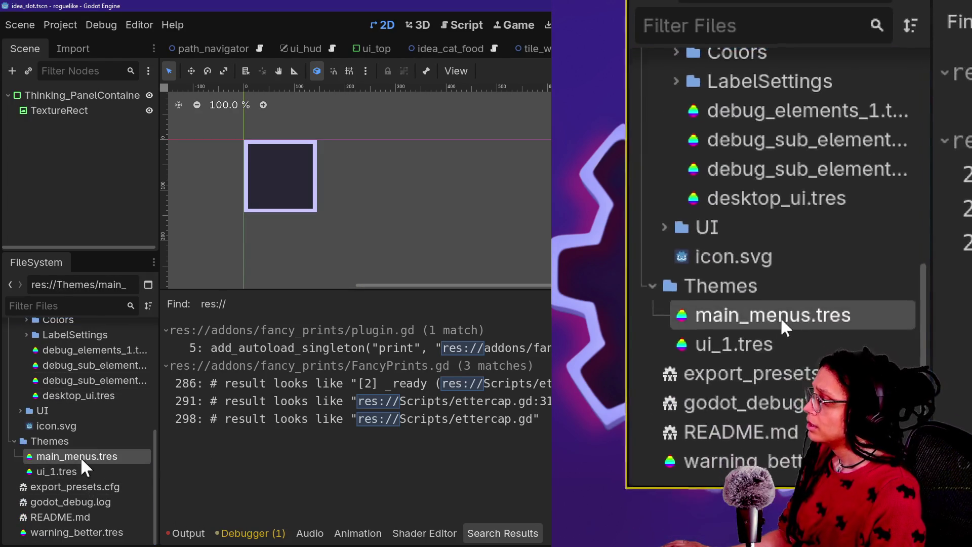
pyautogui.keyDown('shift'); pyautogui.click(63, 471); pyautogui.keyUp('shift')
pyautogui.moveTo(76, 456)
pyautogui.mouseDown()
pyautogui.moveTo(83, 324)
pyautogui.moveTo(91, 392)
pyautogui.mouseUp()
pyautogui.press('Return')
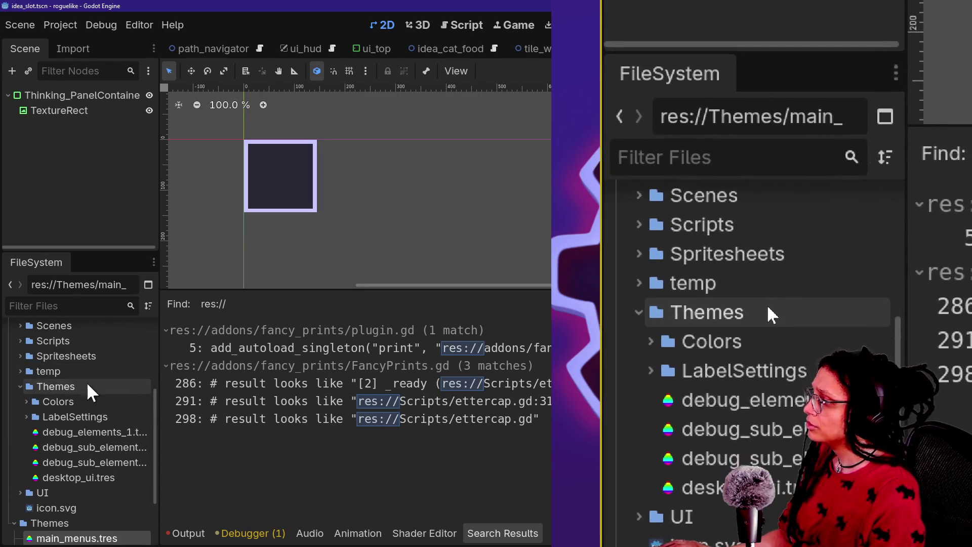
pyautogui.scroll(-3, 95, 410)
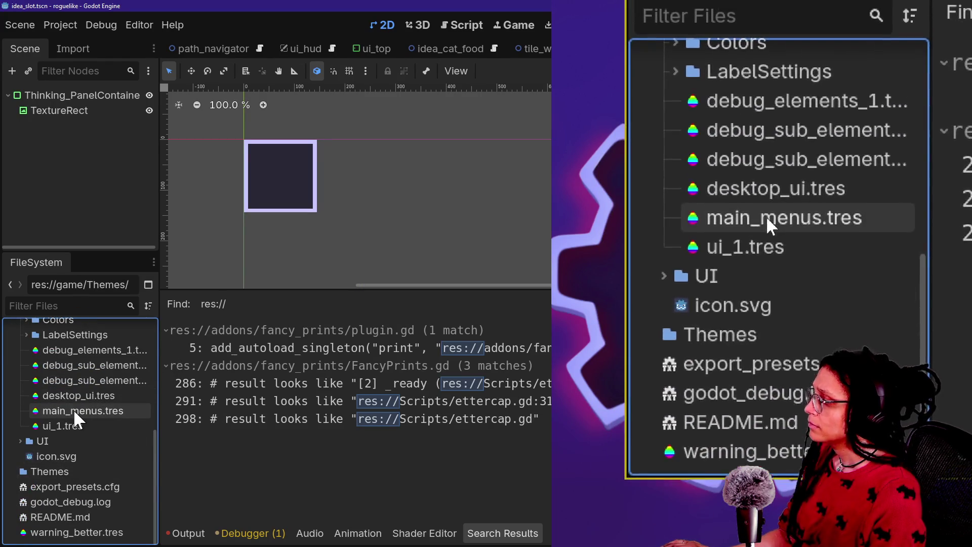
pyautogui.scroll(5, 76, 407)
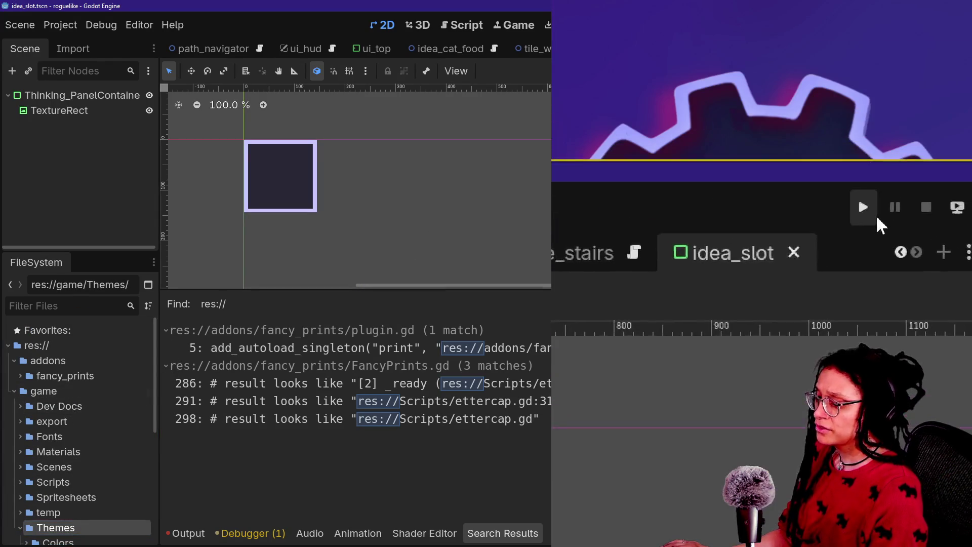
pyautogui.click(784, 27)
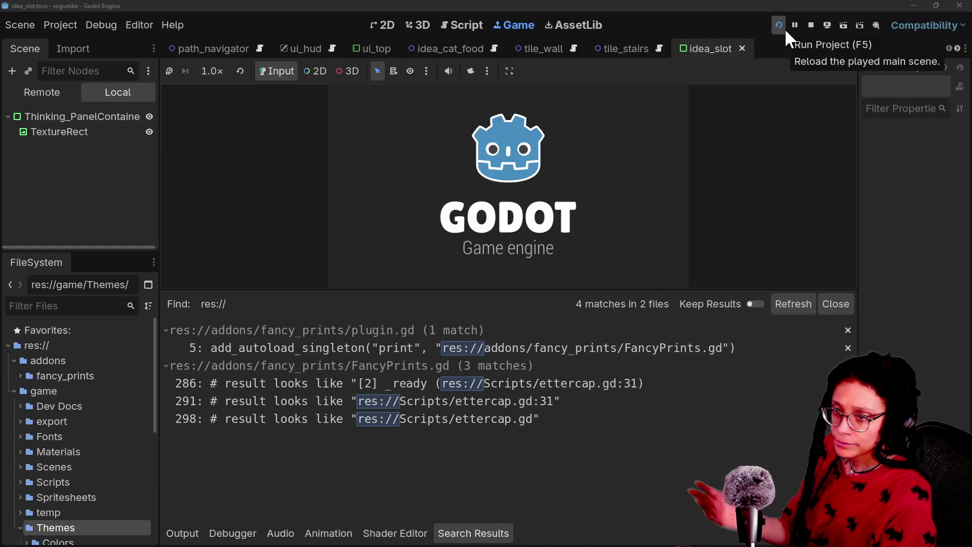
pyautogui.click(543, 183)
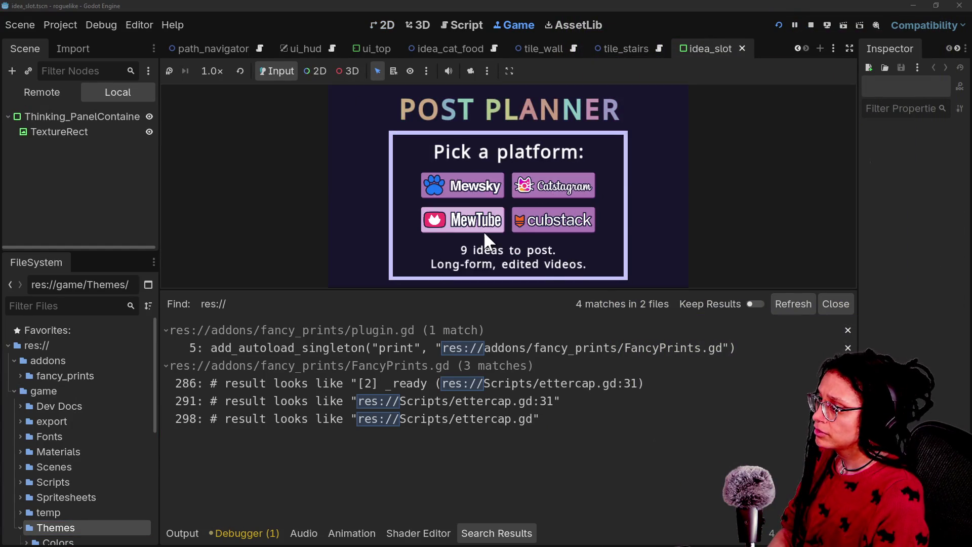
pyautogui.click(462, 186)
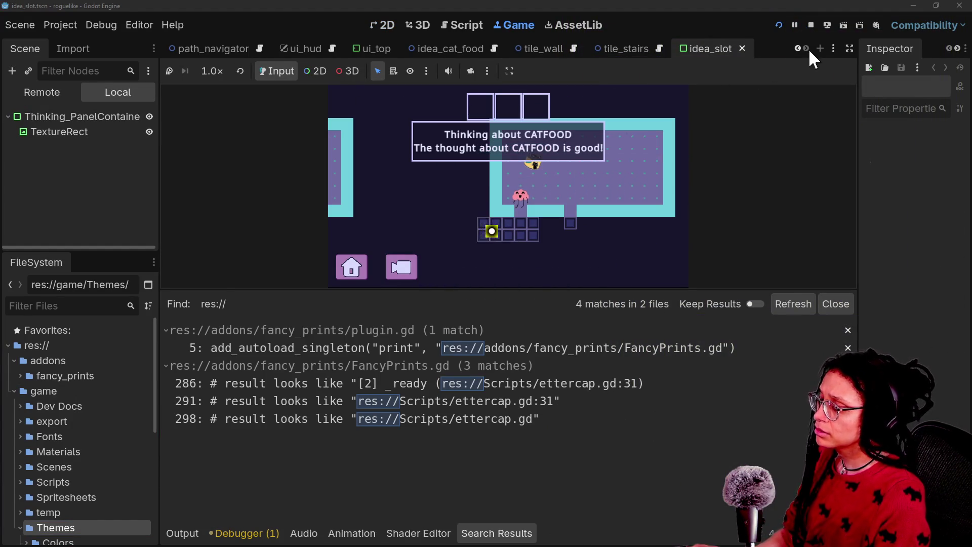
pyautogui.click(812, 25)
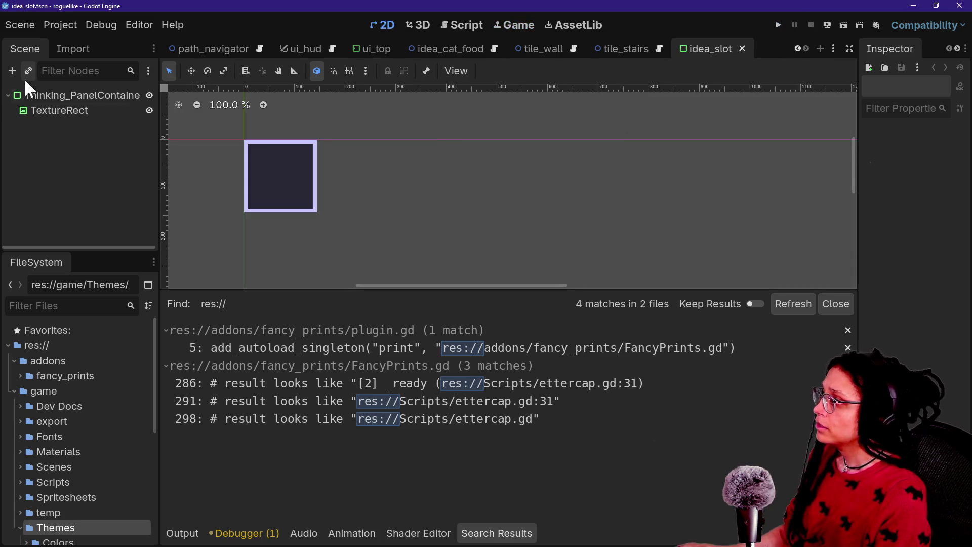
pyautogui.click(60, 25)
# Start a PCK export and point the save path to the AppData Roaming folder in list view.
pyautogui.click(69, 96)
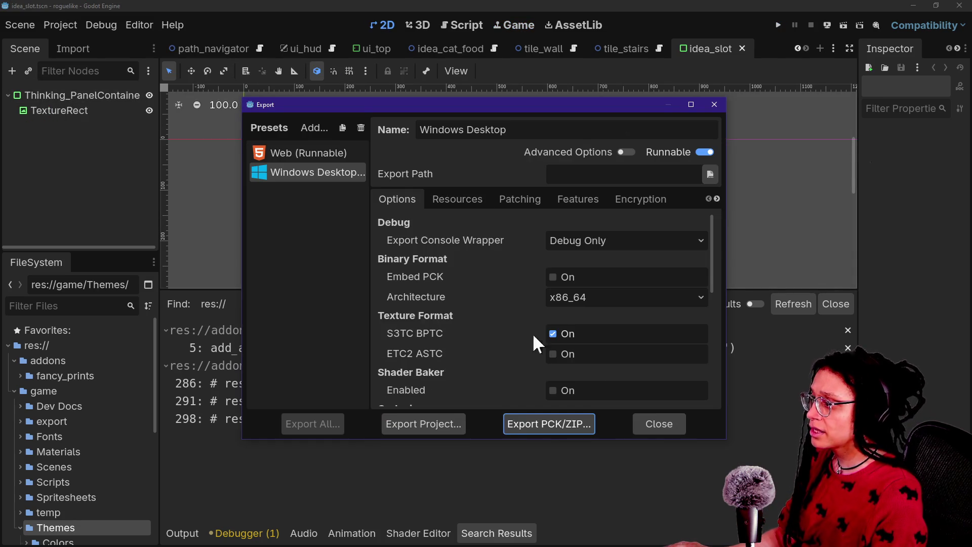
pyautogui.click(523, 428)
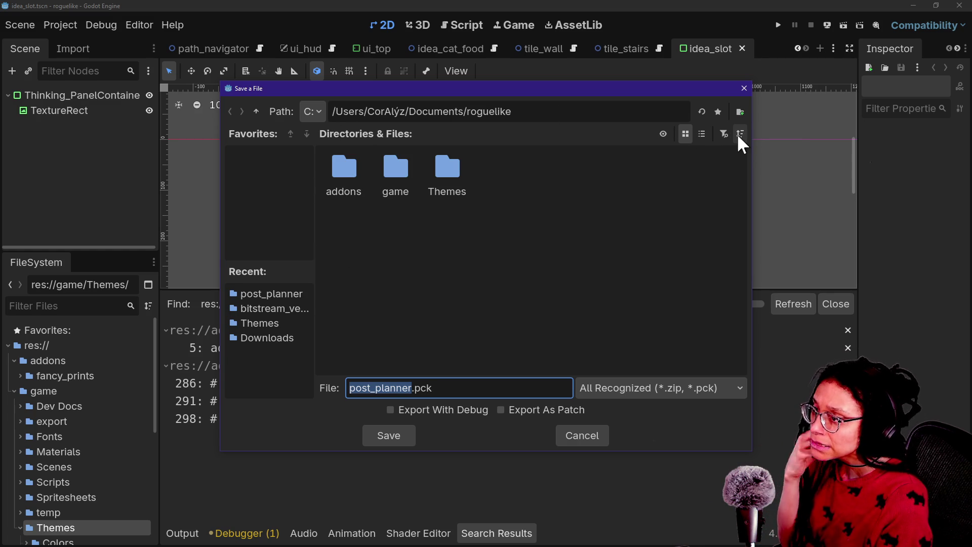
pyautogui.moveTo(408, 111); pyautogui.dragTo(527, 126)
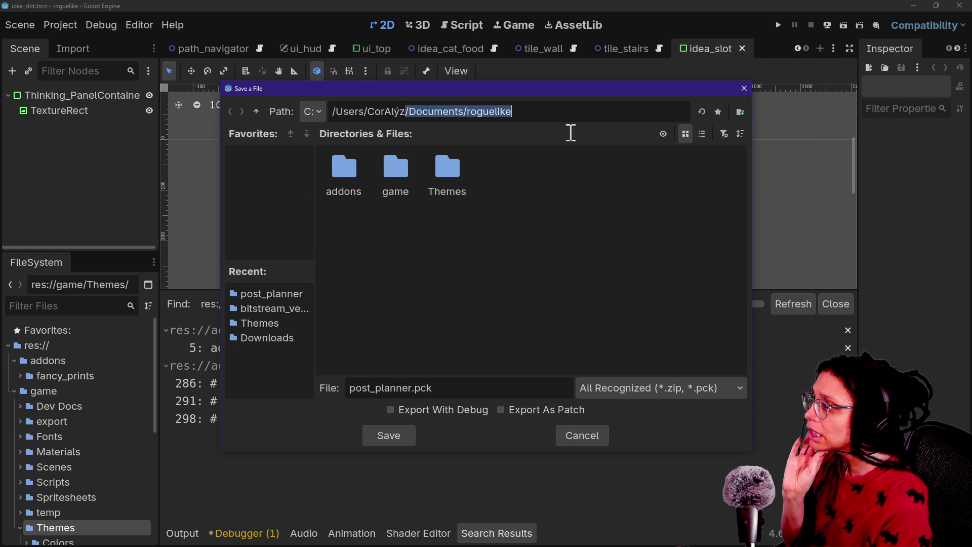
pyautogui.press('BackSpace')
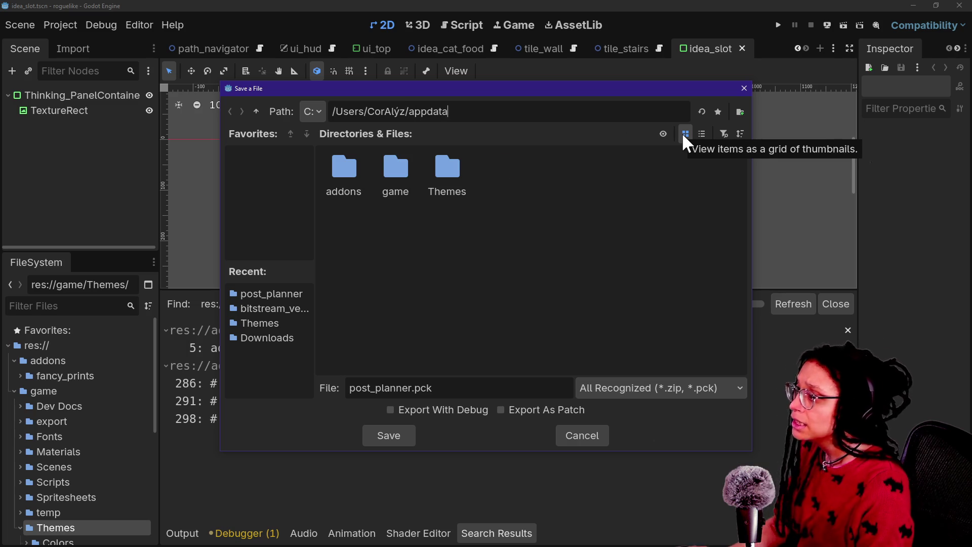
pyautogui.press('Return')
pyautogui.doubleClick(497, 201)
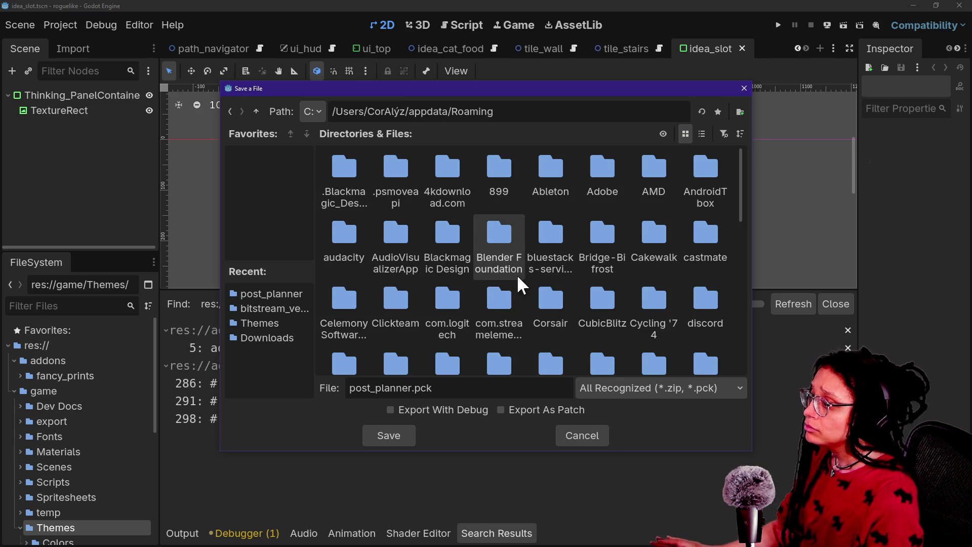
pyautogui.click(702, 134)
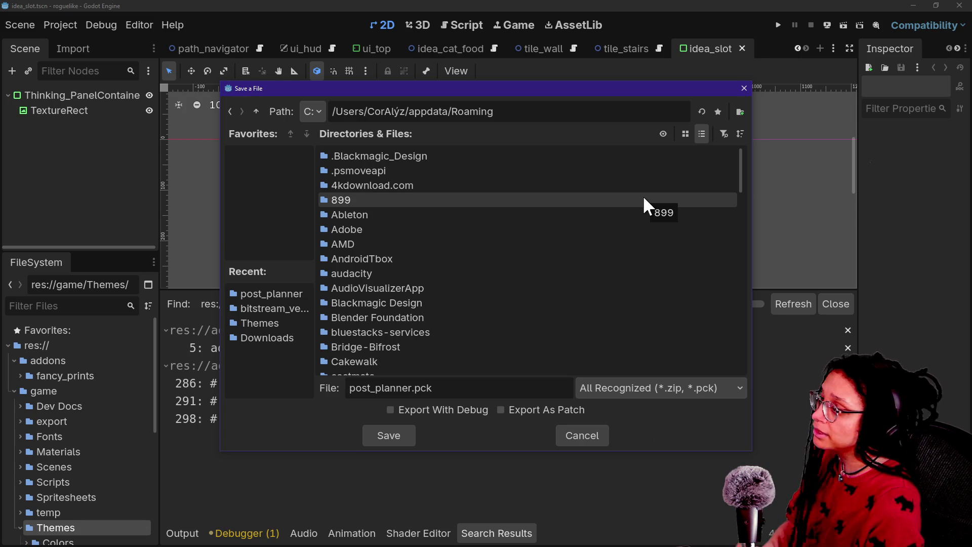
# Navigate from Roaming into the Godot/app_userdata folder.
pyautogui.scroll(-5, 398, 256)
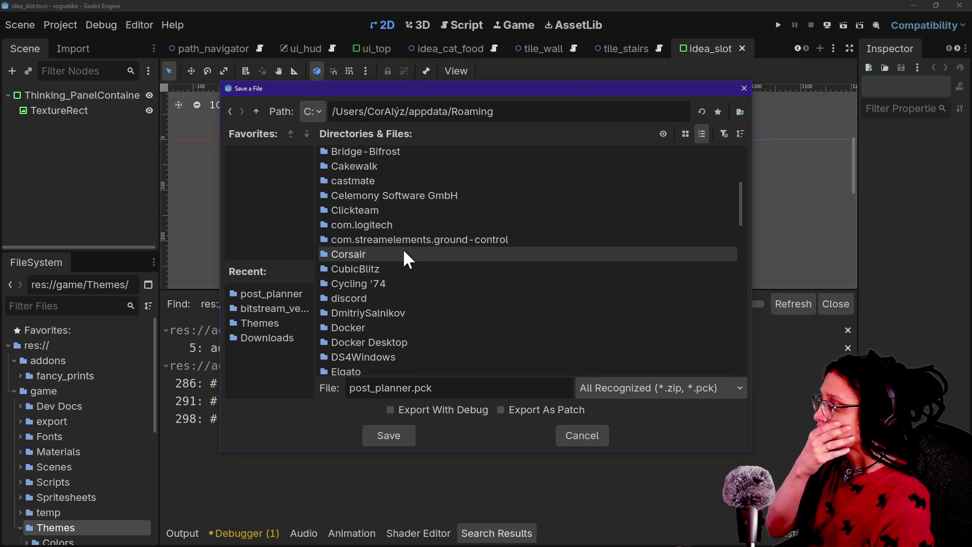
pyautogui.scroll(-1, 405, 253)
pyautogui.scroll(3, 404, 253)
pyautogui.scroll(-10, 406, 253)
pyautogui.scroll(-4, 404, 259)
pyautogui.scroll(5, 383, 311)
pyautogui.scroll(-10, 383, 305)
pyautogui.scroll(-3, 382, 304)
pyautogui.scroll(4, 423, 288)
pyautogui.scroll(7, 423, 289)
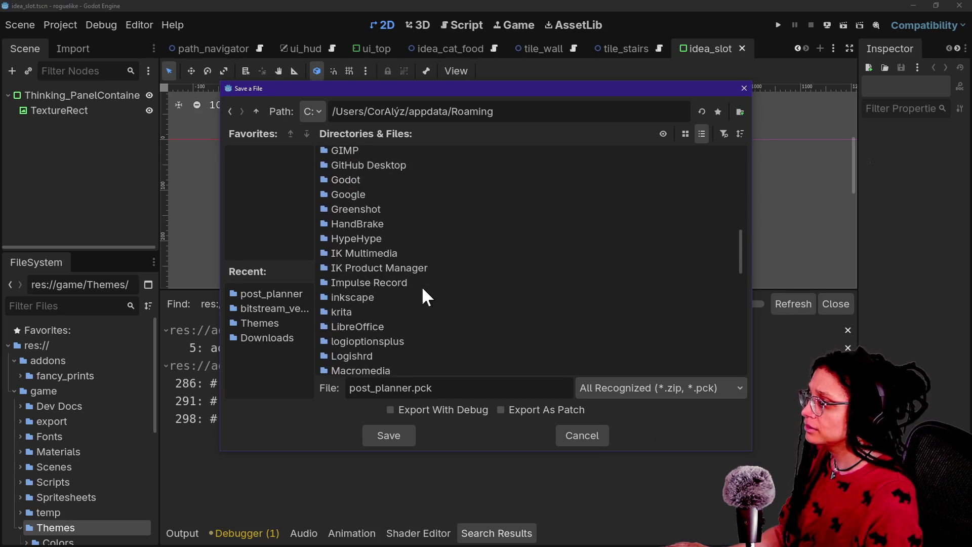
pyautogui.scroll(2, 422, 289)
pyautogui.doubleClick(374, 209)
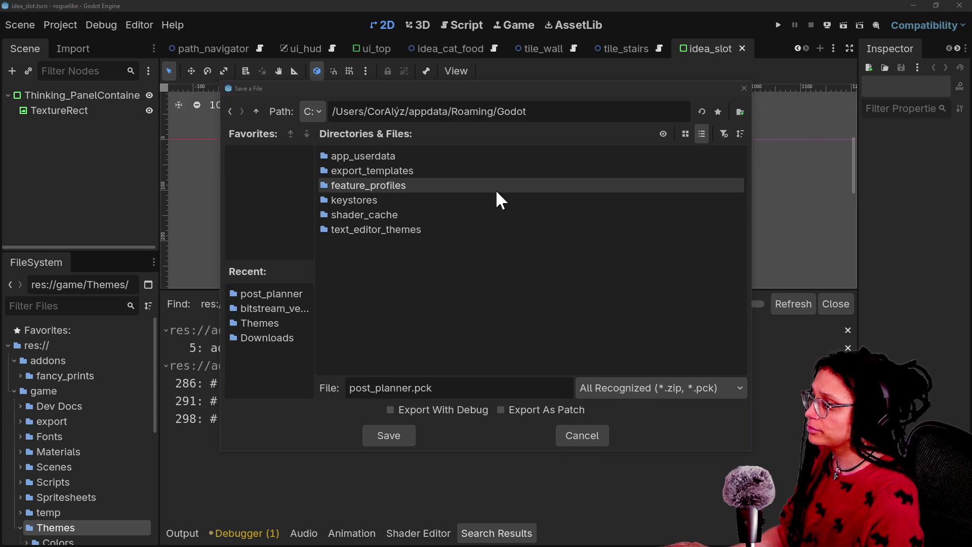
pyautogui.doubleClick(420, 157)
# Save as post_planner.pck in cat-care-game/embedded_minigames/post_planner, overwriting the existing pack.
pyautogui.scroll(-5, 388, 216)
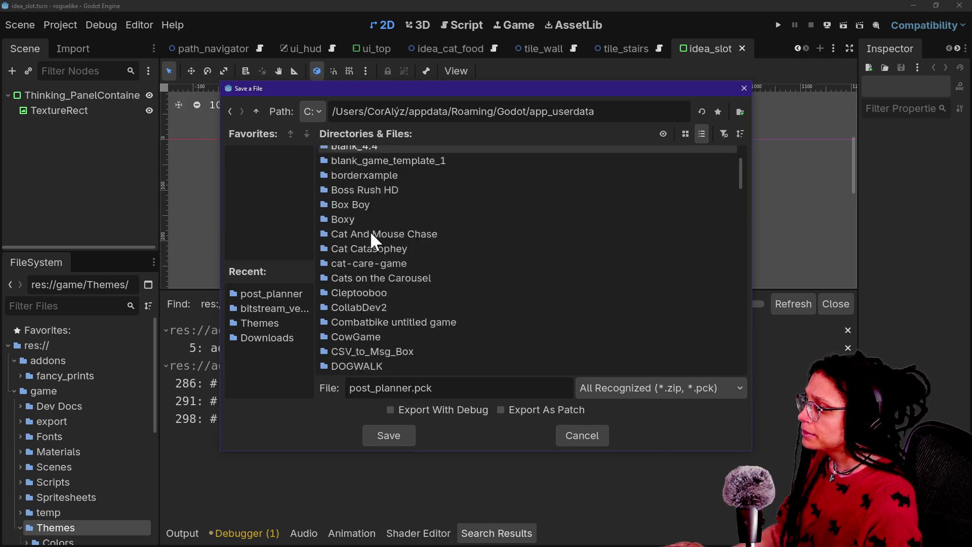
pyautogui.scroll(4, 375, 240)
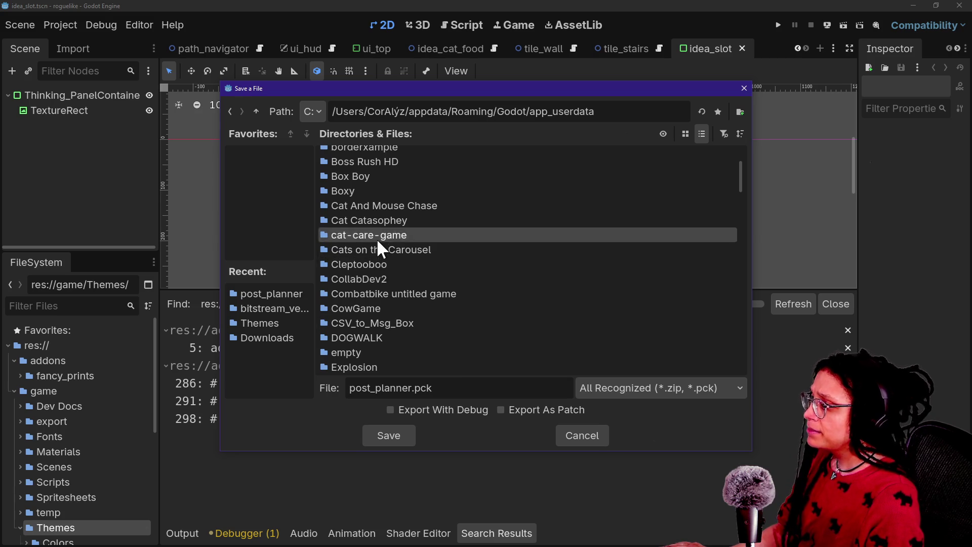
pyautogui.doubleClick(376, 236)
pyautogui.doubleClick(409, 157)
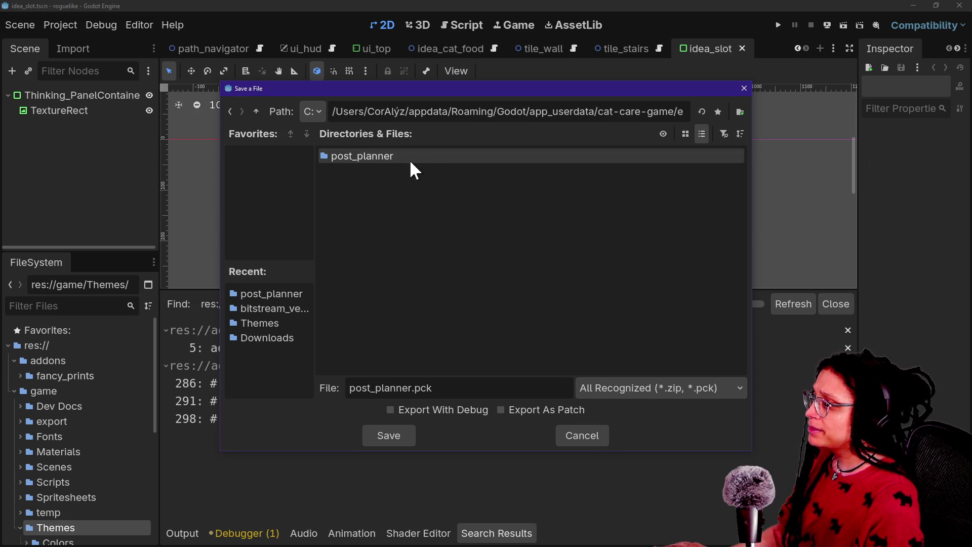
pyautogui.doubleClick(408, 158)
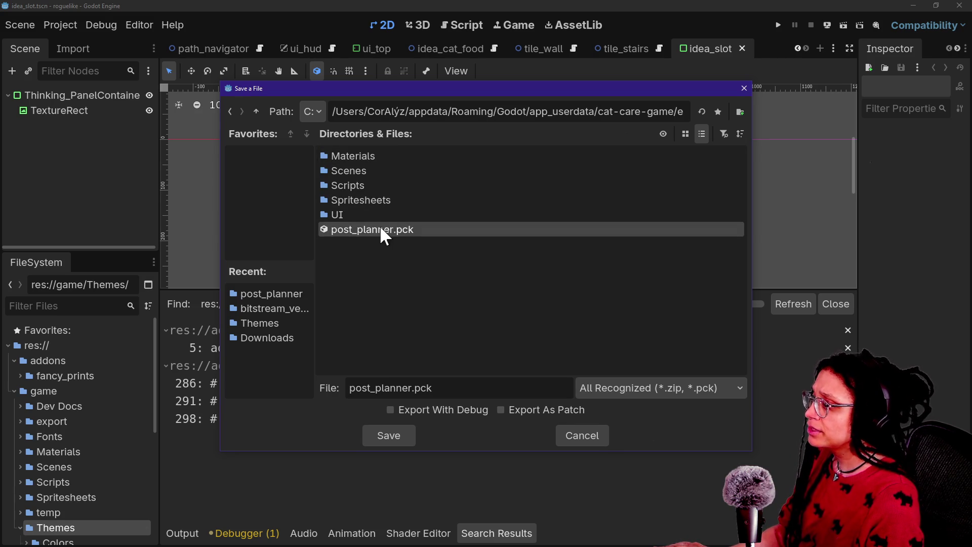
pyautogui.click(388, 434)
pyautogui.click(368, 297)
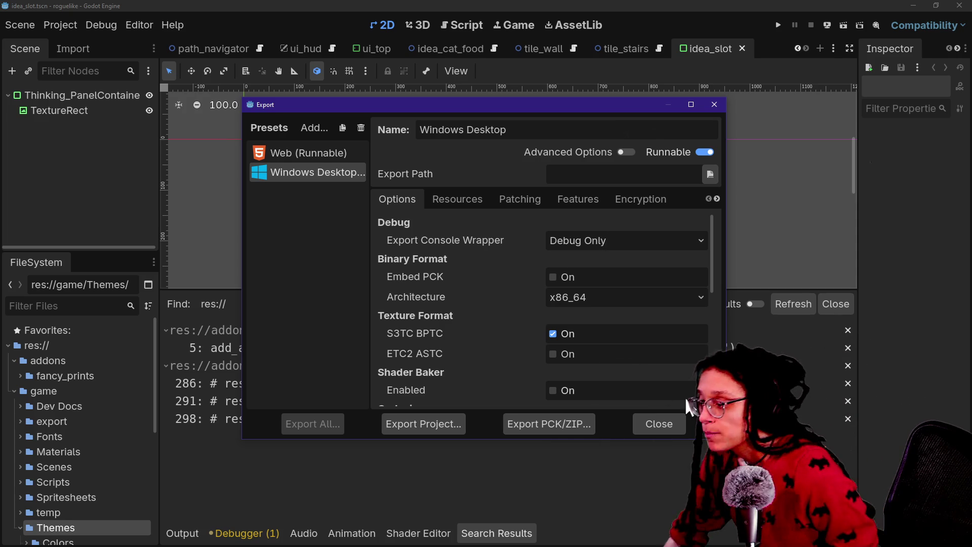
# Close the Export dialog once the pack export has finished.
pyautogui.click(649, 429)
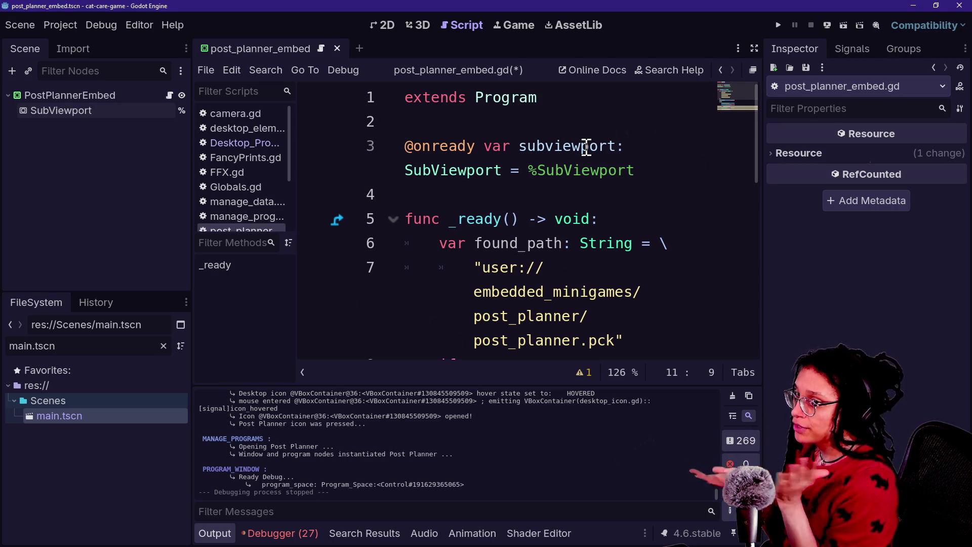
# Widen the script editor and fix the load path to res://game/Scenes/main.tscn.
pyautogui.click(537, 146)
pyautogui.hotkey('ctrl', 'shift', 'F11')
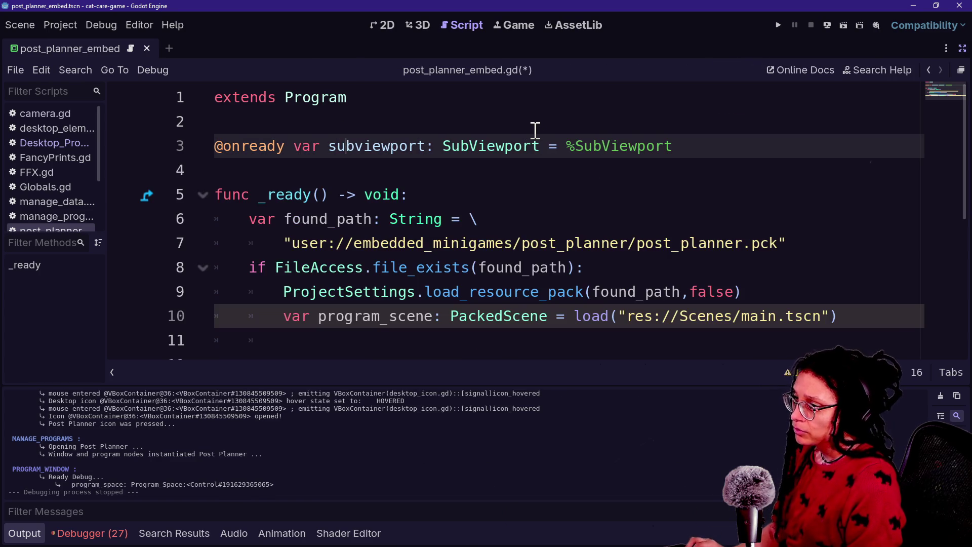
pyautogui.click(507, 339)
pyautogui.hotkey('ctrl', 's')
pyautogui.click(843, 307)
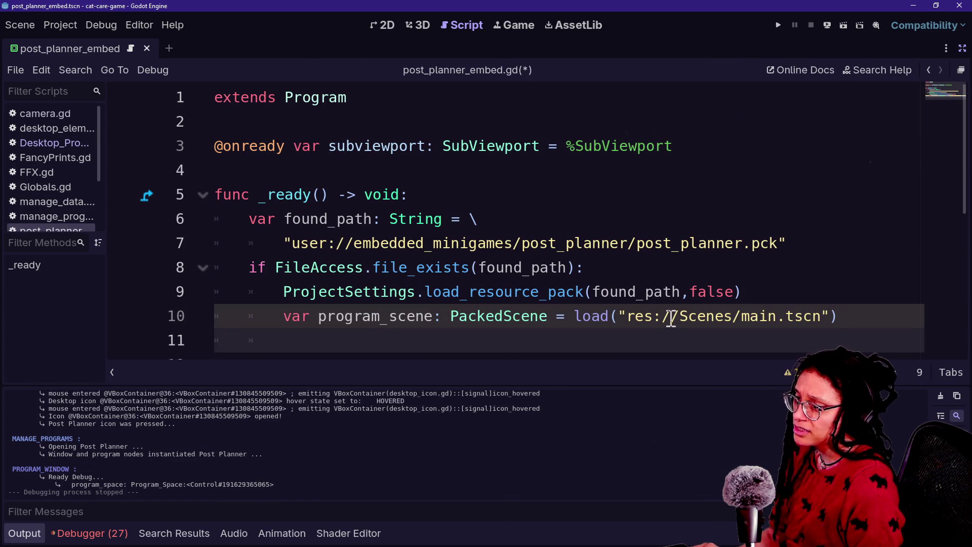
pyautogui.click(683, 315)
pyautogui.write('ame/')
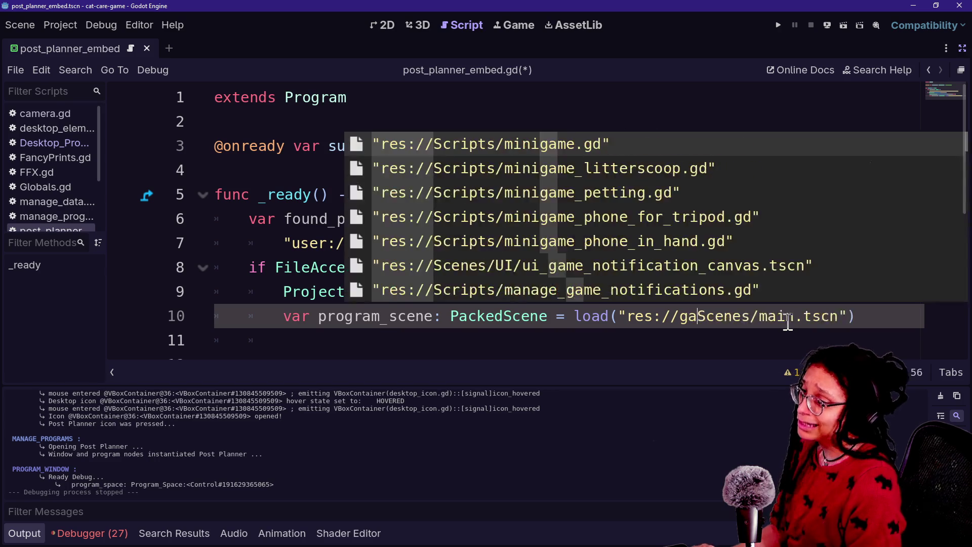
# Add a subviewport.add_child(program_scene) line and save the script.
pyautogui.click(714, 335)
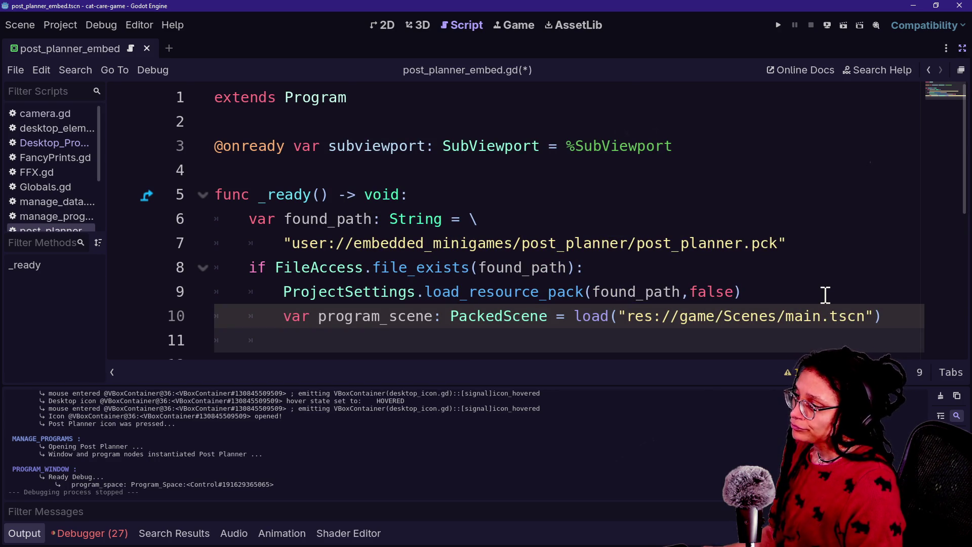
pyautogui.write('d')
pyautogui.press('BackSpace')
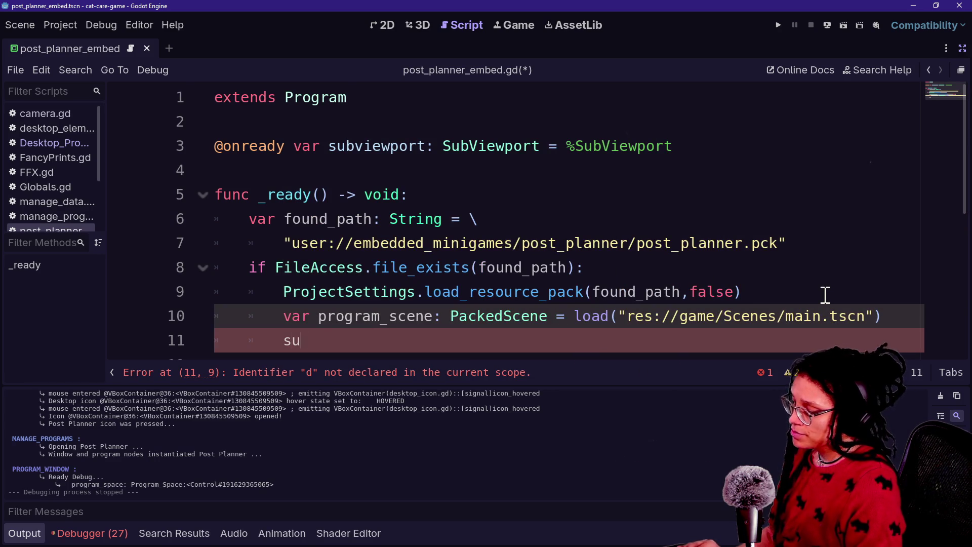
pyautogui.press('Return')
pyautogui.write('.')
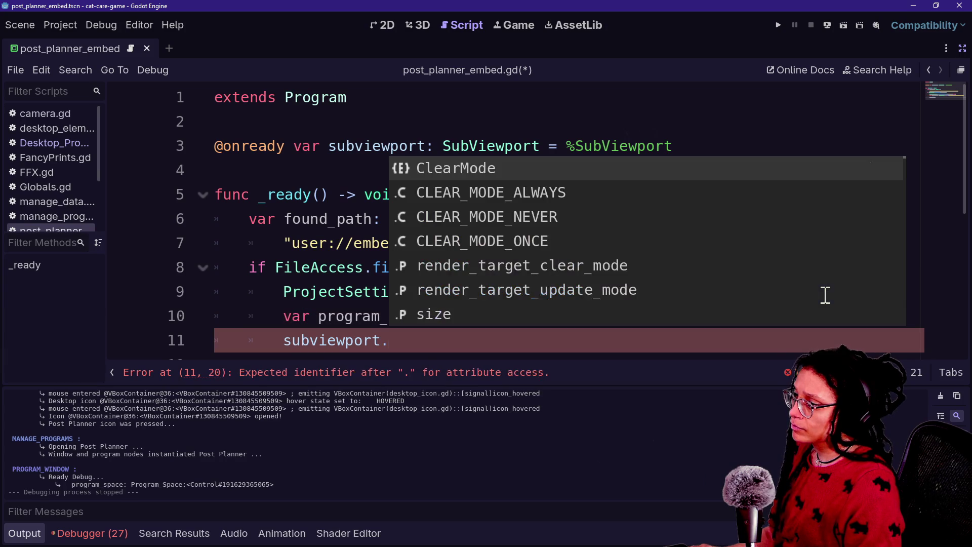
pyautogui.write('add')
pyautogui.press('Return')
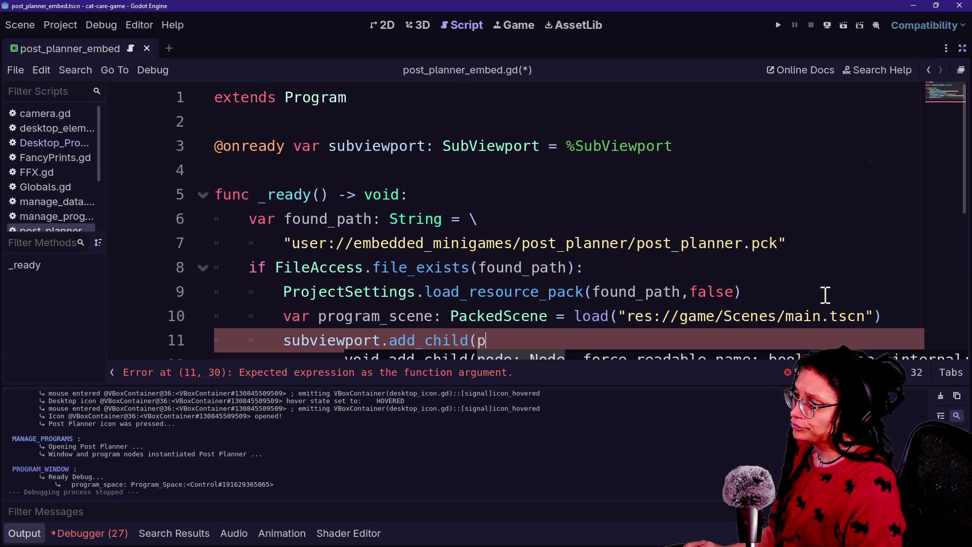
pyautogui.write('rogram_scene')
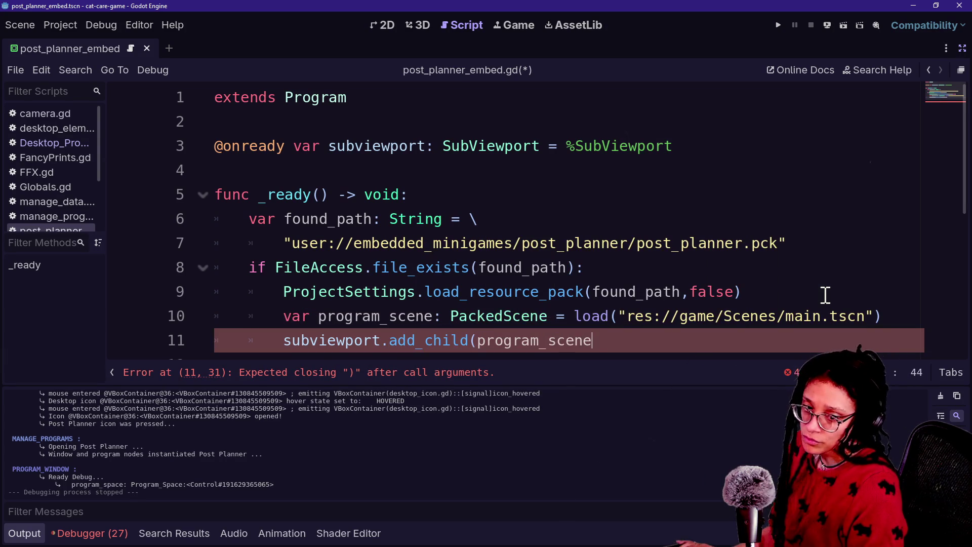
pyautogui.hotkey('ctrl', 's')
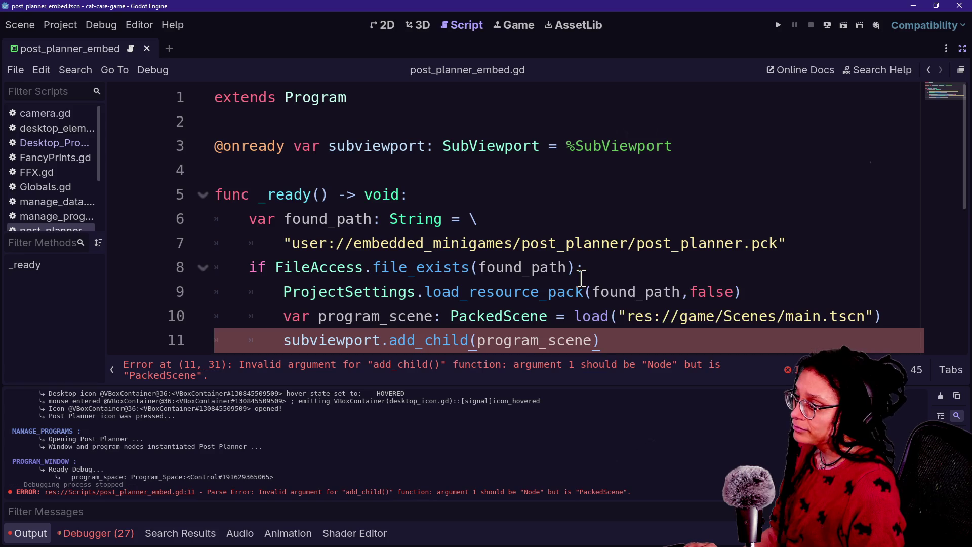
pyautogui.rightClick(582, 277)
pyautogui.click(622, 326)
pyautogui.scroll(-1, 622, 327)
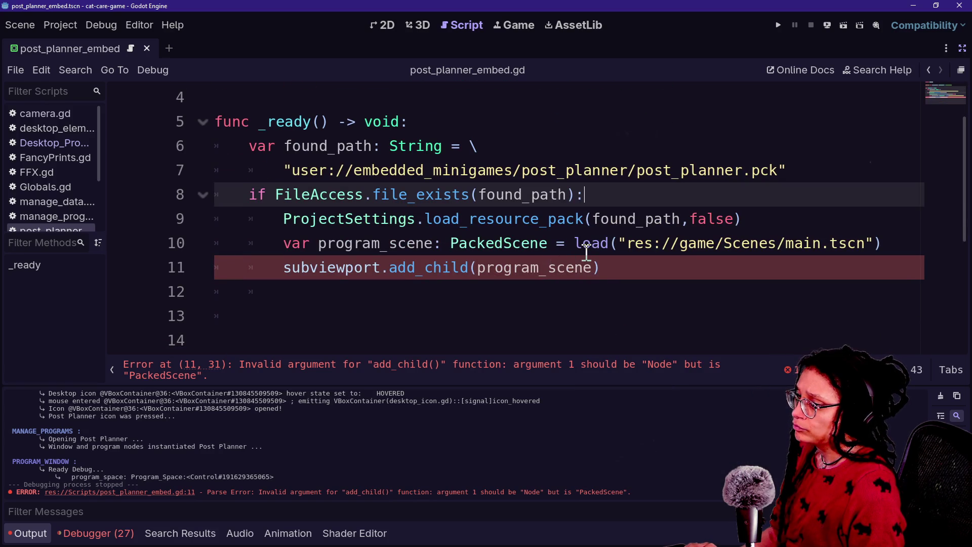
# Insert var program_node: Node2D = program_scene.instantiate() after line 10.
pyautogui.click(614, 268)
pyautogui.click(902, 244)
pyautogui.press('Return')
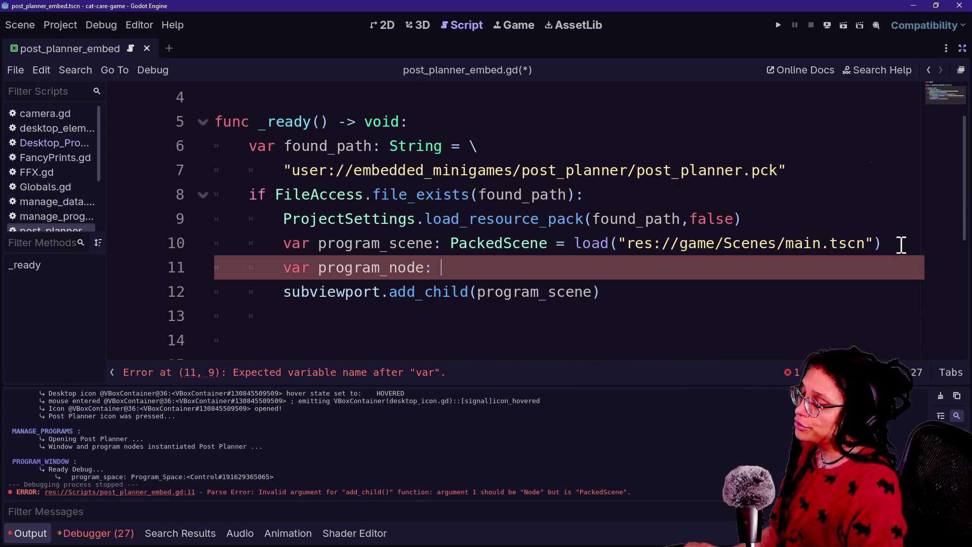
pyautogui.write('Node2D  =')
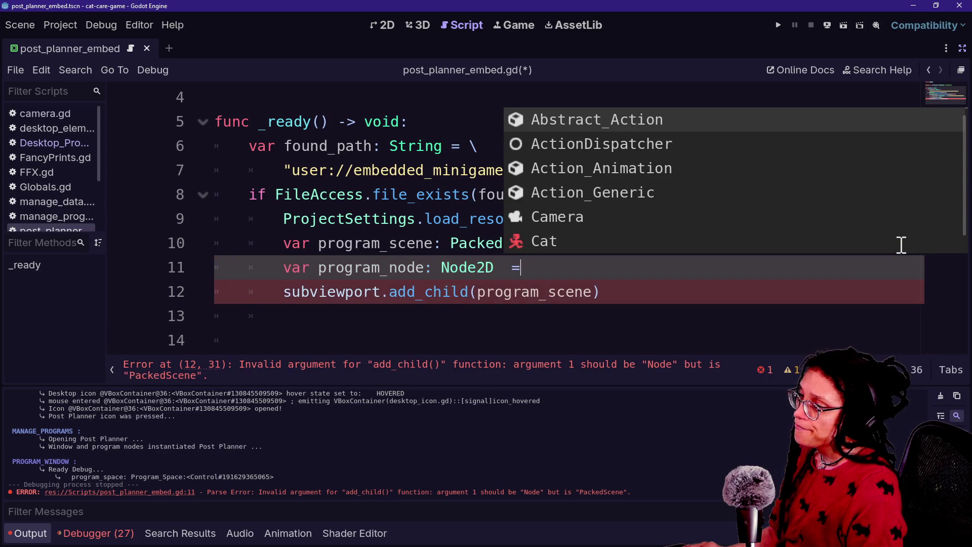
pyautogui.write(' pr')
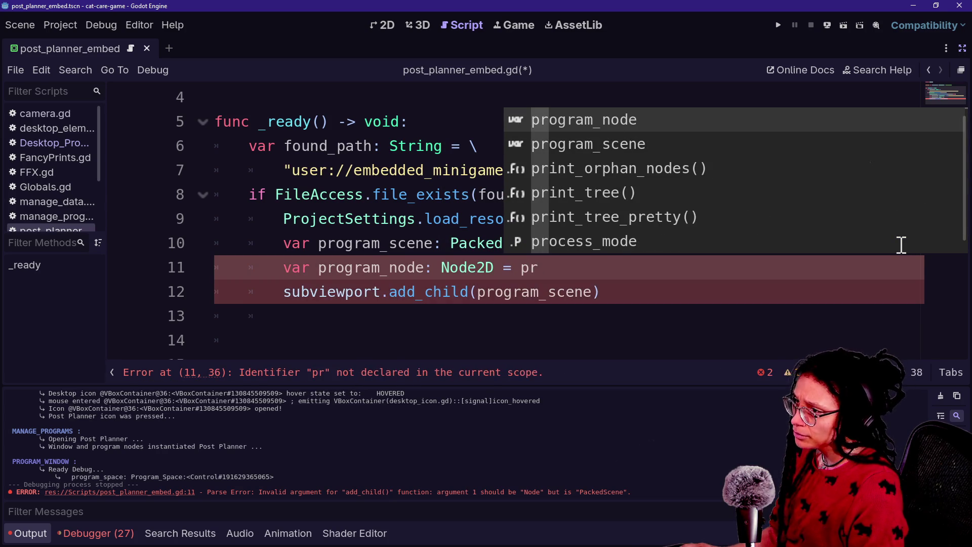
pyautogui.press('Down')
pyautogui.press('Return')
pyautogui.write('/')
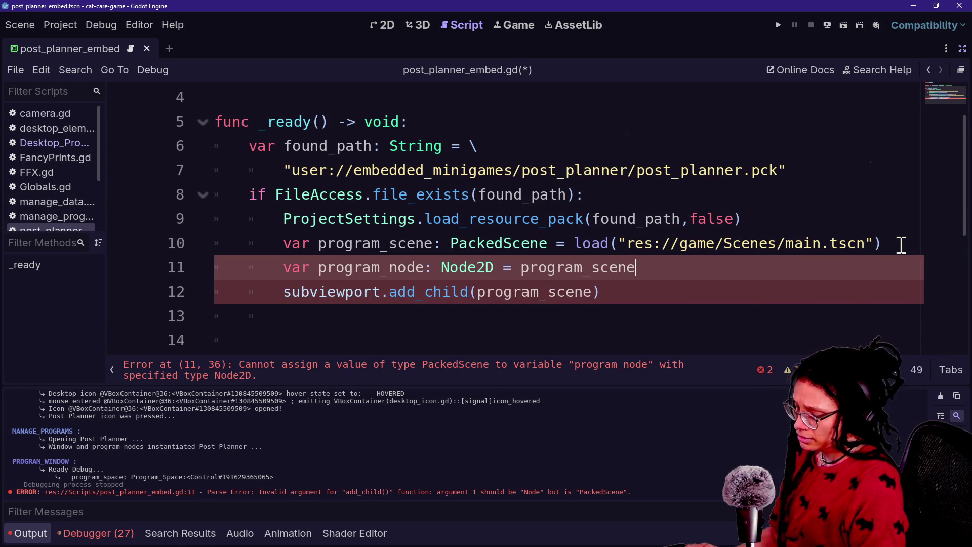
pyautogui.write('ns\\')
pyautogui.press('Return')
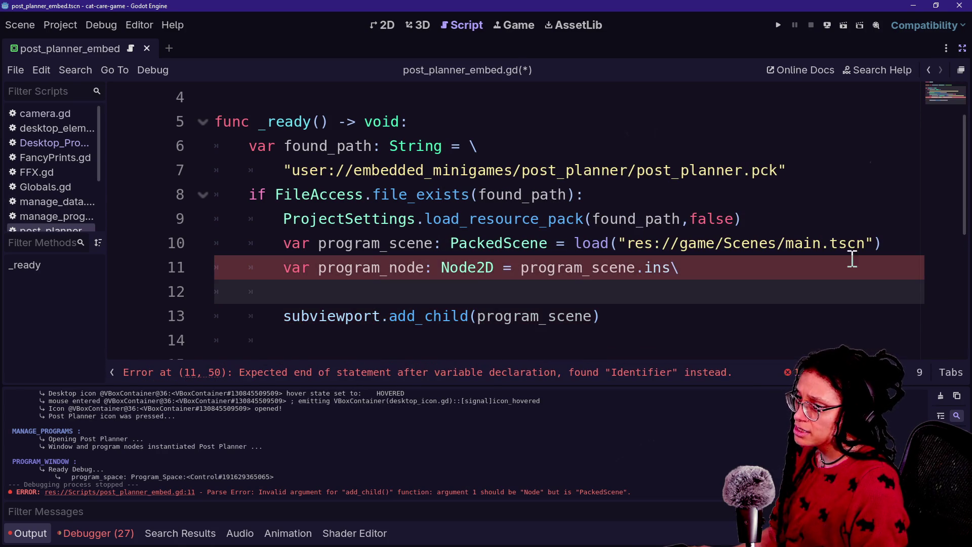
pyautogui.press('BackSpace')
pyautogui.write('an')
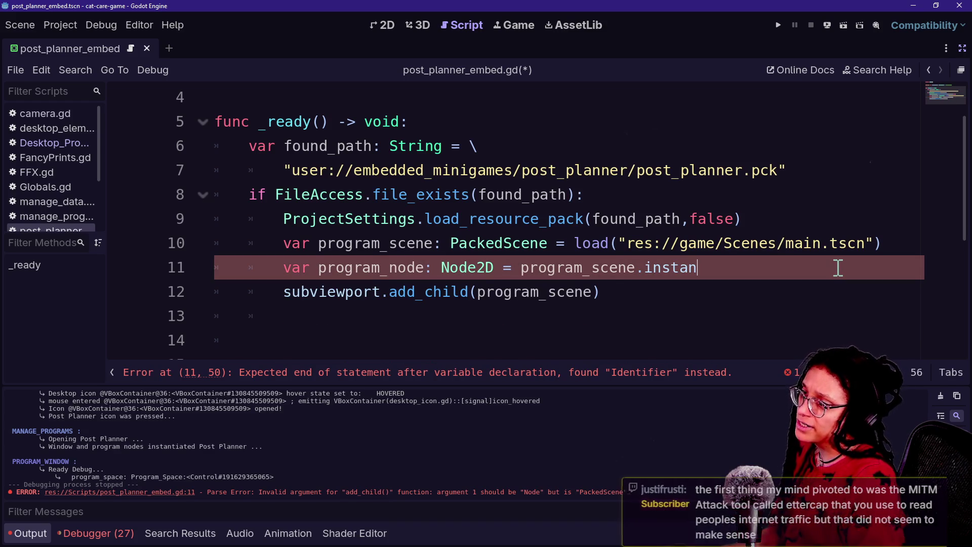
pyautogui.press('Return')
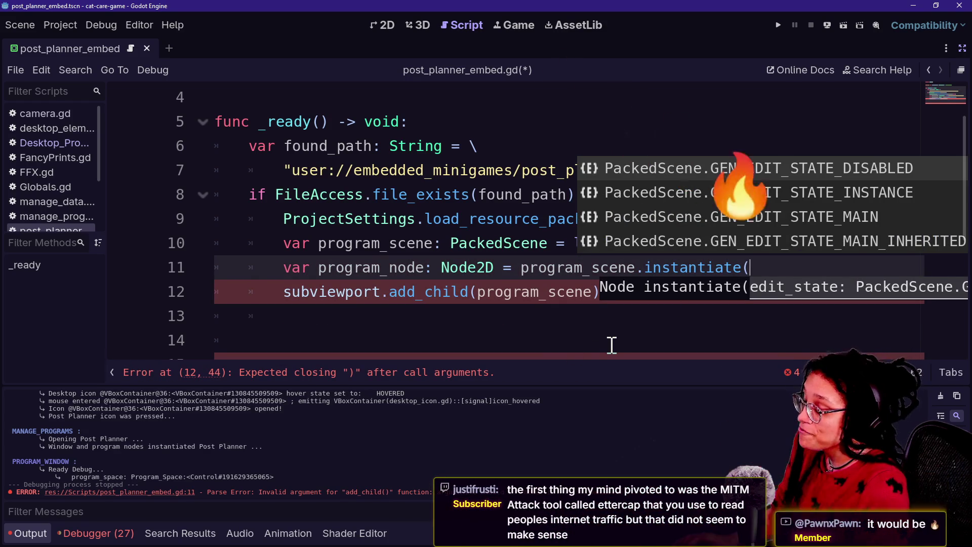
pyautogui.write(')')
# Change the add_child argument to program_node and run the cat-care game.
pyautogui.click(565, 292)
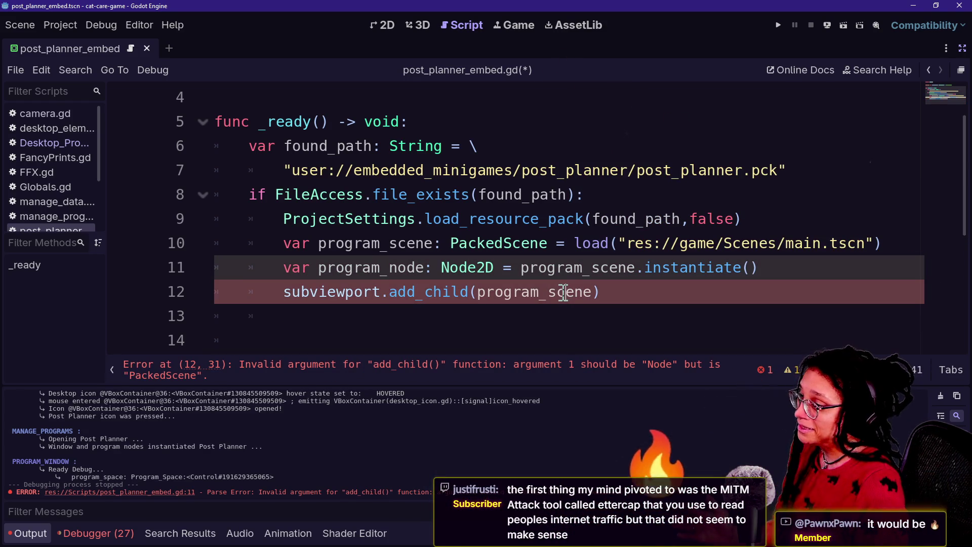
pyautogui.press('BackSpace')
pyautogui.press('BackSpace')
pyautogui.press('BackSpace')
pyautogui.press('Delete')
pyautogui.press('Delete')
pyautogui.press('Delete')
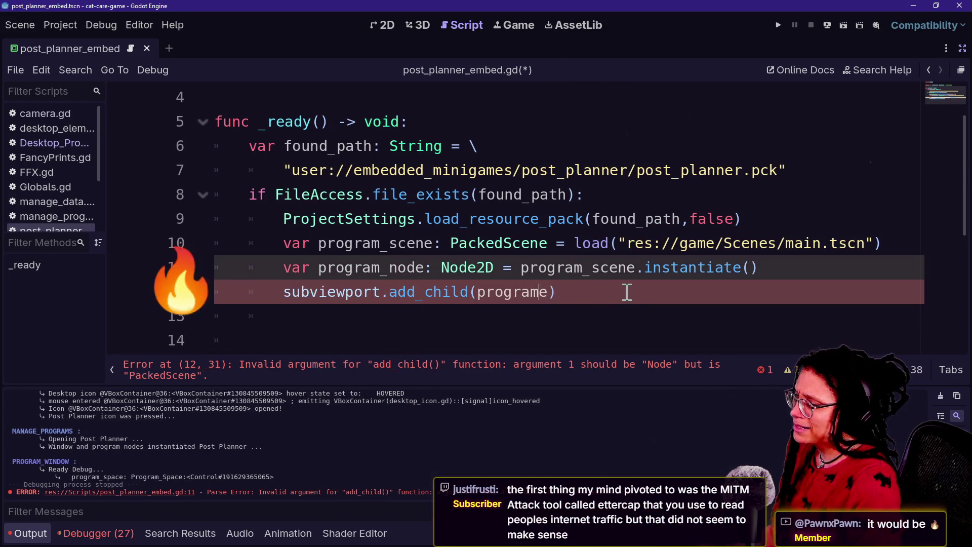
pyautogui.write('_node')
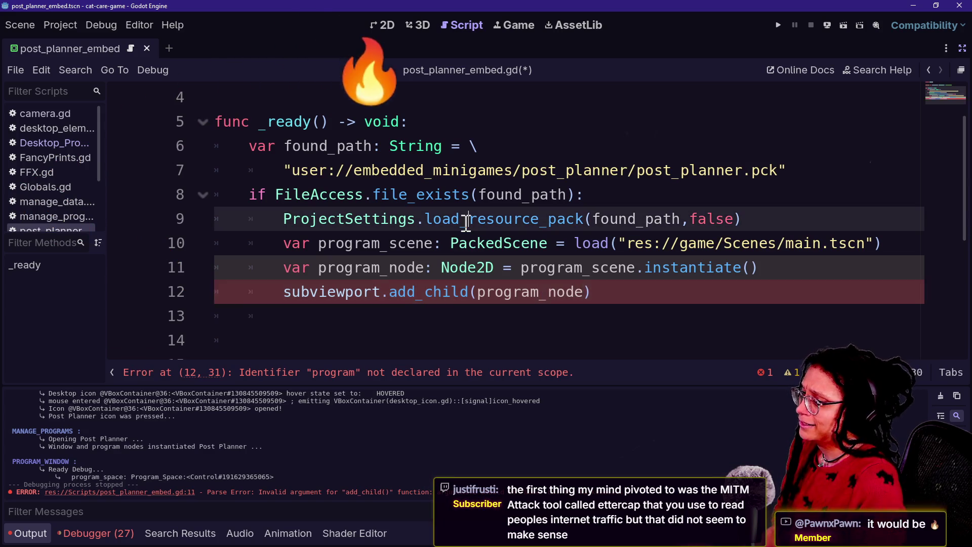
pyautogui.moveTo(456, 219); pyautogui.dragTo(748, 42)
pyautogui.click(778, 25)
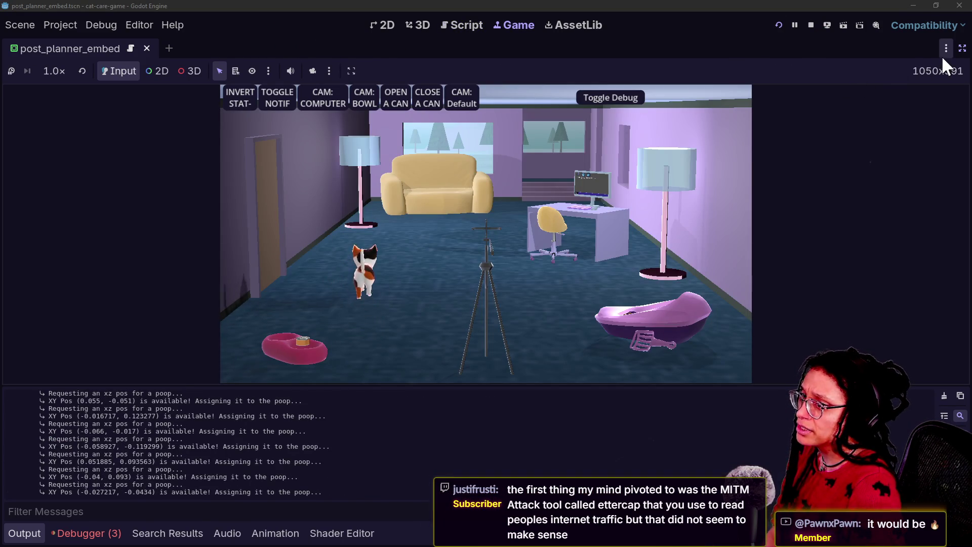
# Restore the docks, expand main in the Remote tree, and switch the game camera to CAM: COMPUTER.
pyautogui.click(954, 50)
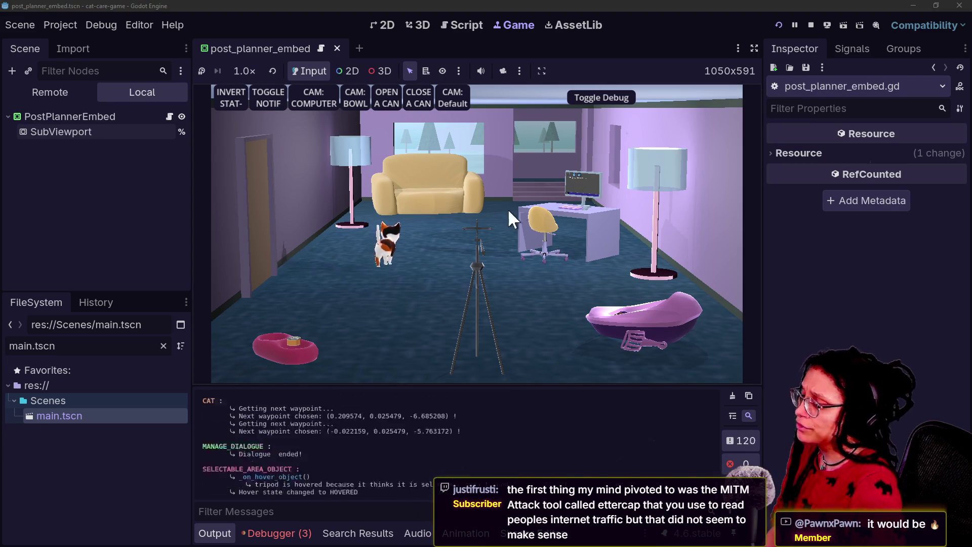
pyautogui.click(59, 93)
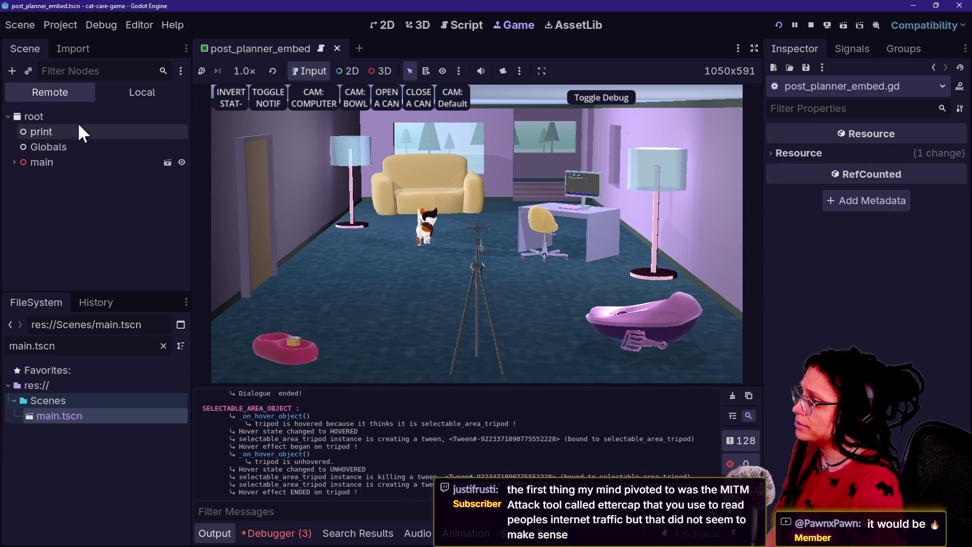
pyautogui.click(13, 162)
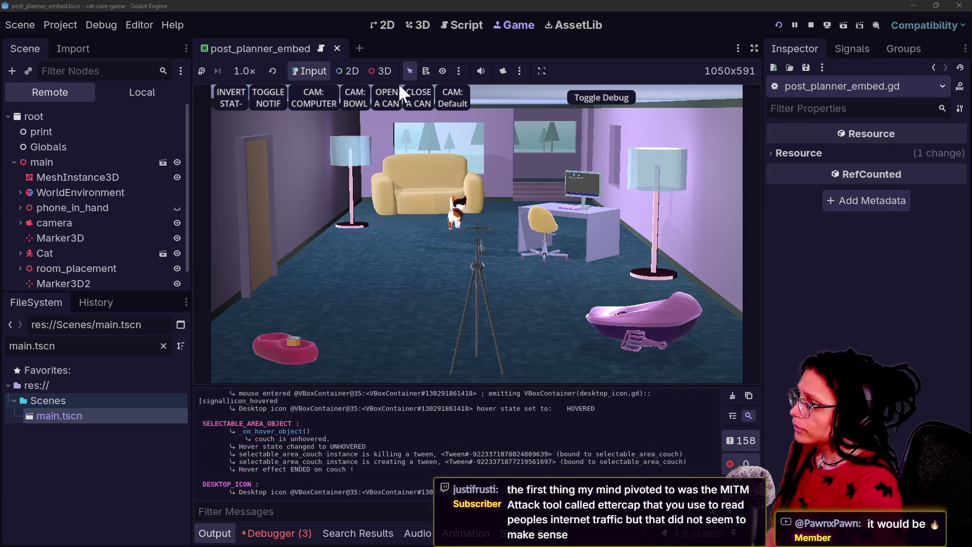
pyautogui.click(317, 96)
pyautogui.click(597, 99)
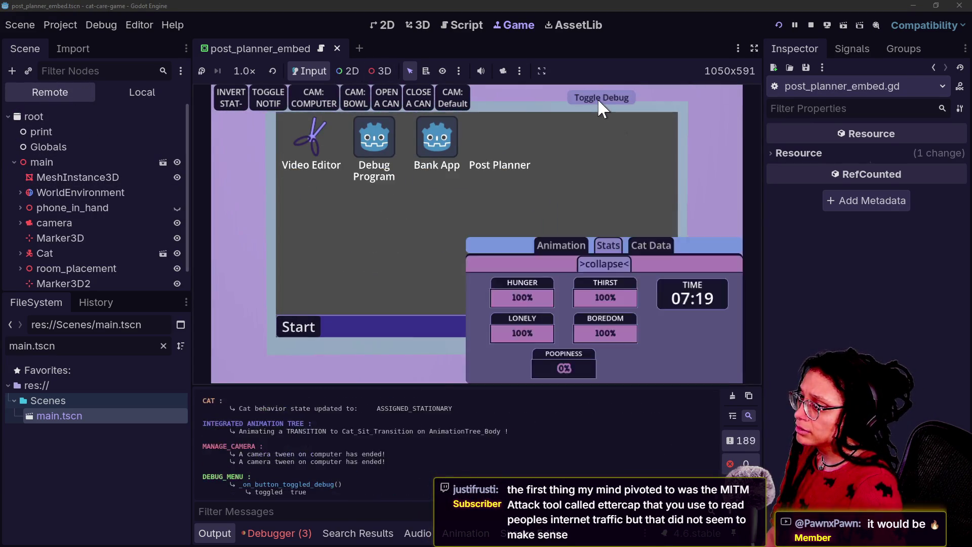
# Hide the debug panel, drag the Post Planner icon, and enlarge the error list panel.
pyautogui.click(598, 99)
pyautogui.moveTo(484, 147); pyautogui.dragTo(499, 169)
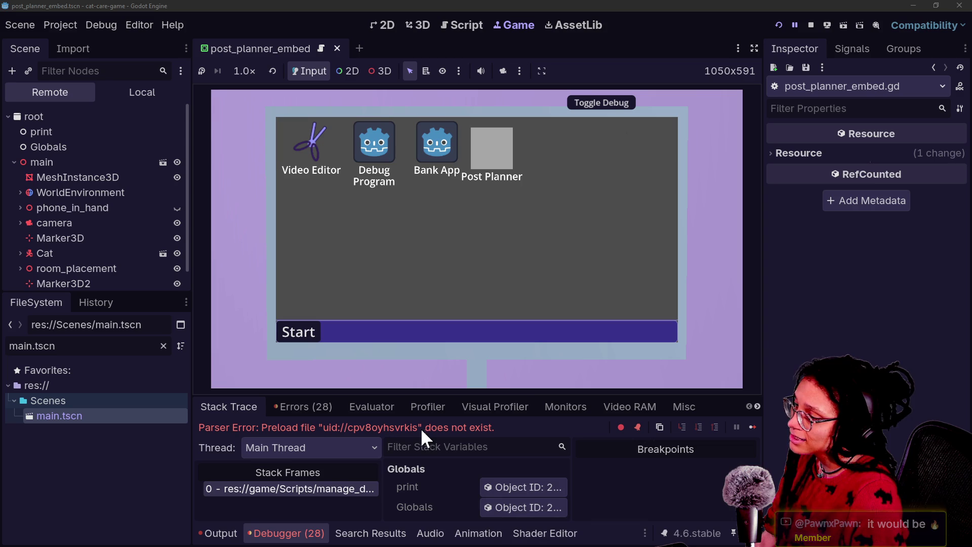
pyautogui.click(274, 402)
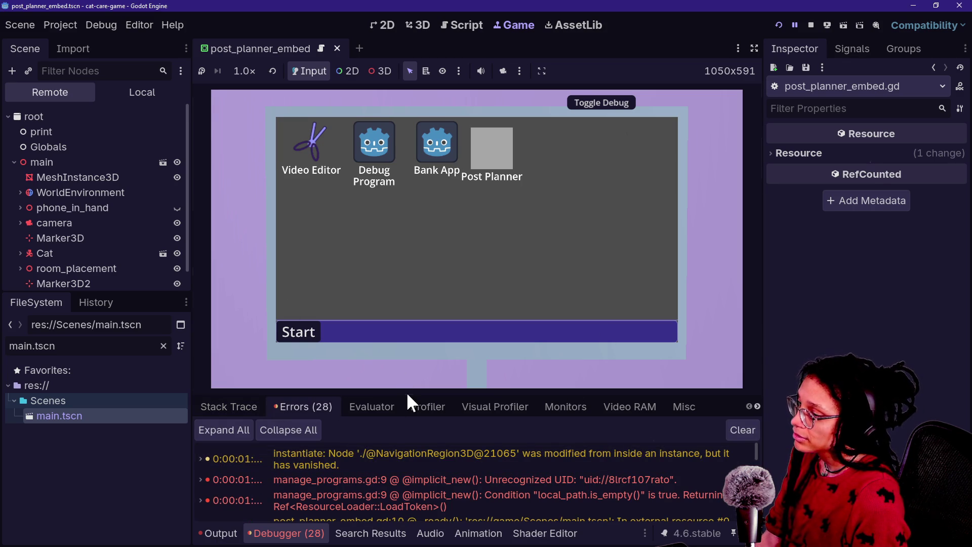
pyautogui.moveTo(407, 396); pyautogui.dragTo(396, 209)
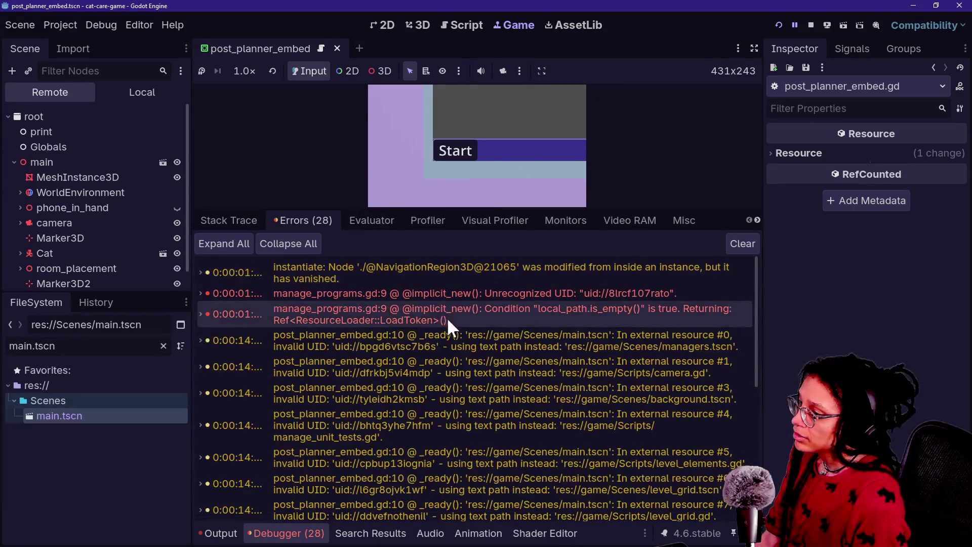
# Switch to Output and select the first manage_debug.gd 'File not found' error line.
pyautogui.click(222, 535)
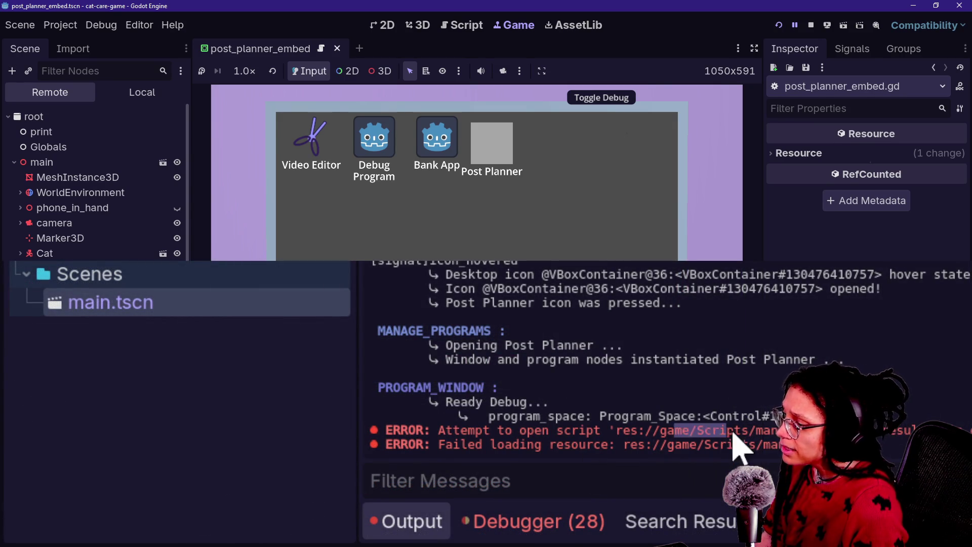
pyautogui.doubleClick(767, 431)
pyautogui.tripleClick(893, 430)
pyautogui.click(893, 431)
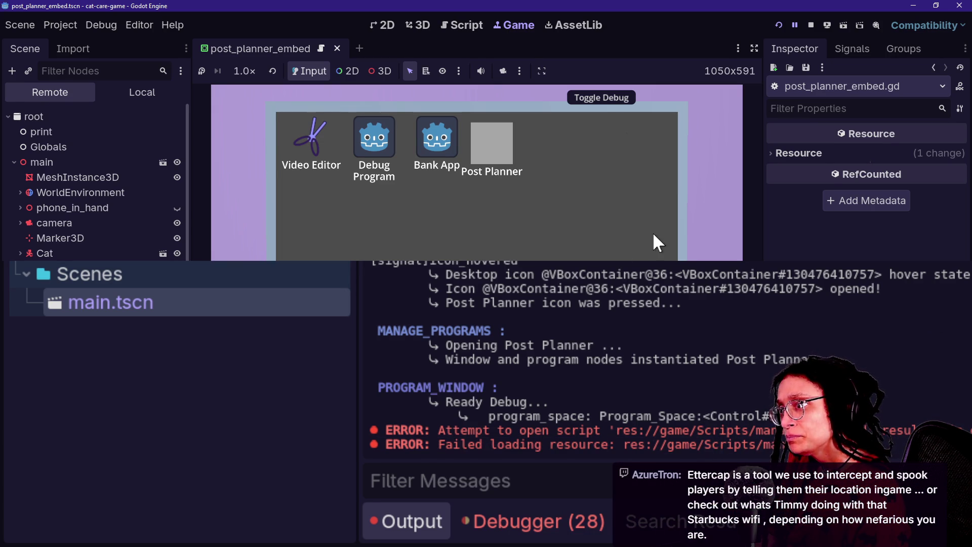
# Stop the game and set _clear_embedded_debugs to false in Globals.gd.
pyautogui.click(812, 25)
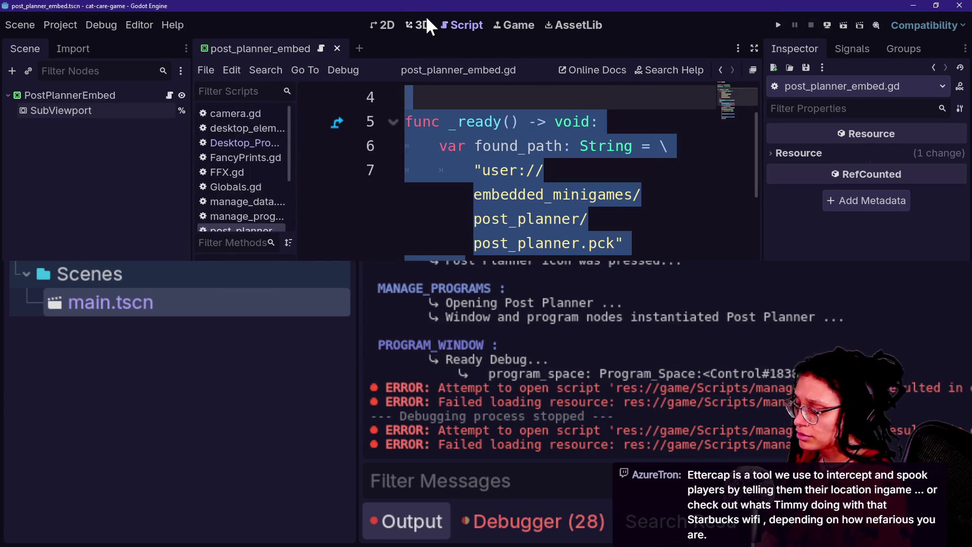
pyautogui.click(474, 223)
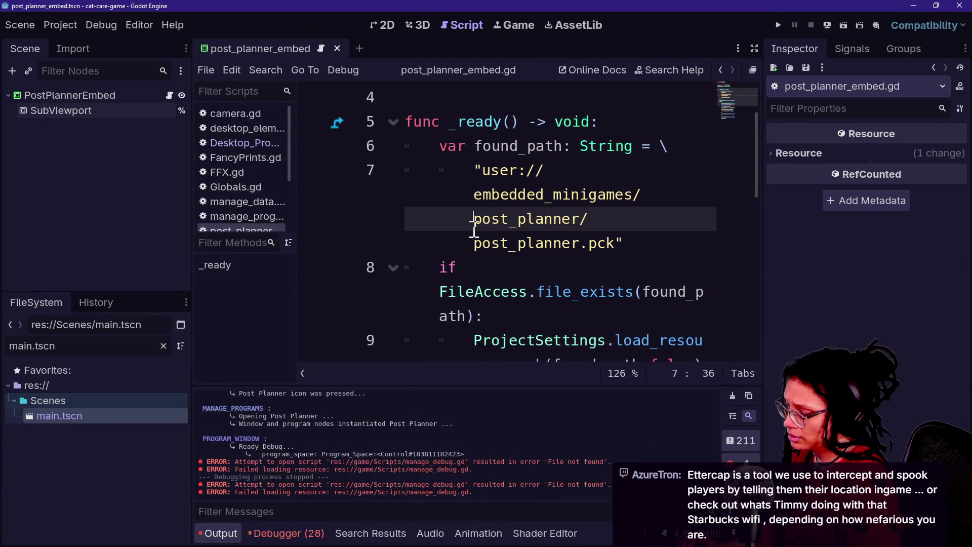
pyautogui.click(248, 187)
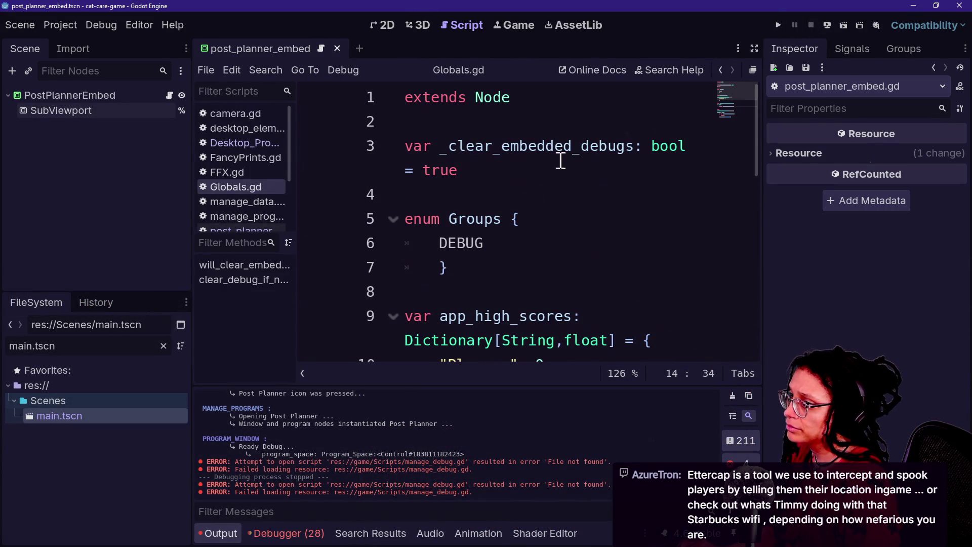
pyautogui.click(431, 171)
pyautogui.doubleClick(442, 171)
pyautogui.write('fals')
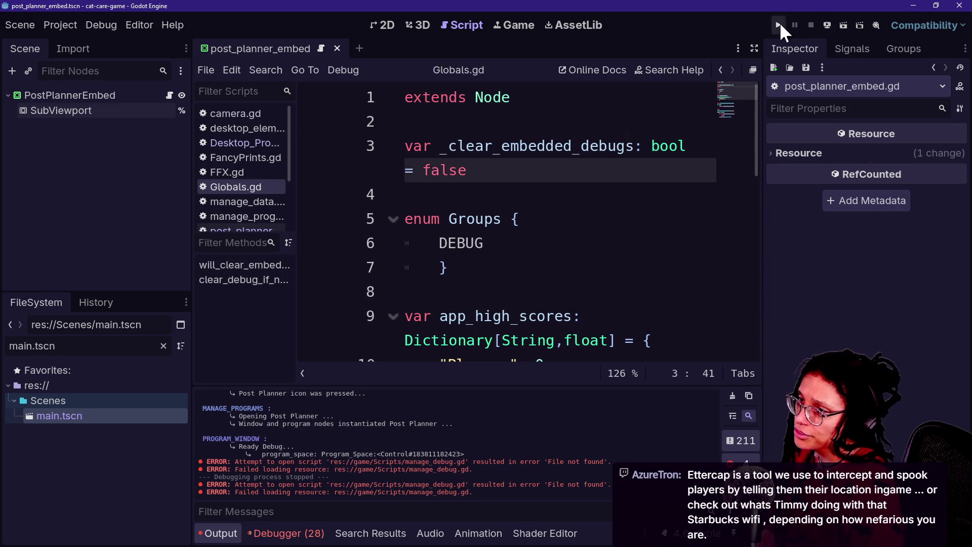
# Rerun the game, move the camera to the computer, and check Output for the uid://cpv8oyhsvrkis preload error.
pyautogui.click(779, 24)
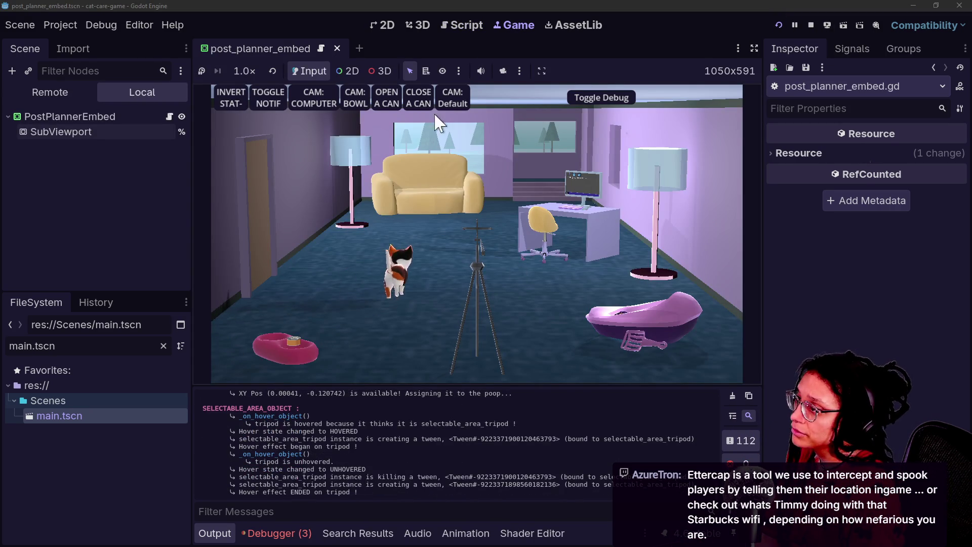
pyautogui.click(315, 104)
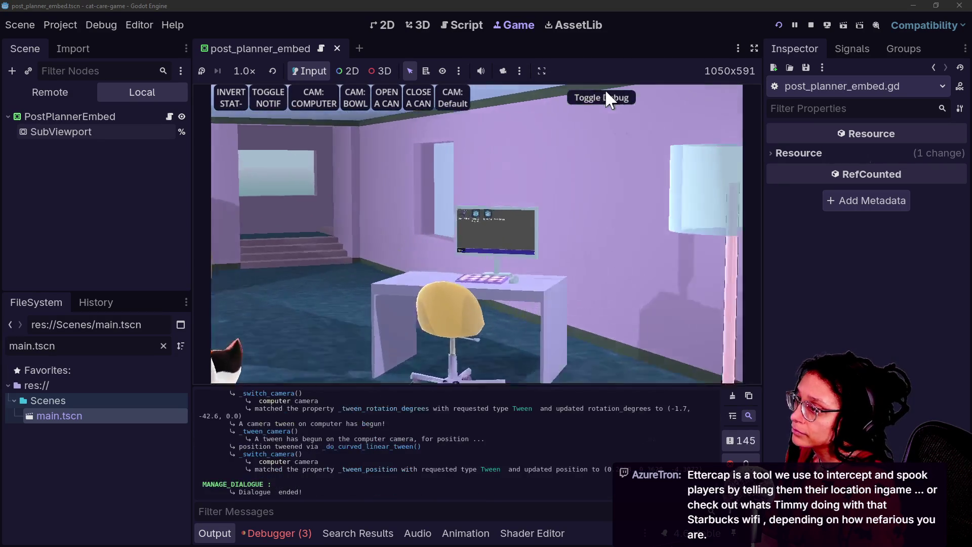
pyautogui.click(601, 94)
pyautogui.click(489, 133)
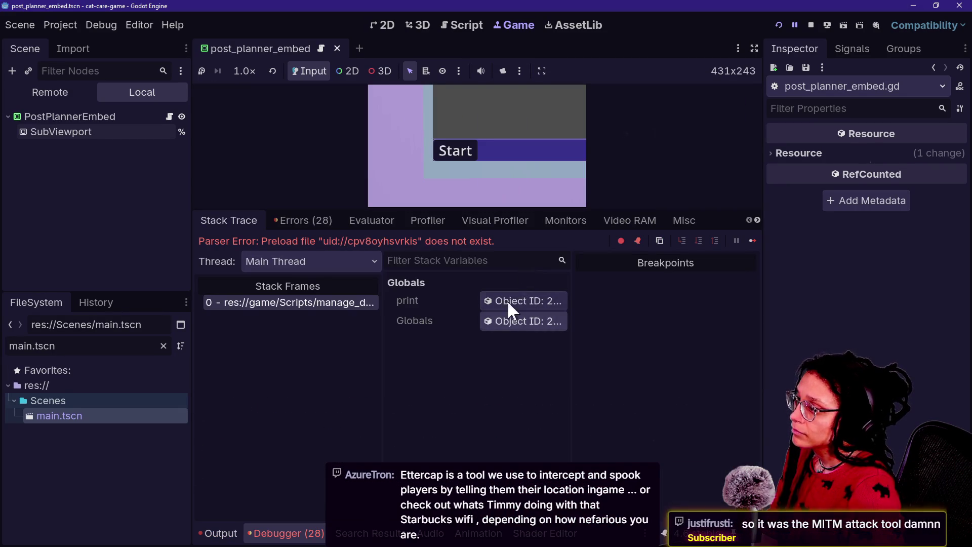
pyautogui.click(218, 533)
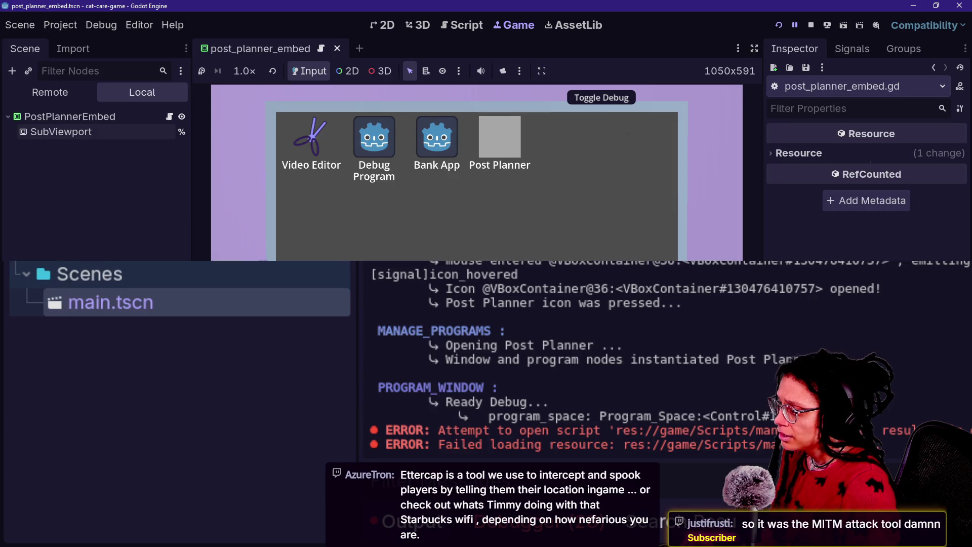
# In a full-width view, select the manage_debug.gd path in the Output errors, then switch to stream chat.
pyautogui.hotkey('ctrl', 'shift', 'F11')
pyautogui.doubleClick(329, 445)
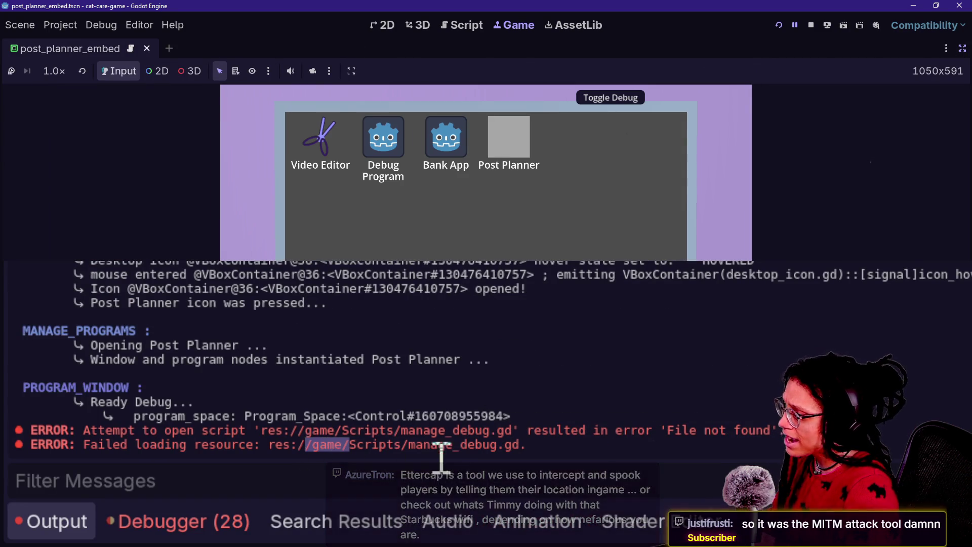
pyautogui.moveTo(552, 446)
pyautogui.mouseDown()
pyautogui.moveTo(428, 460)
pyautogui.moveTo(456, 449)
pyautogui.moveTo(491, 458)
pyautogui.moveTo(487, 450)
pyautogui.moveTo(397, 473)
pyautogui.moveTo(435, 446)
pyautogui.mouseUp()
pyautogui.click(537, 458)
pyautogui.doubleClick(445, 447)
pyautogui.click(403, 463)
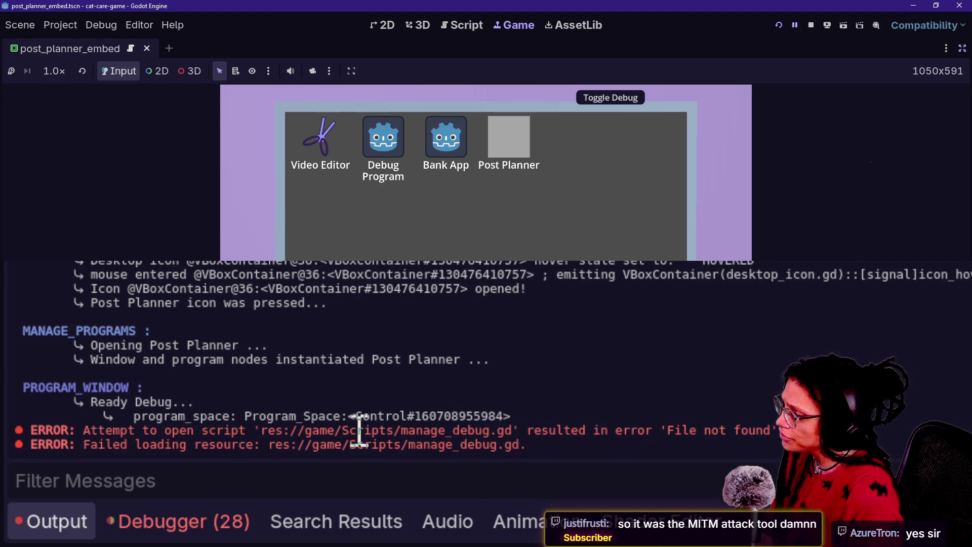
pyautogui.moveTo(482, 431); pyautogui.dragTo(452, 445)
pyautogui.click(365, 448)
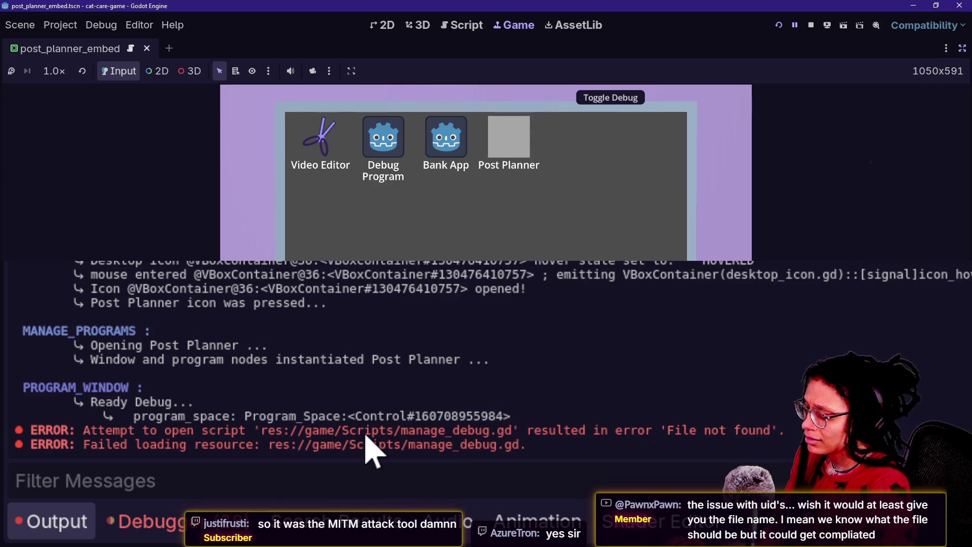
pyautogui.hotkey('alt', 'Tab')
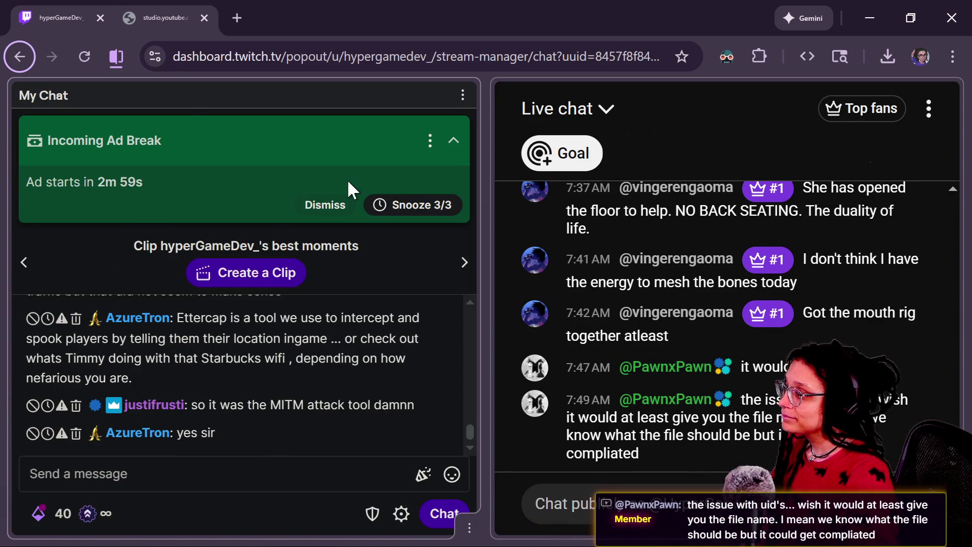
# Dismiss the Incoming Ad Break banner, open a viewer message's options, and switch to the Gemini window.
pyautogui.click(325, 204)
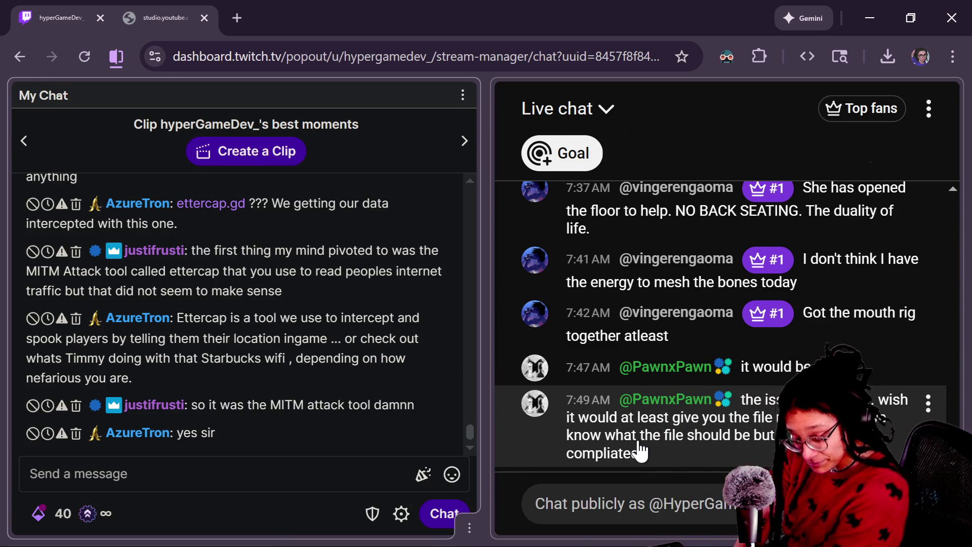
pyautogui.click(640, 451)
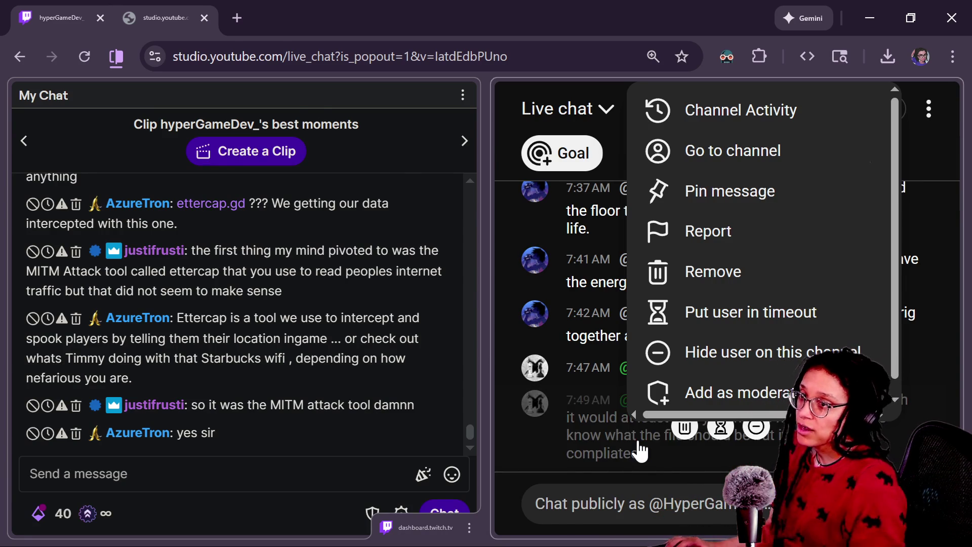
pyautogui.hotkey('alt', 'Tab')
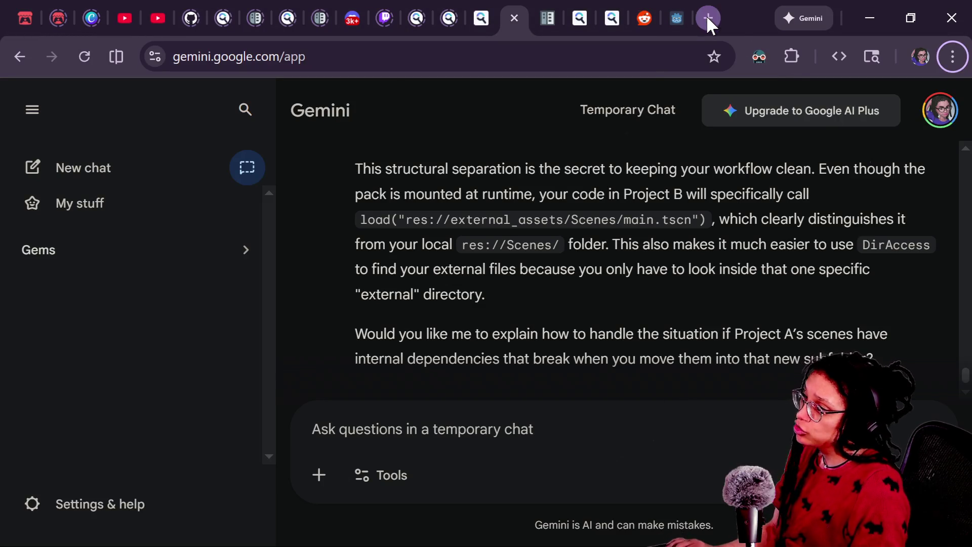
# Search images for 'ettercap monster' in a new tab and preview the second result.
pyautogui.click(707, 16)
pyautogui.write('ettercap monster')
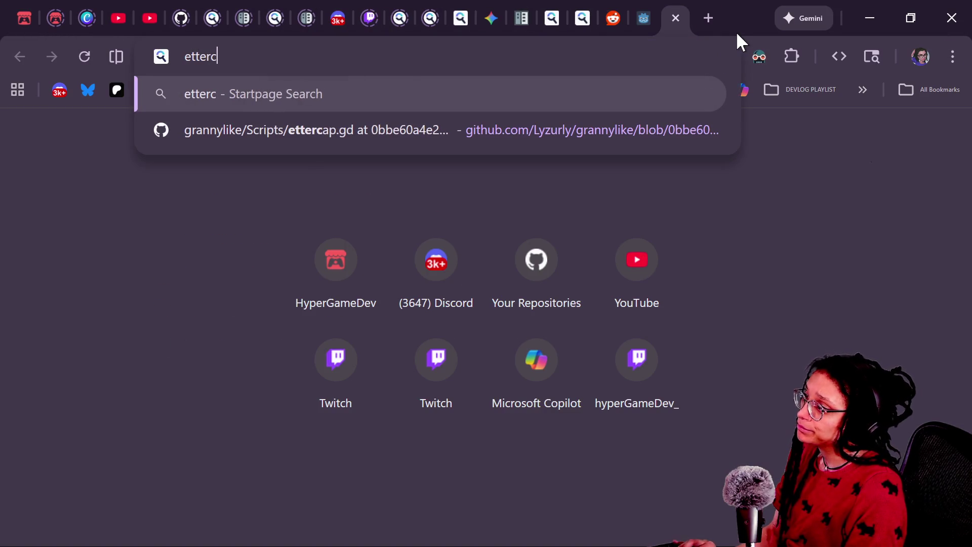
pyautogui.press('Return')
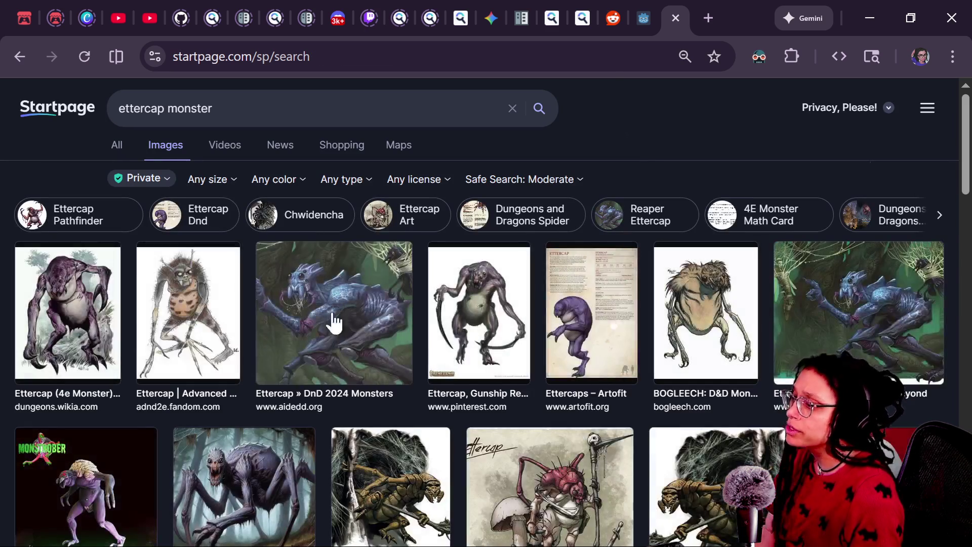
pyautogui.click(210, 317)
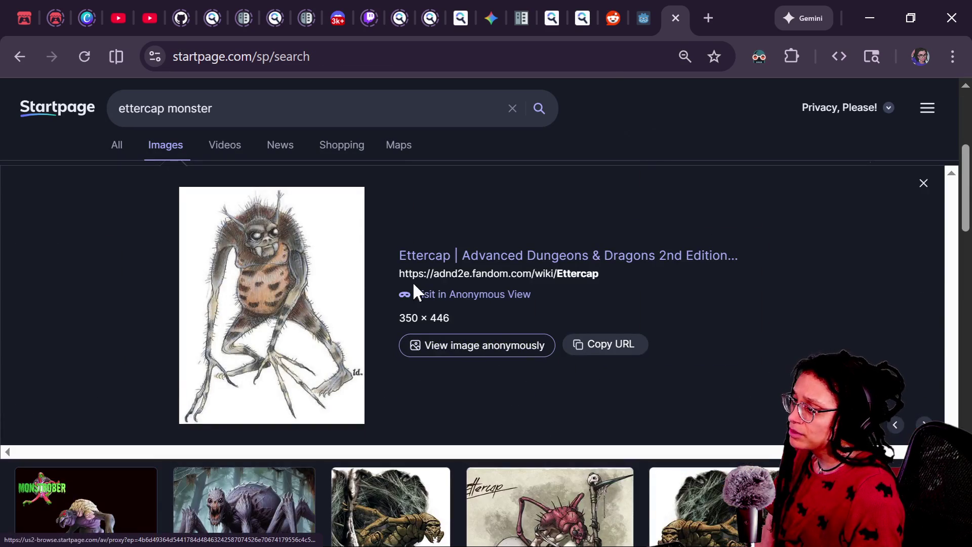
pyautogui.scroll(3, 385, 263)
pyautogui.scroll(2, 385, 263)
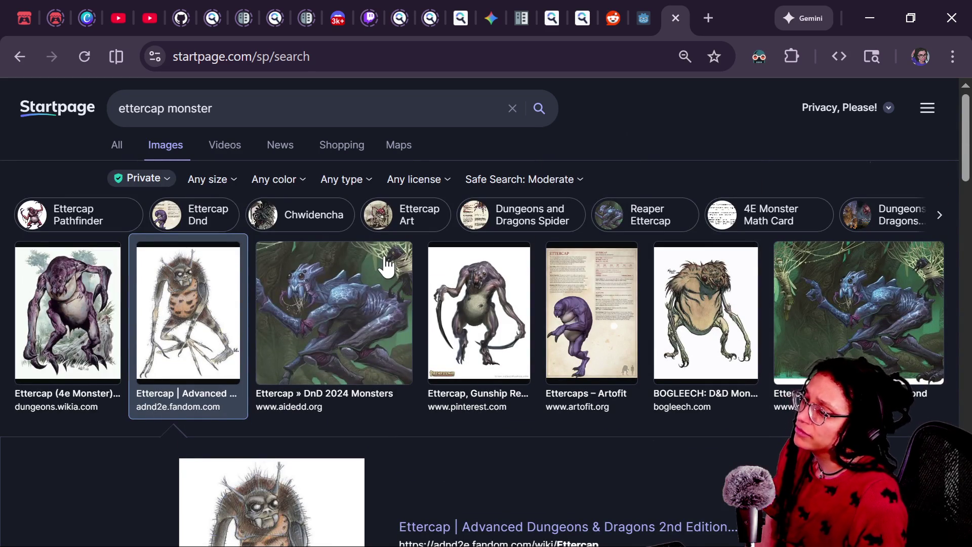
pyautogui.scroll(-8, 506, 442)
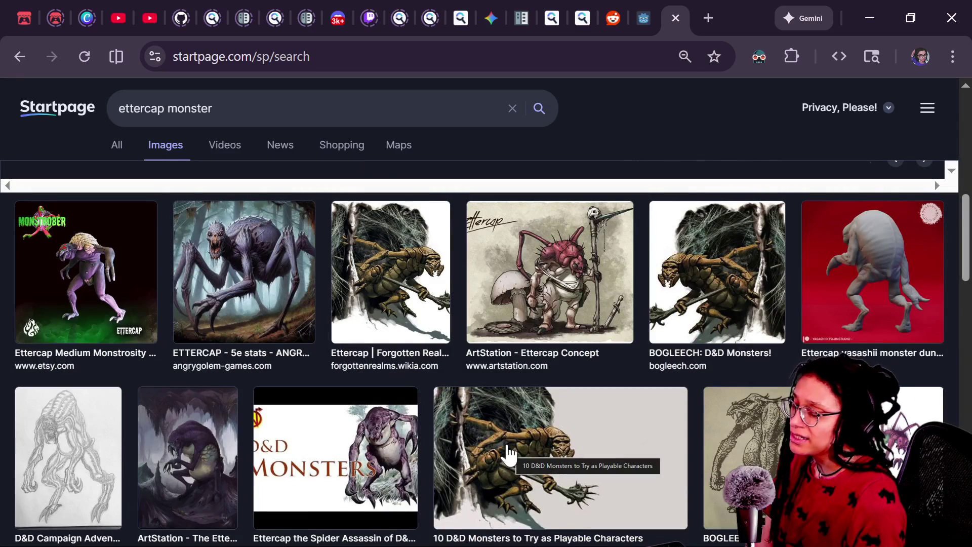
pyautogui.scroll(-3, 311, 461)
pyautogui.scroll(8, 311, 460)
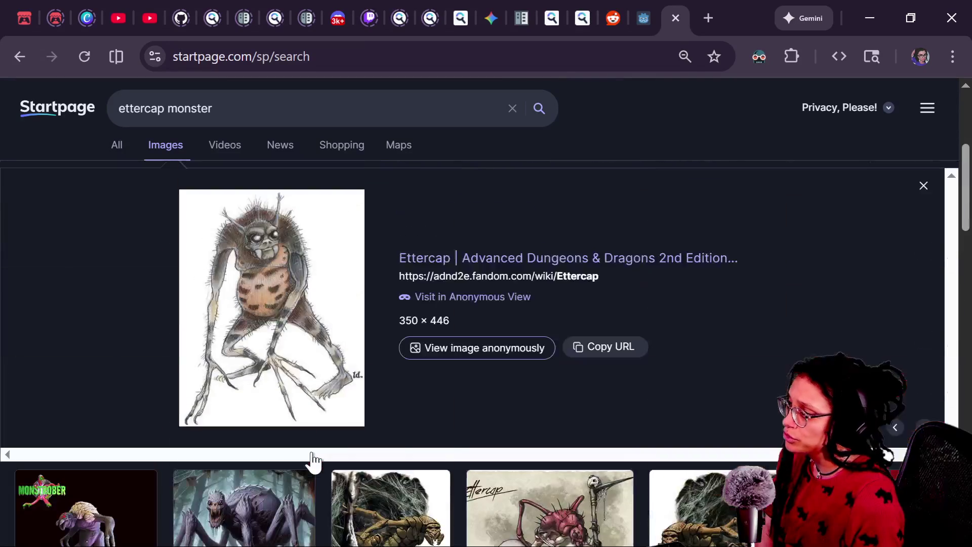
pyautogui.scroll(-5, 434, 445)
pyautogui.scroll(8, 436, 437)
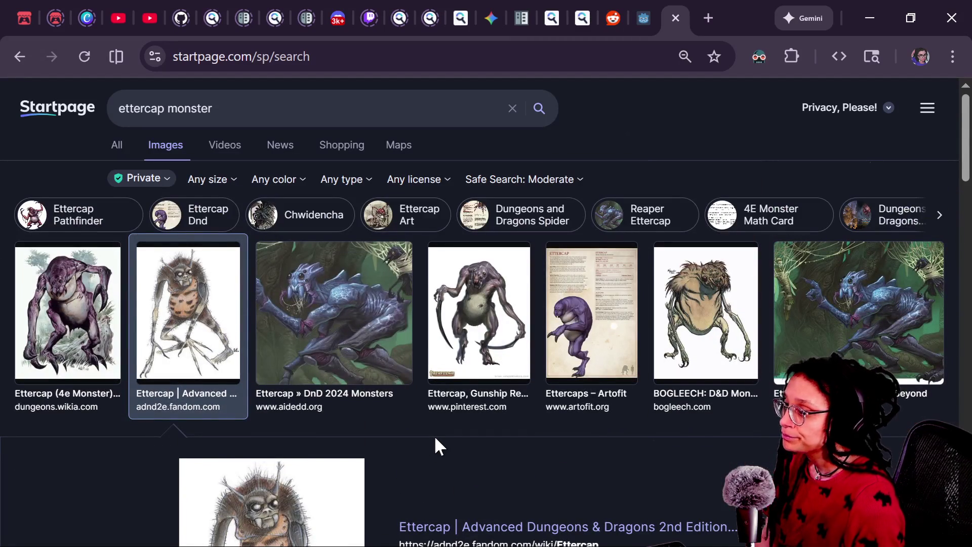
# Open the Ettercaps – Artofit image preview and browse further results.
pyautogui.click(603, 298)
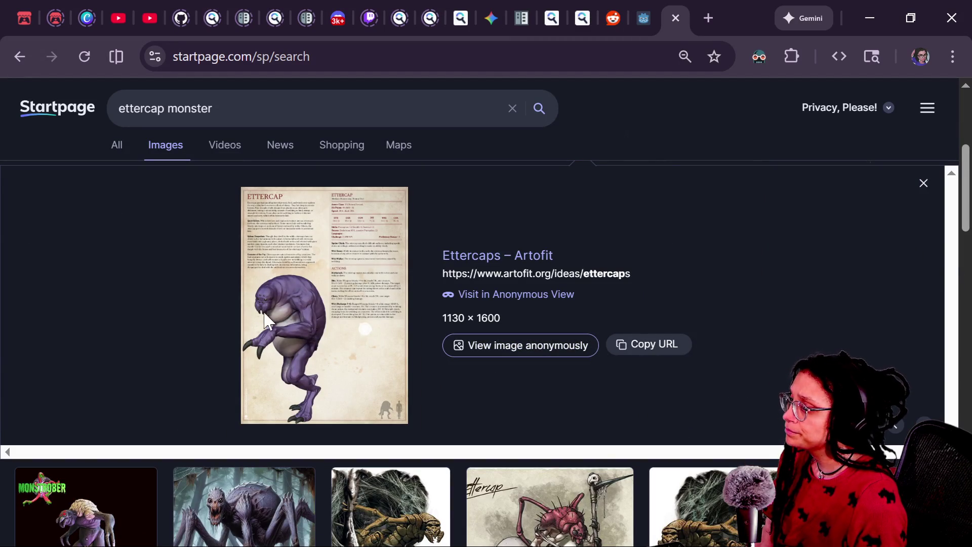
pyautogui.scroll(-2, 275, 327)
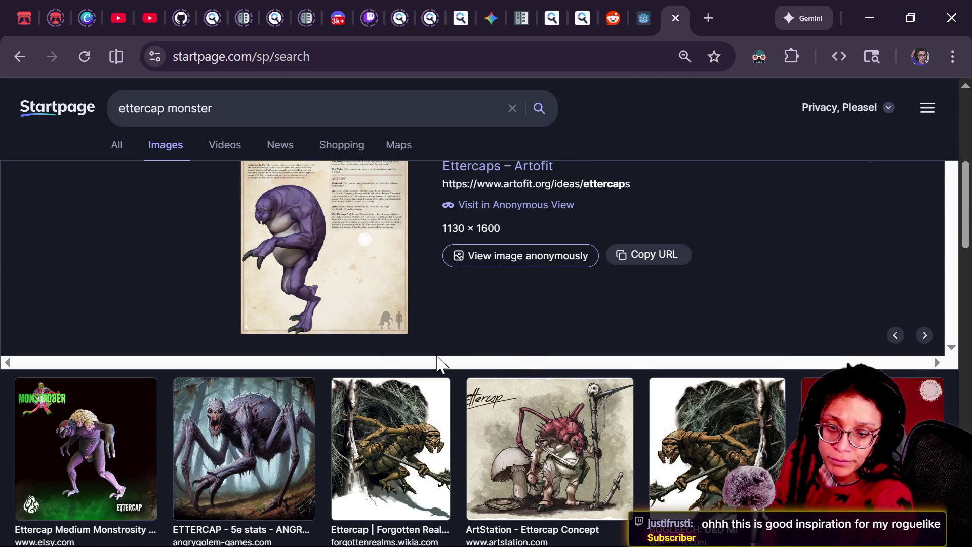
pyautogui.scroll(-5, 341, 374)
pyautogui.scroll(-5, 340, 373)
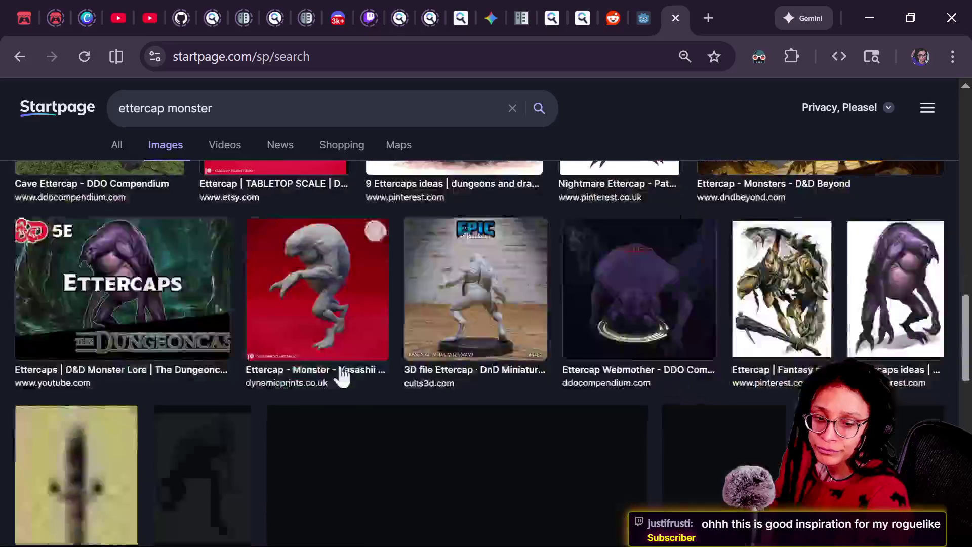
pyautogui.scroll(-2, 341, 375)
pyautogui.scroll(-3, 355, 374)
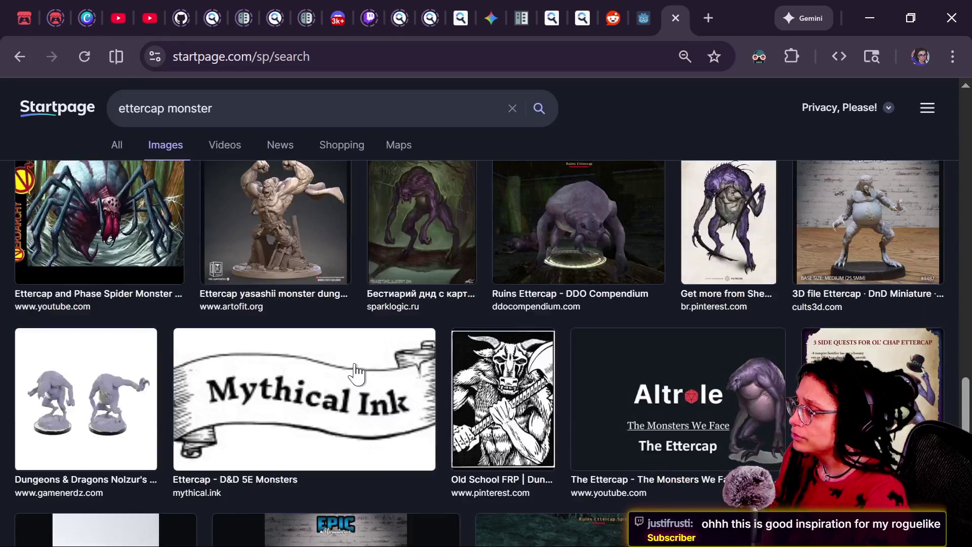
pyautogui.scroll(-2, 356, 374)
pyautogui.scroll(-4, 355, 374)
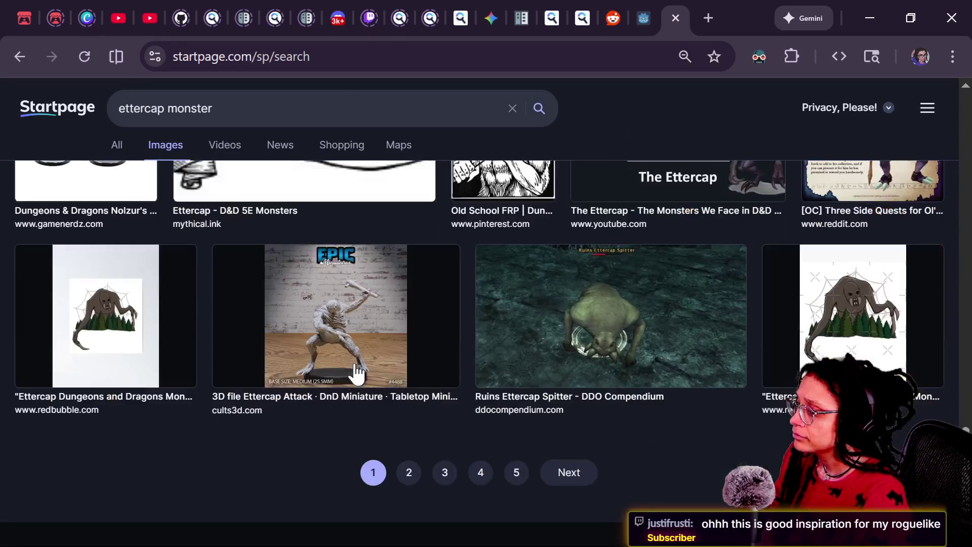
pyautogui.scroll(7, 356, 374)
pyautogui.scroll(3, 356, 374)
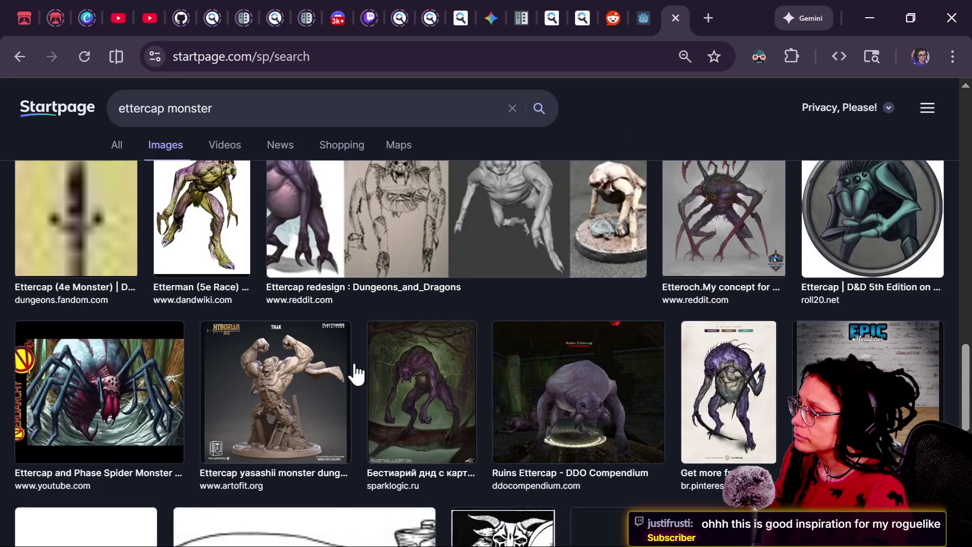
pyautogui.scroll(-6, 356, 374)
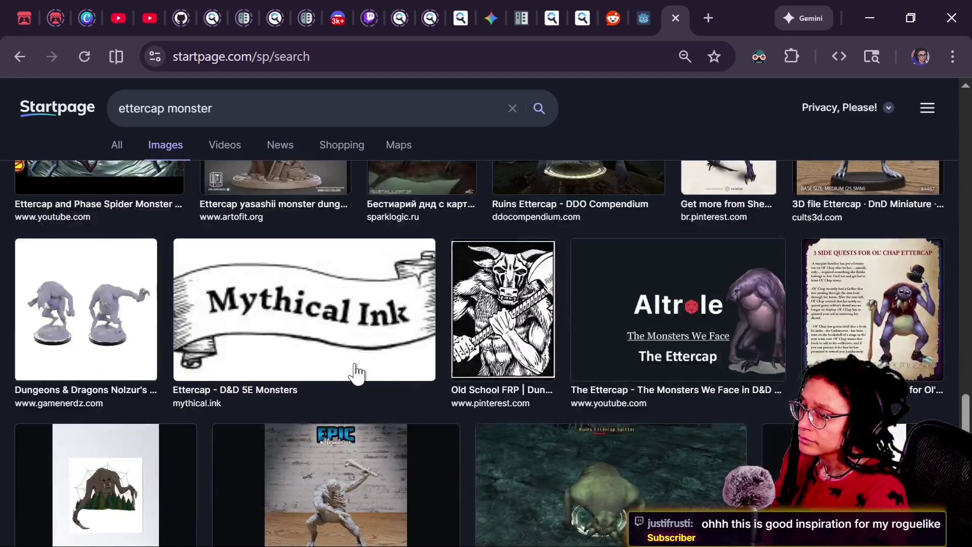
pyautogui.scroll(-5, 354, 364)
pyautogui.click(355, 364)
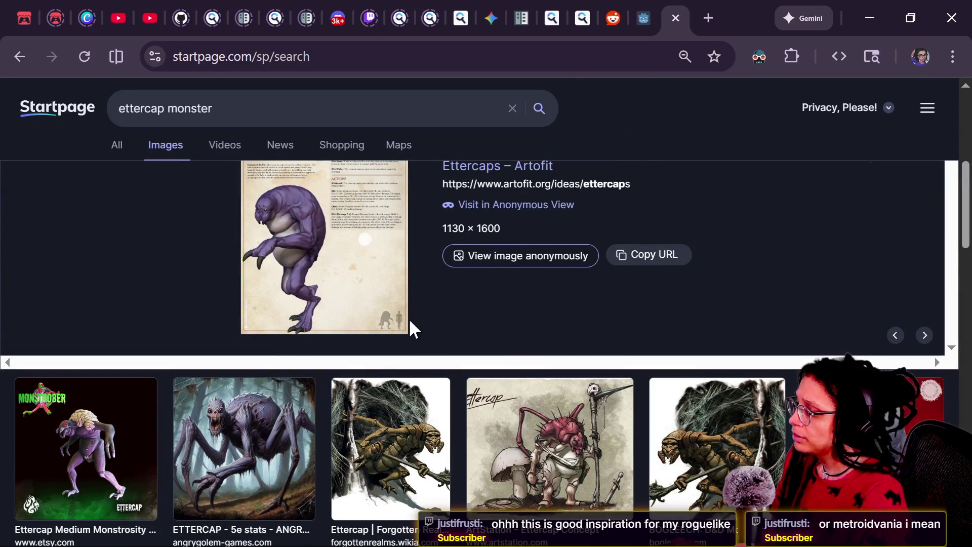
# Scroll back up the ettercap results and bring the Godot_v4.5.1 install folder to the front.
pyautogui.scroll(5, 410, 324)
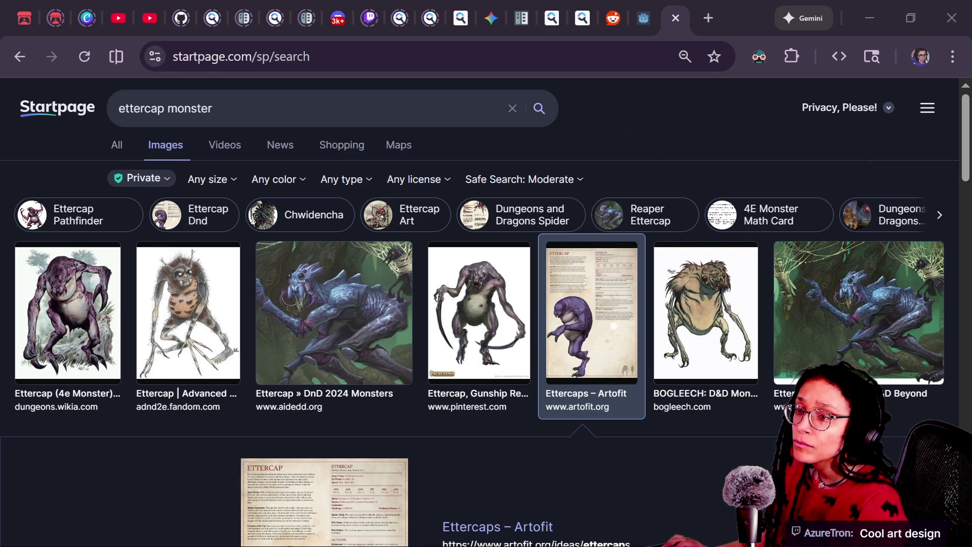
pyautogui.hotkey('alt', 'Tab')
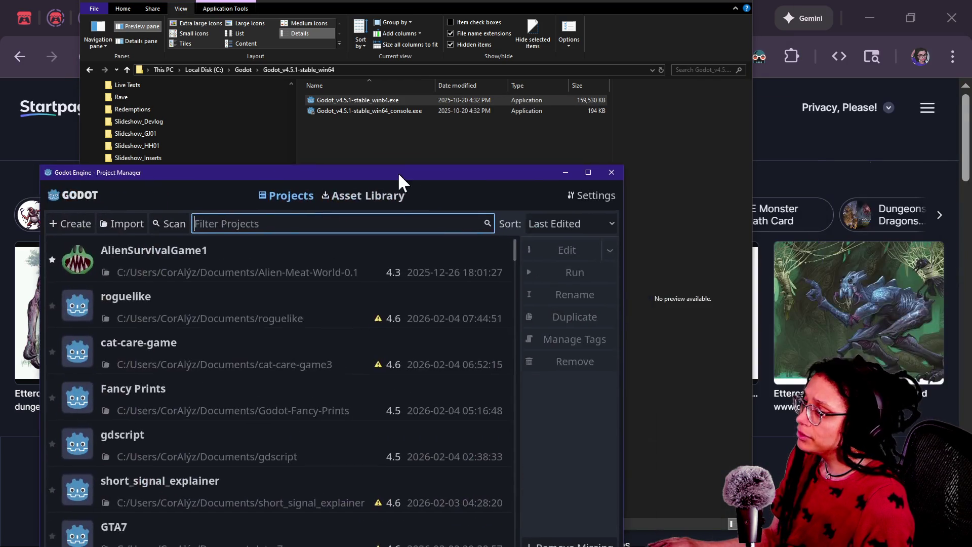
# Centre the Project Manager, browse the project list, and open grannylike in the editor.
pyautogui.moveTo(399, 172); pyautogui.dragTo(438, 109)
pyautogui.click(233, 261)
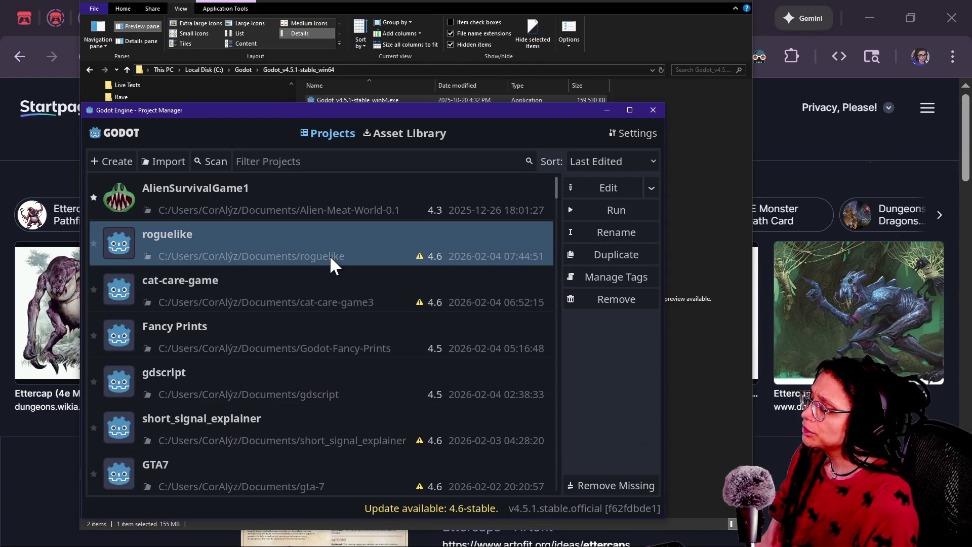
pyautogui.click(310, 334)
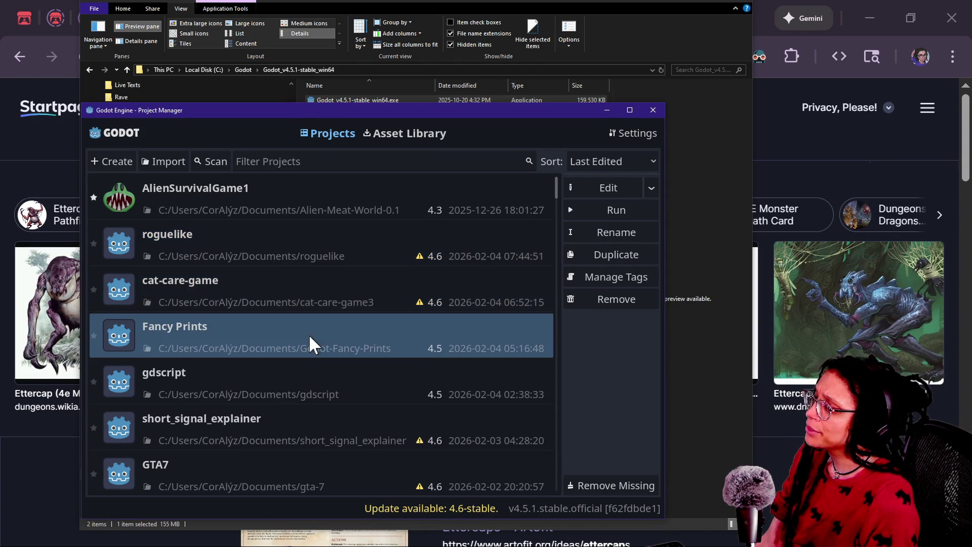
pyautogui.scroll(-2, 308, 334)
pyautogui.click(287, 305)
pyautogui.click(300, 362)
pyautogui.click(309, 313)
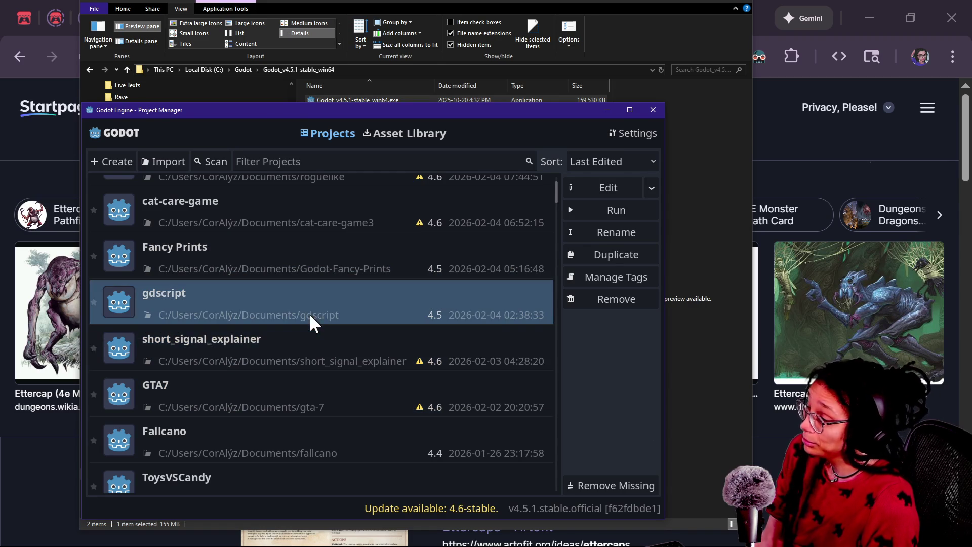
pyautogui.click(322, 348)
pyautogui.scroll(2, 320, 231)
pyautogui.click(290, 223)
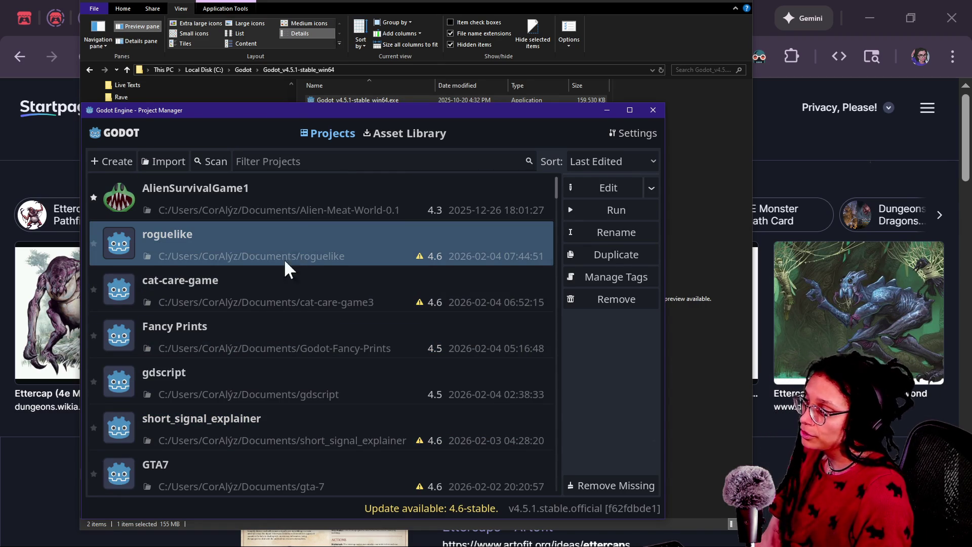
pyautogui.scroll(-4, 223, 322)
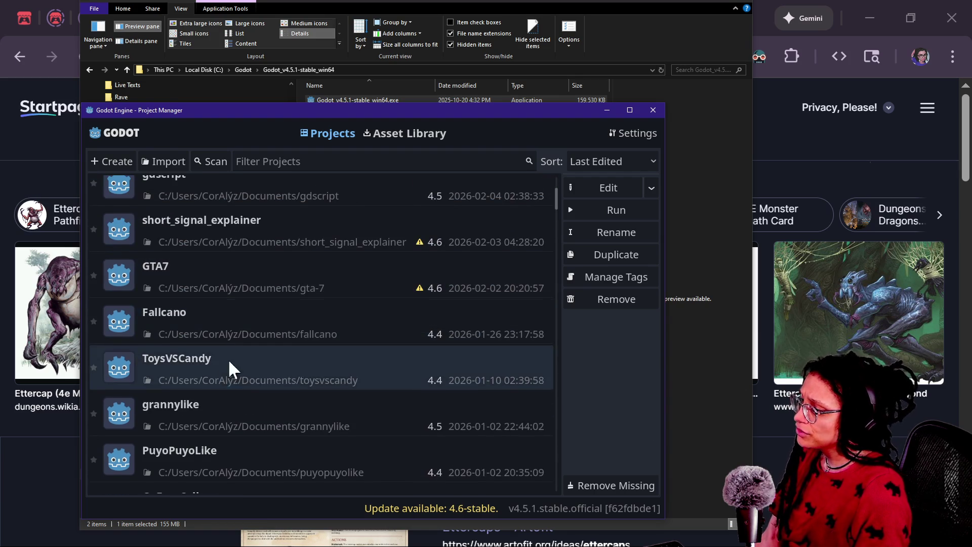
pyautogui.doubleClick(238, 396)
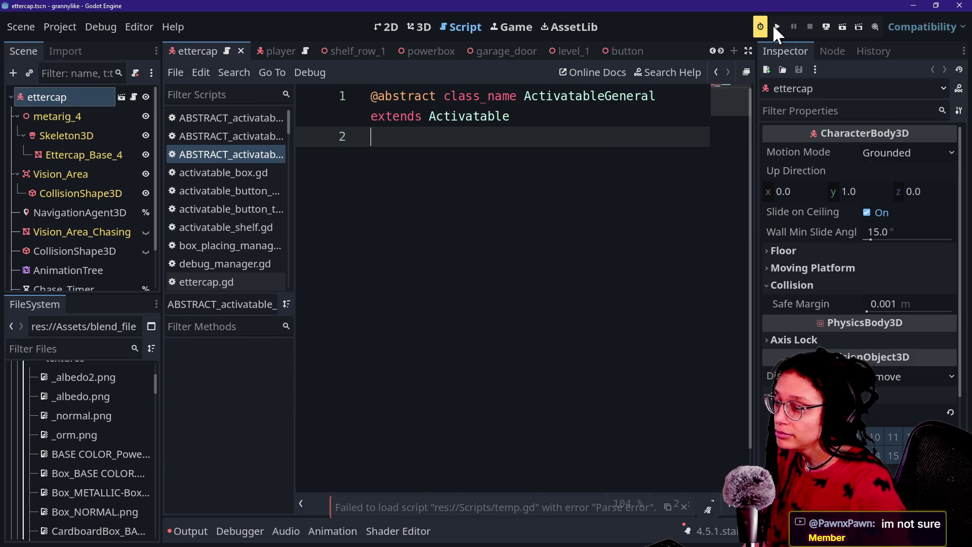
# Run the project full-view and walk the player under the shelves toward the blue uprights.
pyautogui.click(777, 28)
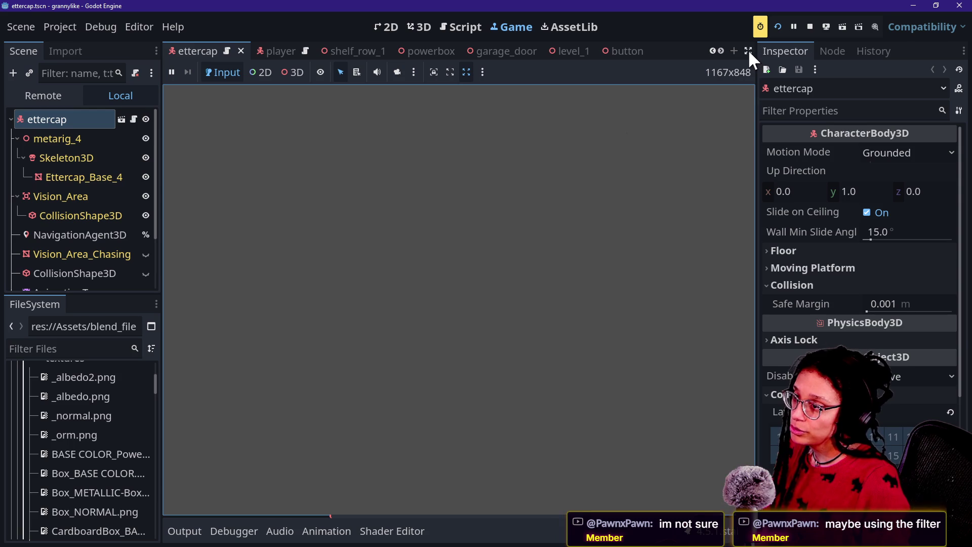
pyautogui.click(749, 51)
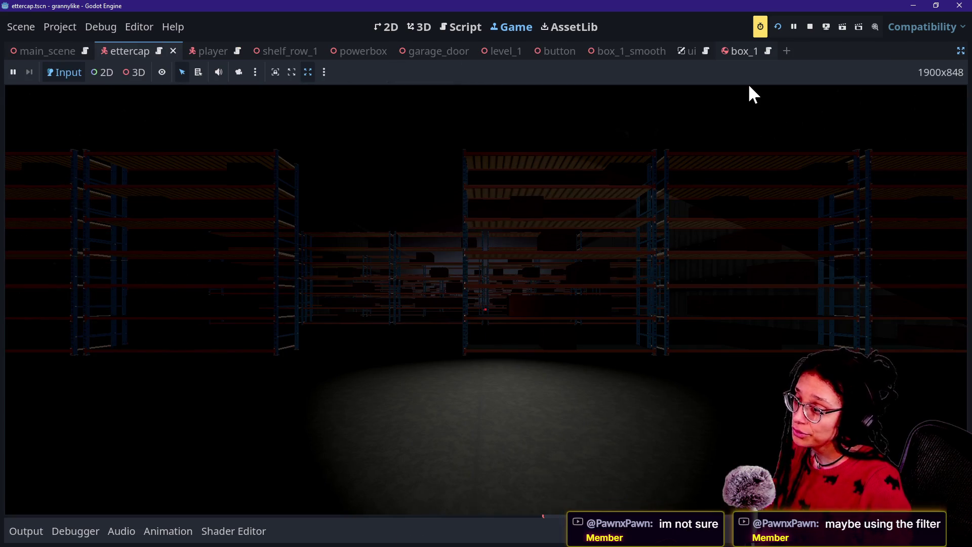
pyautogui.click(748, 83)
pyautogui.press('w')
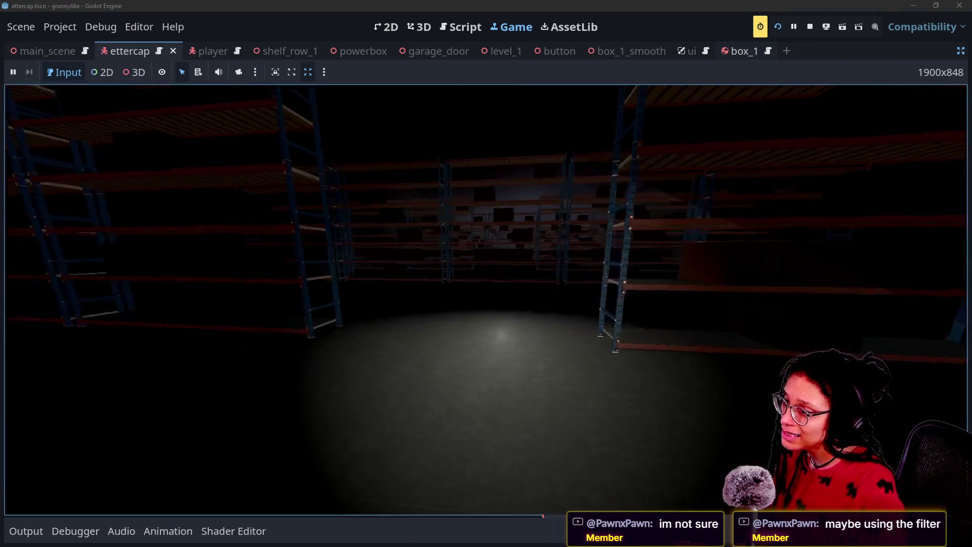
pyautogui.press('w')
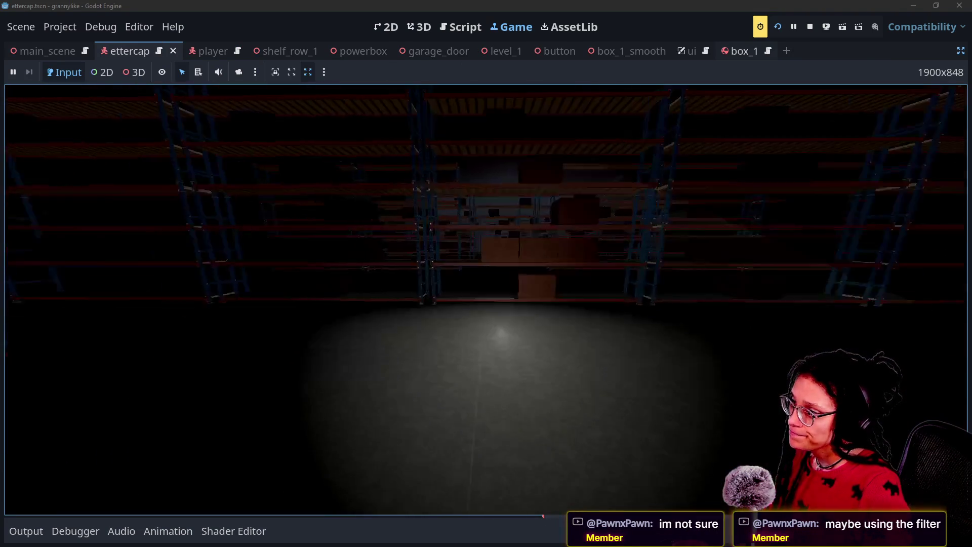
pyautogui.press('w')
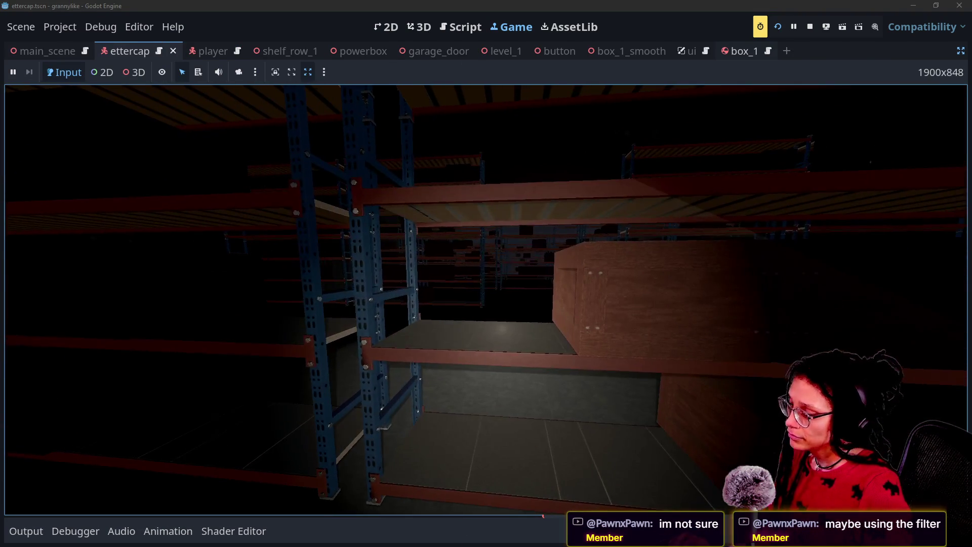
pyautogui.press('s')
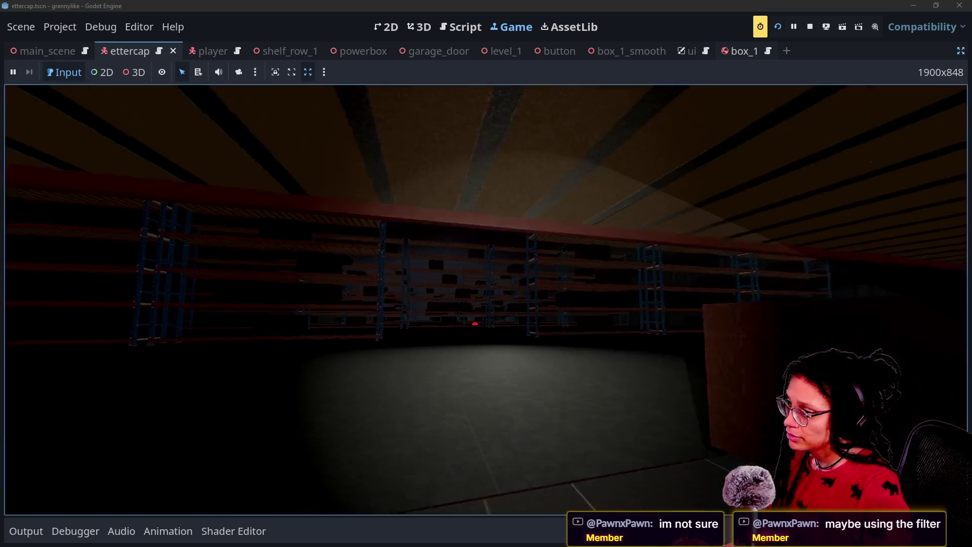
pyautogui.press('w')
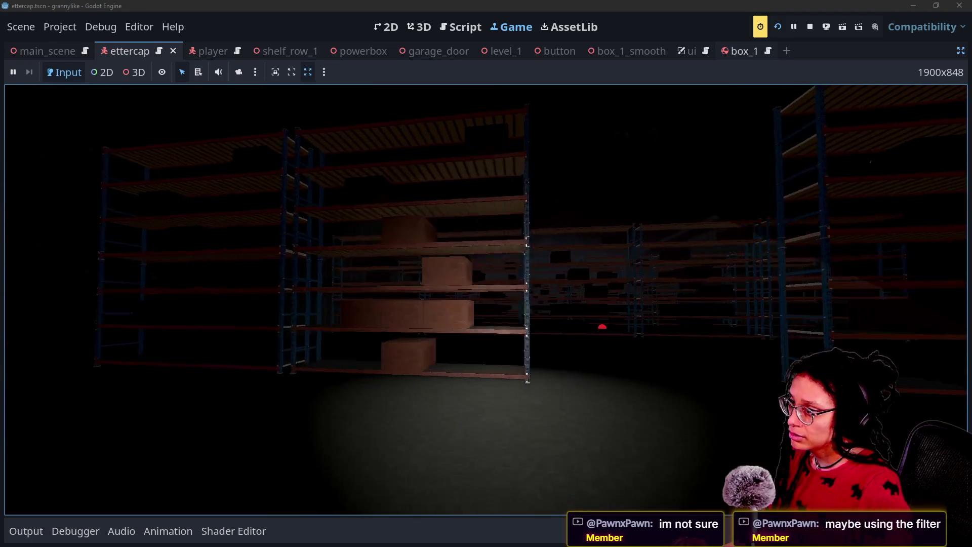
pyautogui.press('w')
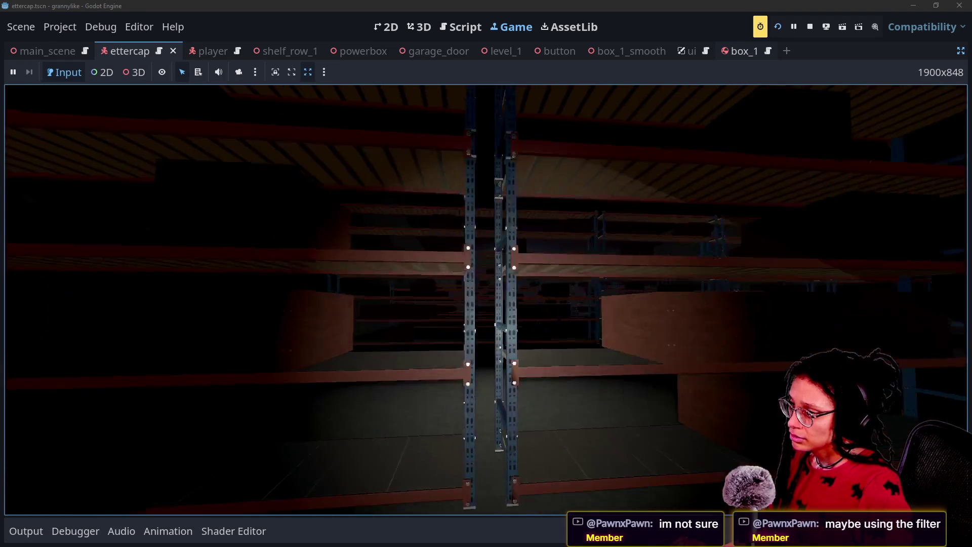
pyautogui.press('w')
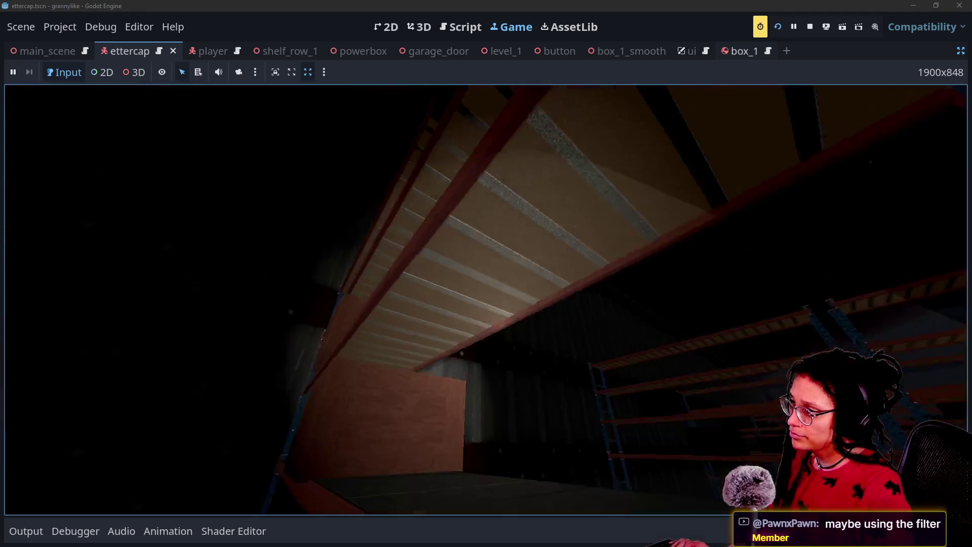
pyautogui.press('w')
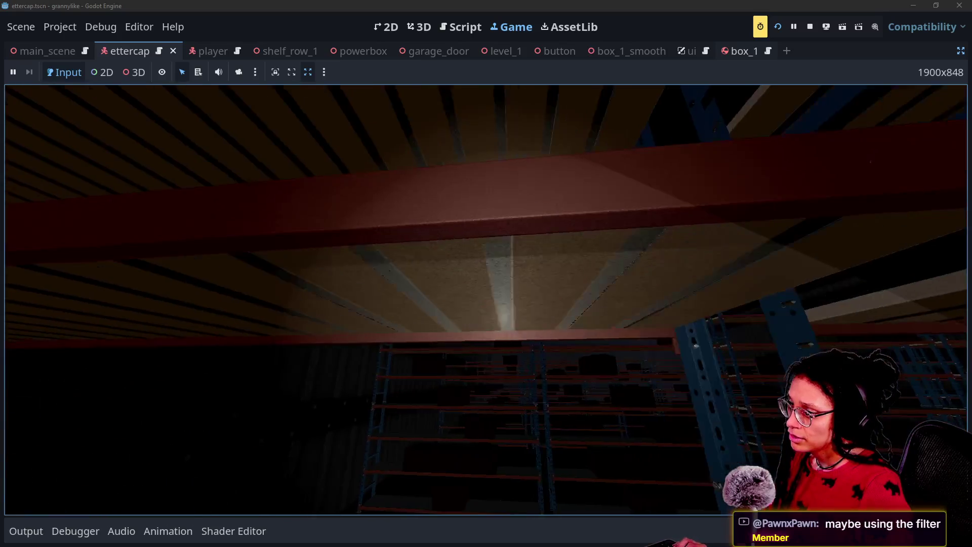
# Carry the green-highlighted box along the shelves and place it on the crate stack.
pyautogui.press('w')
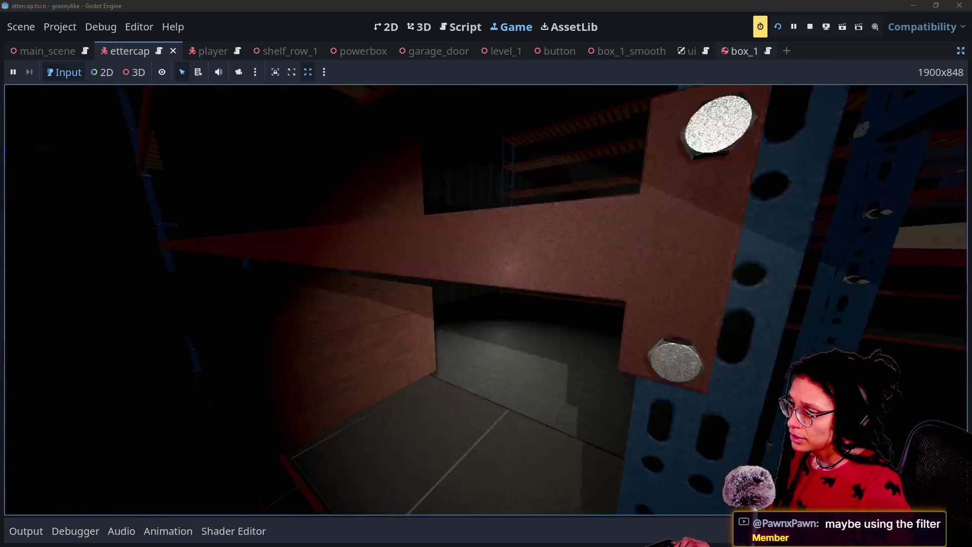
pyautogui.press('w')
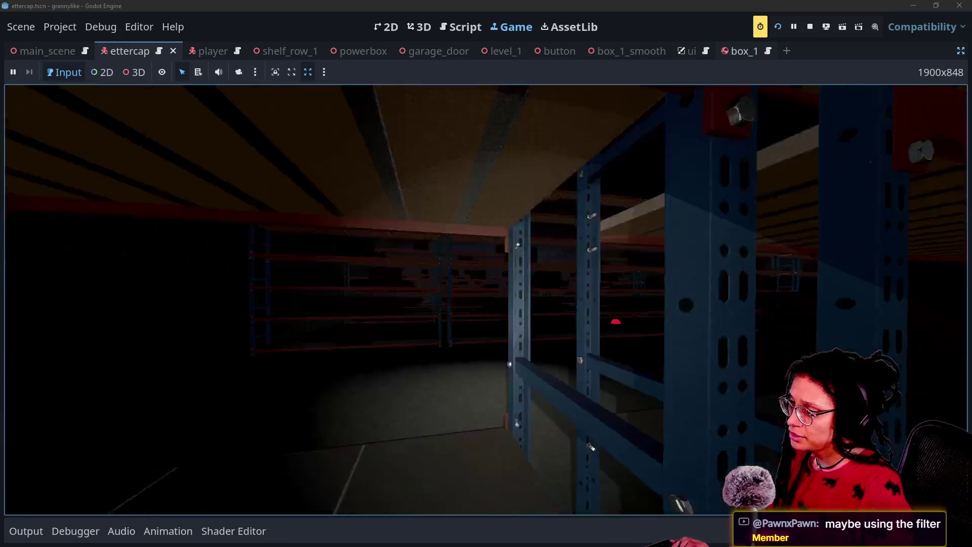
pyautogui.press('w')
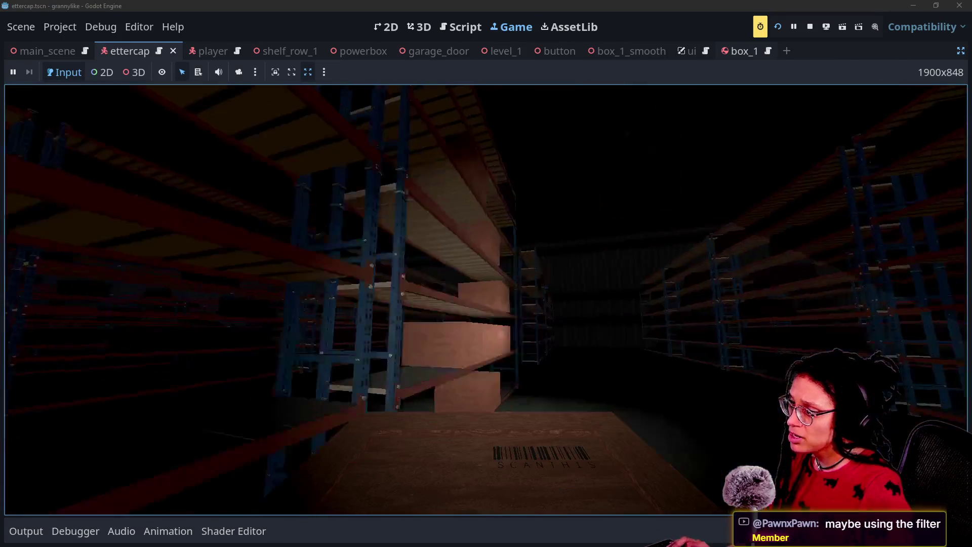
pyautogui.press('w')
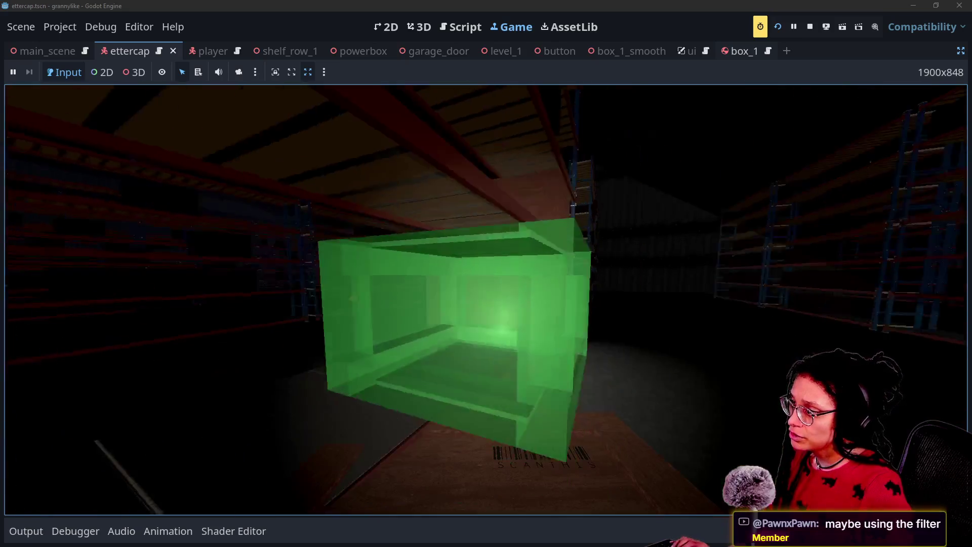
pyautogui.press('w')
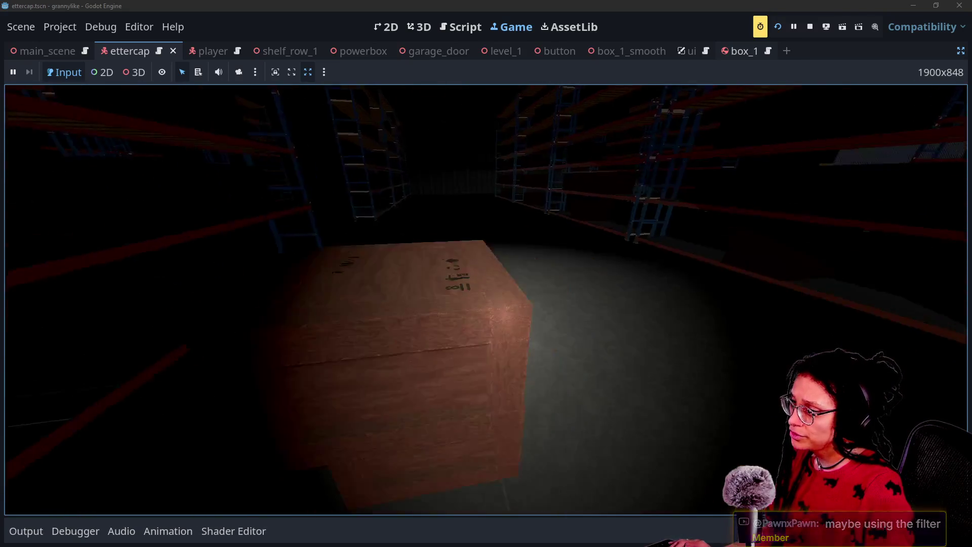
pyautogui.press('w')
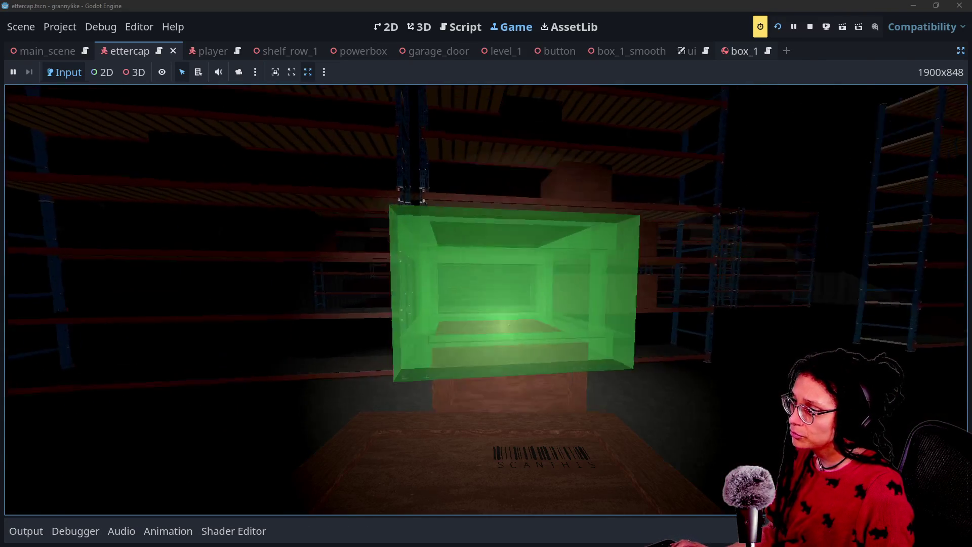
pyautogui.press('e')
# Pick up another box, stack it on top, then walk past the crate toward the shelving.
pyautogui.press('w')
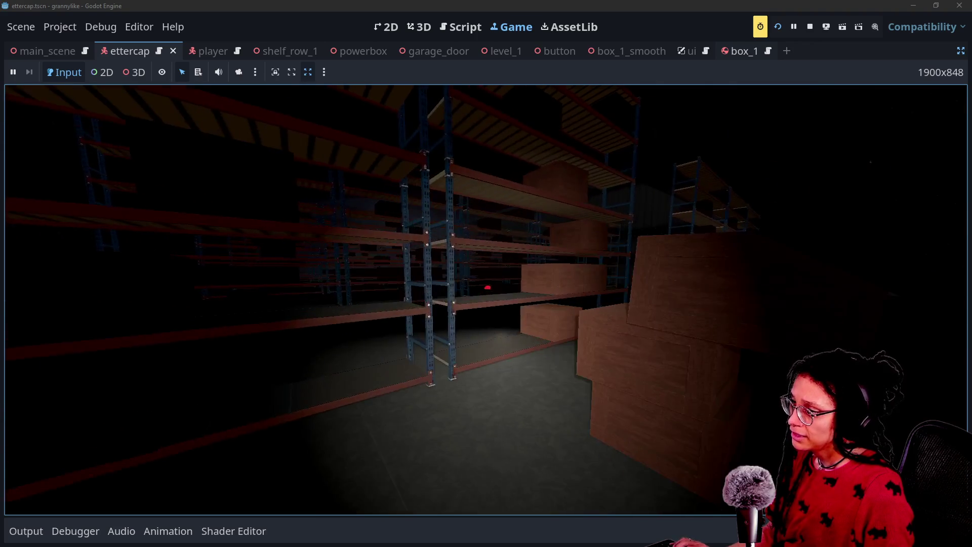
pyautogui.press('w')
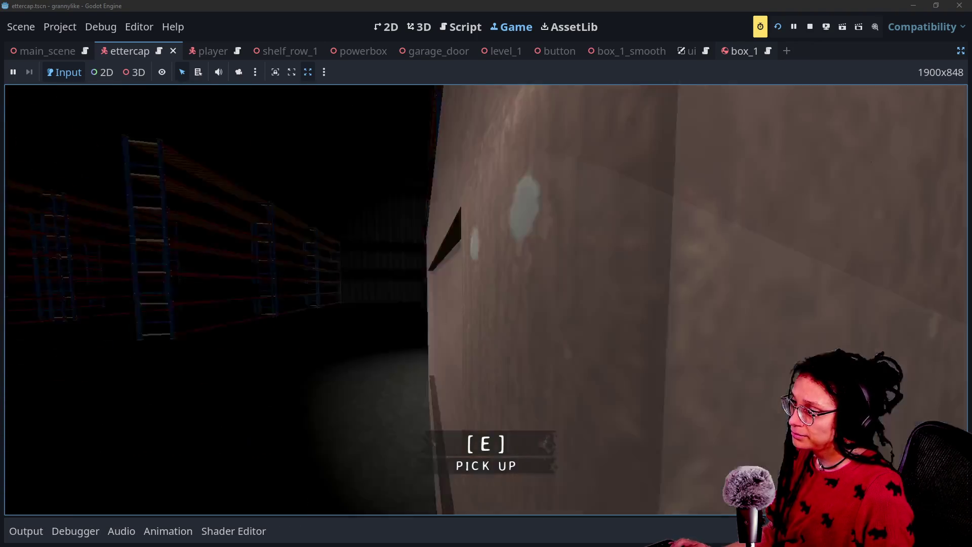
pyautogui.press('e')
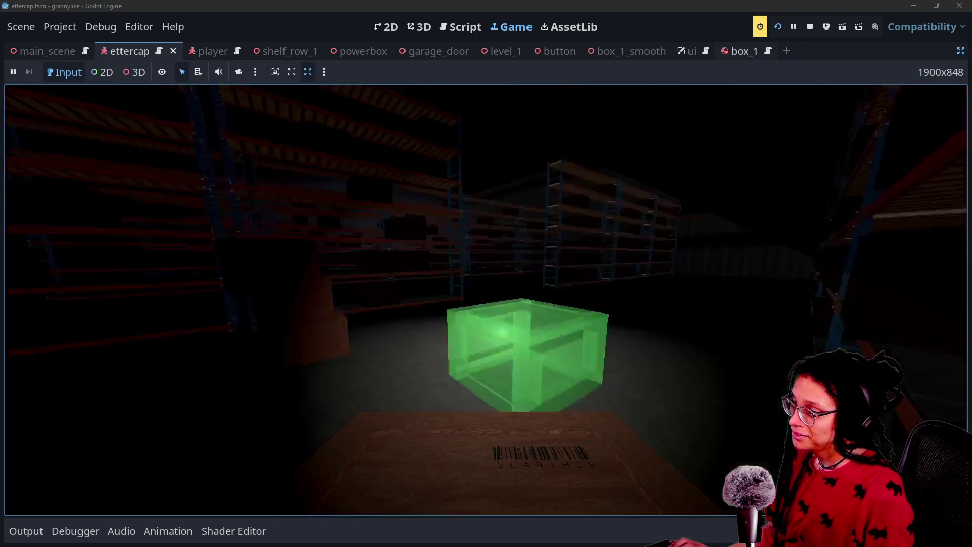
pyautogui.press('e')
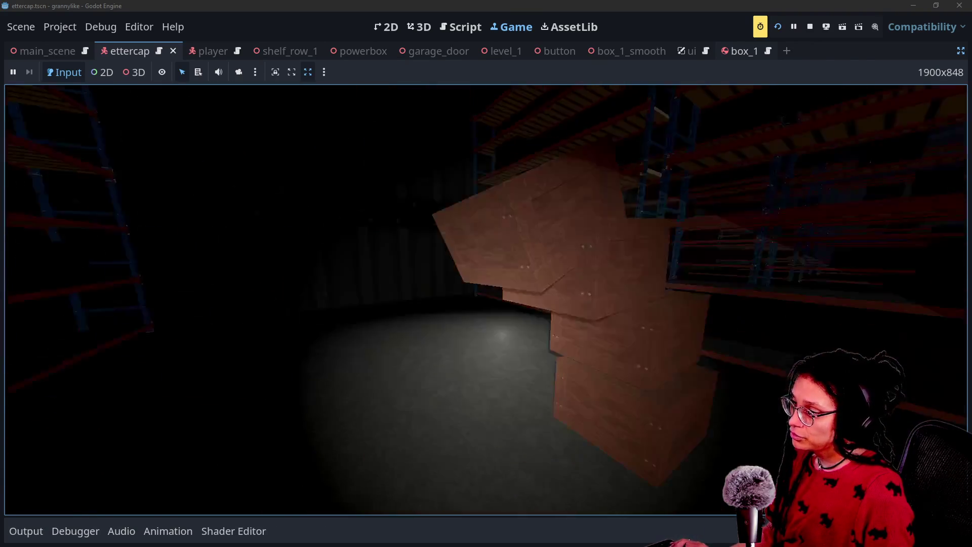
pyautogui.moveTo(486, 273)
pyautogui.press('w')
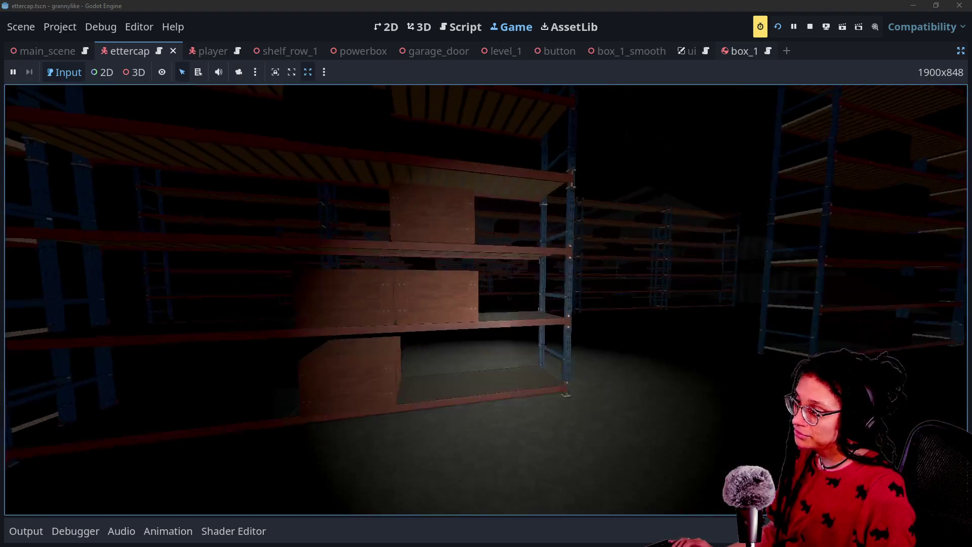
pyautogui.press('w')
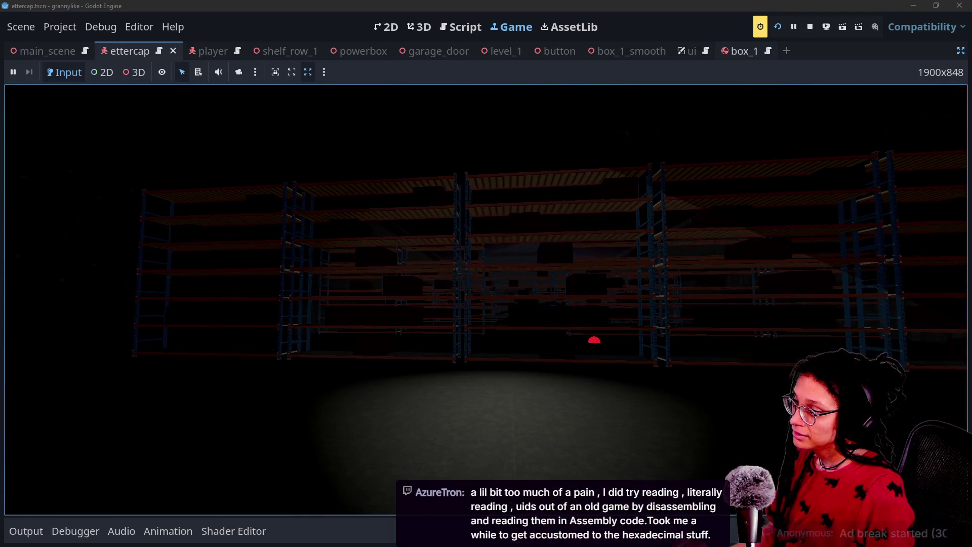
pyautogui.press('w')
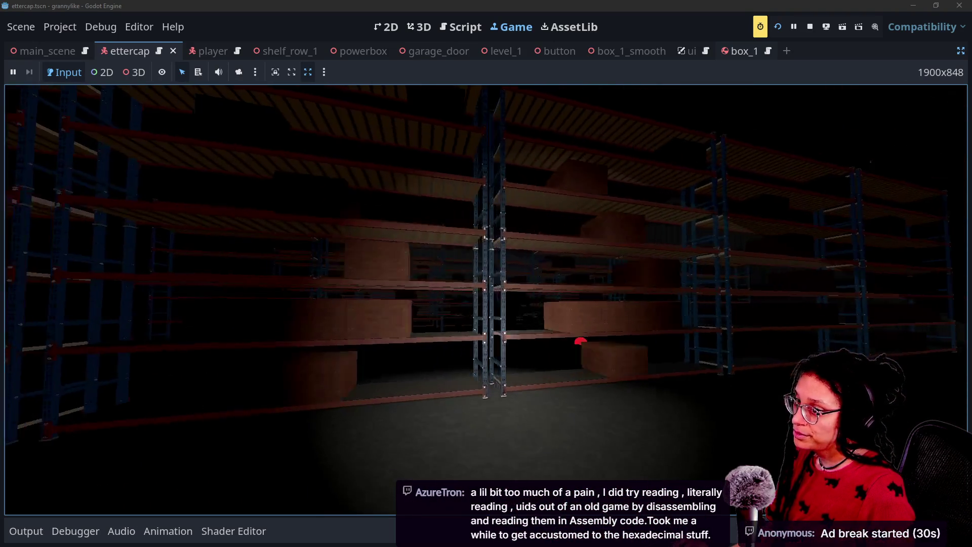
pyautogui.press('w')
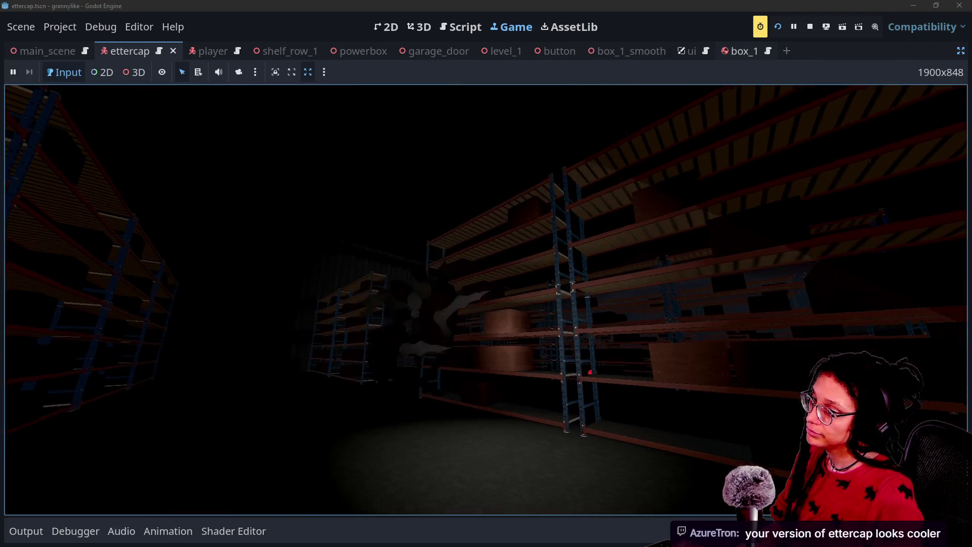
# Keep looking around the dim warehouse aisle among the box-filled shelves in the running game.
pyautogui.moveTo(486, 273)
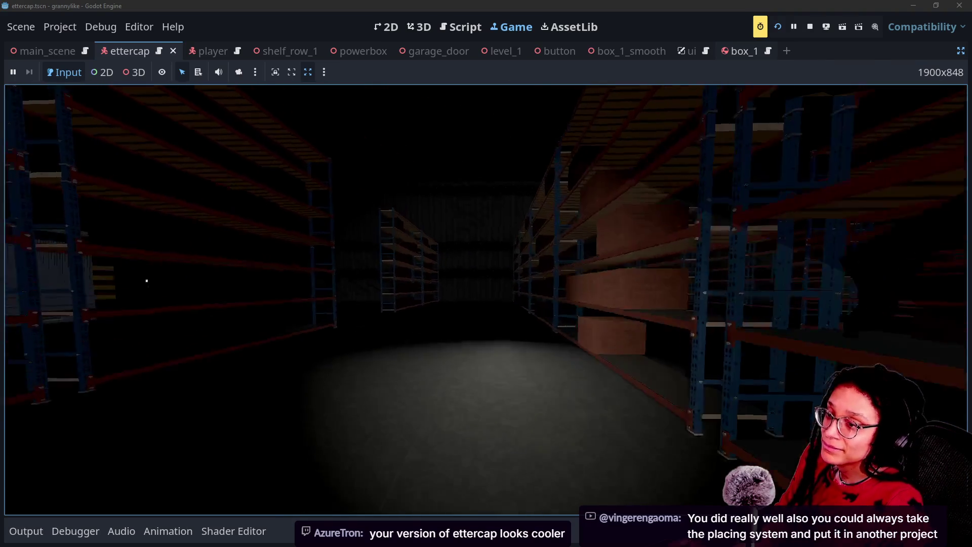
# Walk up to the shelves and set the held box down on the warehouse floor.
pyautogui.press('w')
pyautogui.click(486, 274)
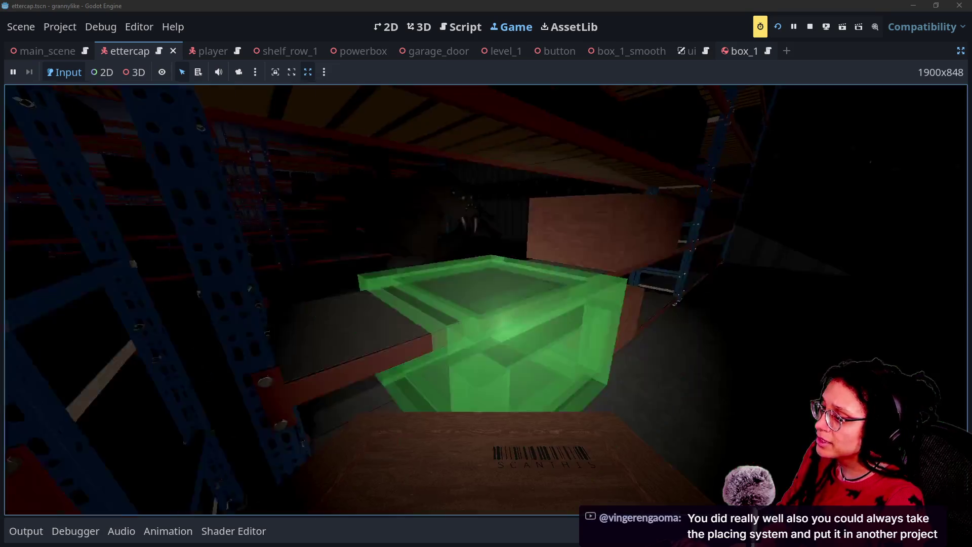
pyautogui.click(486, 273)
pyautogui.moveTo(486, 273)
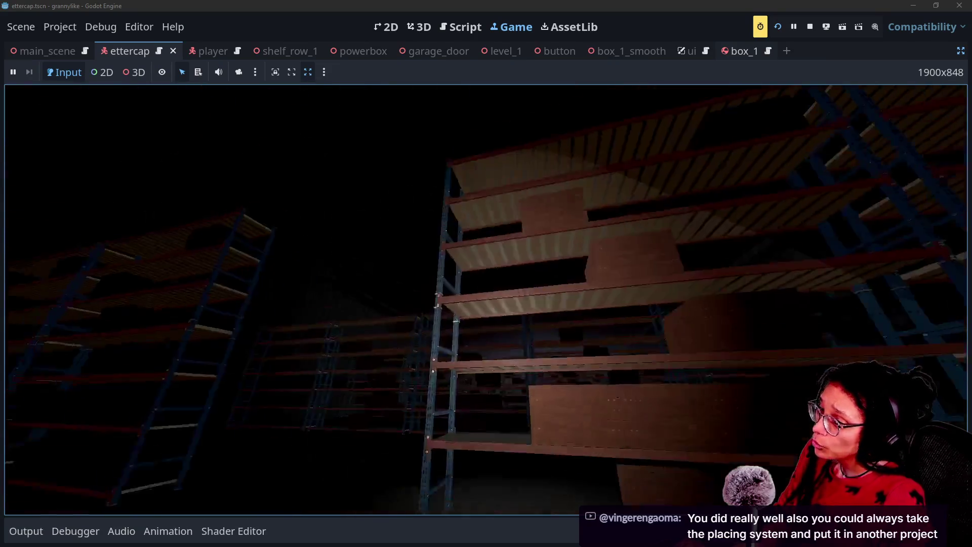
# Walk on through the aisles, back into the shelves, and stop the running game.
pyautogui.press('w')
pyautogui.press('w')
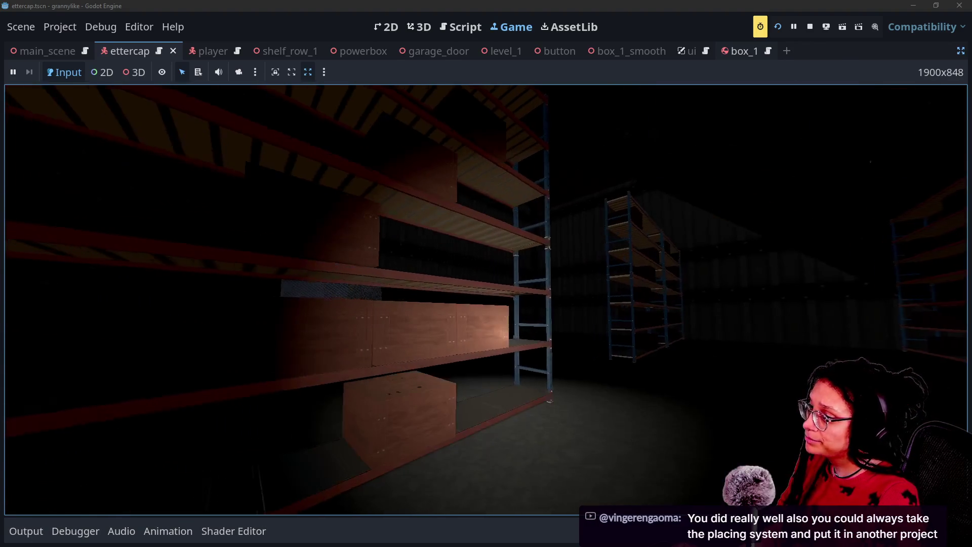
pyautogui.press('s')
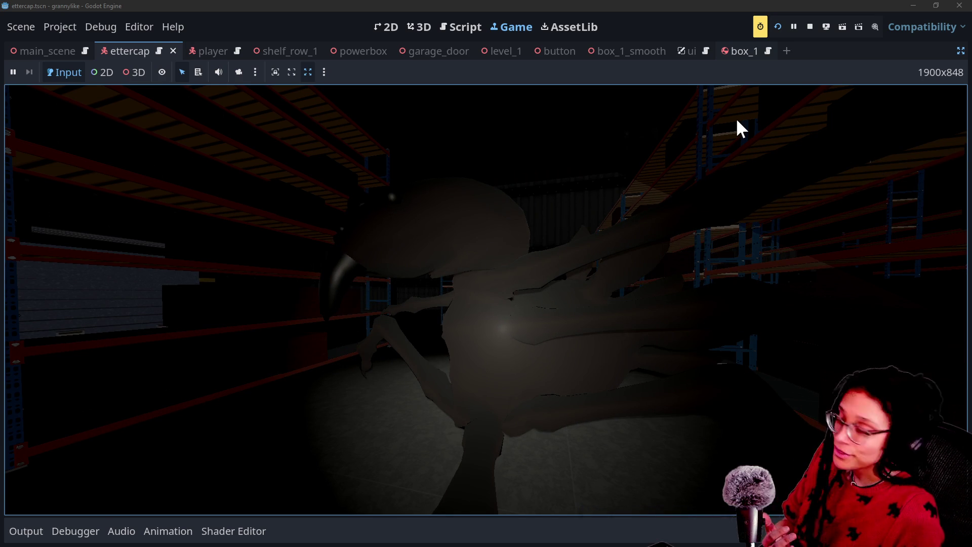
pyautogui.click(810, 26)
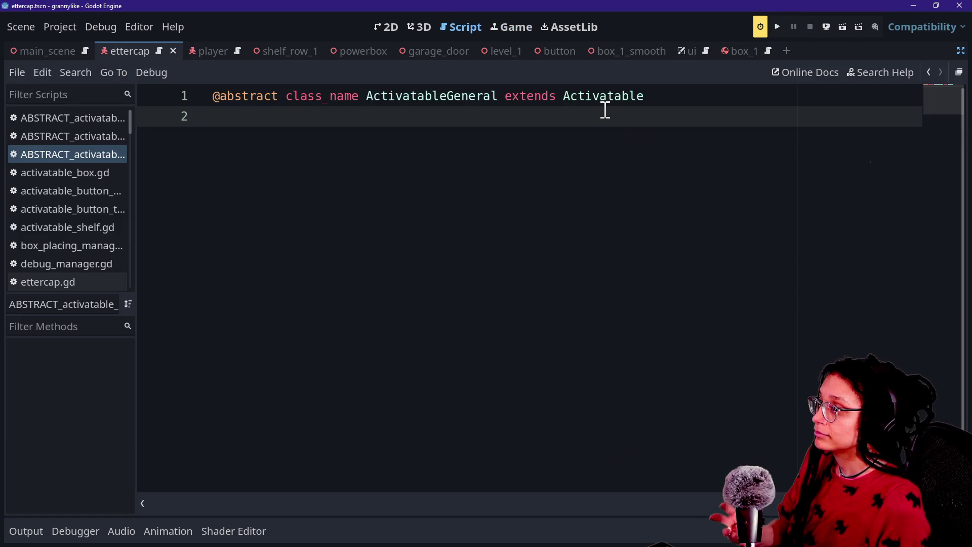
# Replace the browser's ettercap search with an image search for 'drider monster'.
pyautogui.click(898, 11)
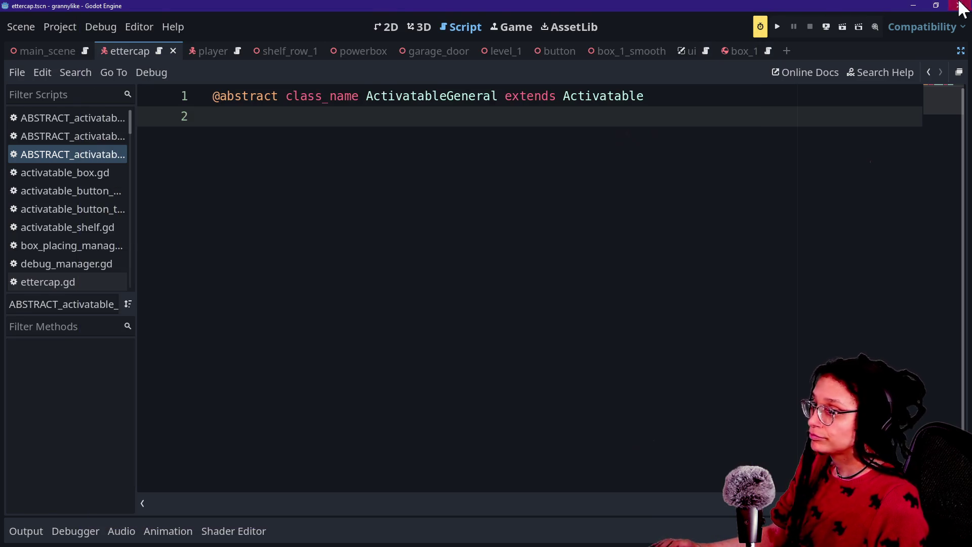
pyautogui.hotkey('alt', 'Tab')
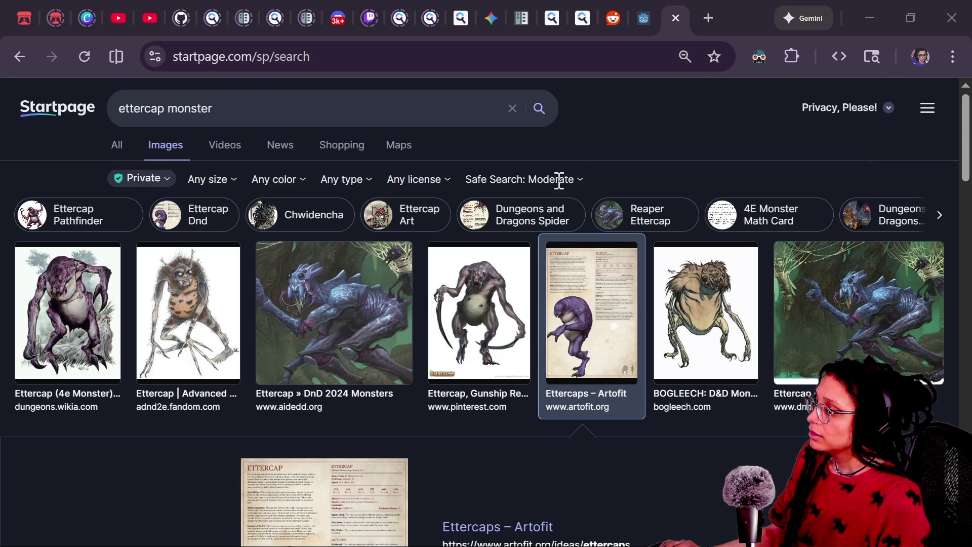
pyautogui.hotkey('ctrl', 'a')
pyautogui.tripleClick(373, 108)
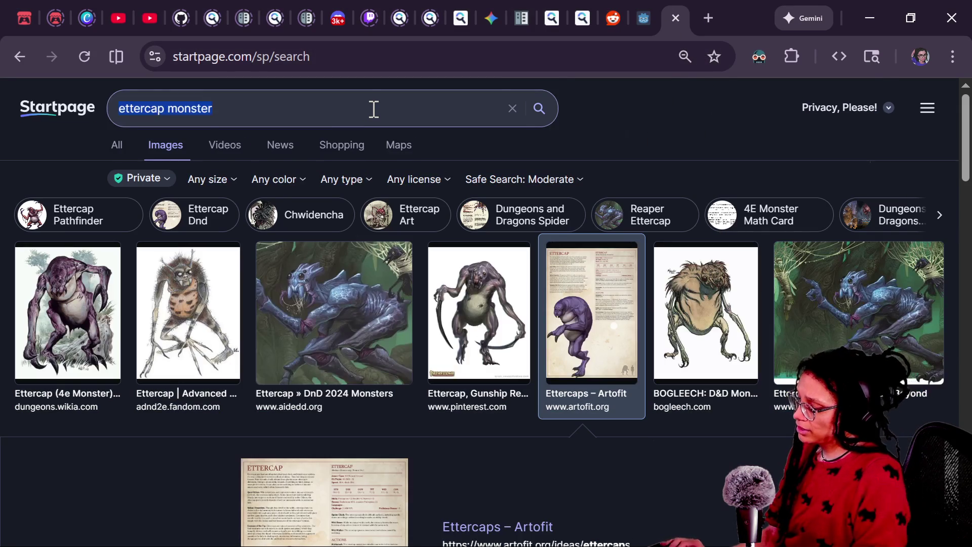
pyautogui.write('drider')
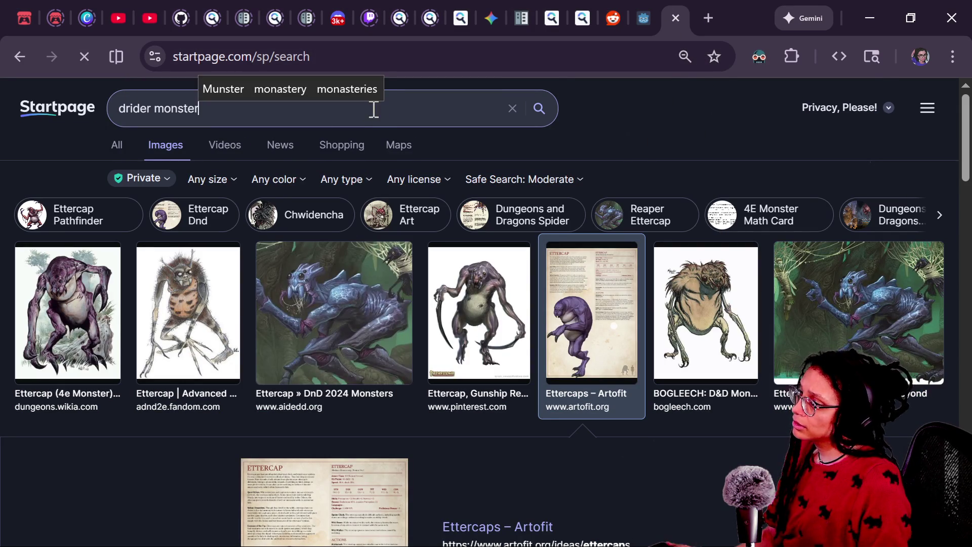
pyautogui.press('Return')
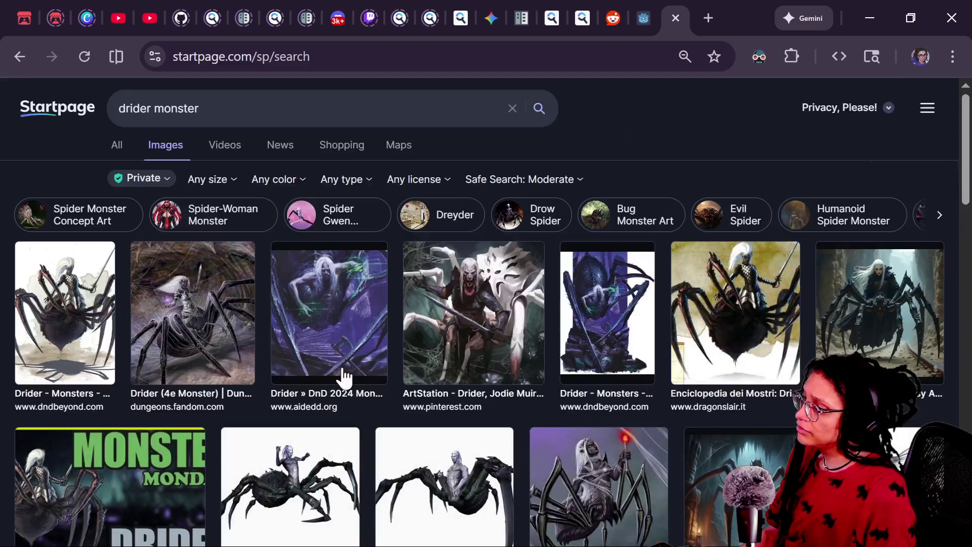
# Preview 'The Drider!' and other Drider images, then return to the Godot install folder.
pyautogui.scroll(-3, 445, 349)
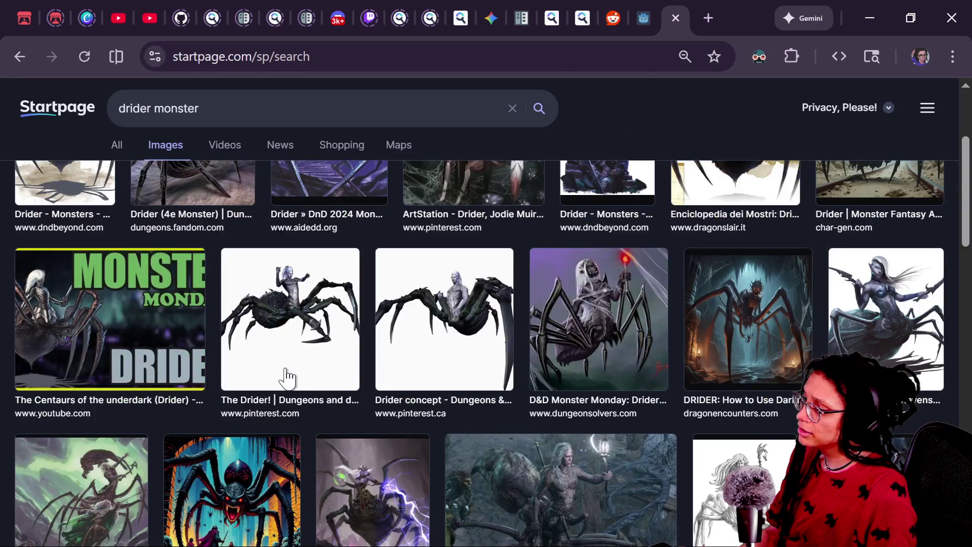
pyautogui.click(287, 377)
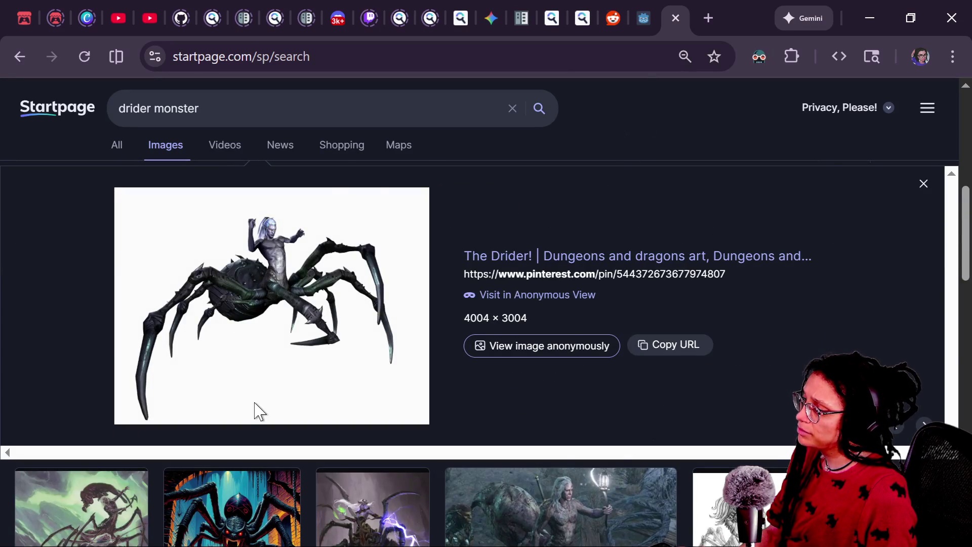
pyautogui.scroll(-3, 259, 412)
pyautogui.scroll(-3, 446, 379)
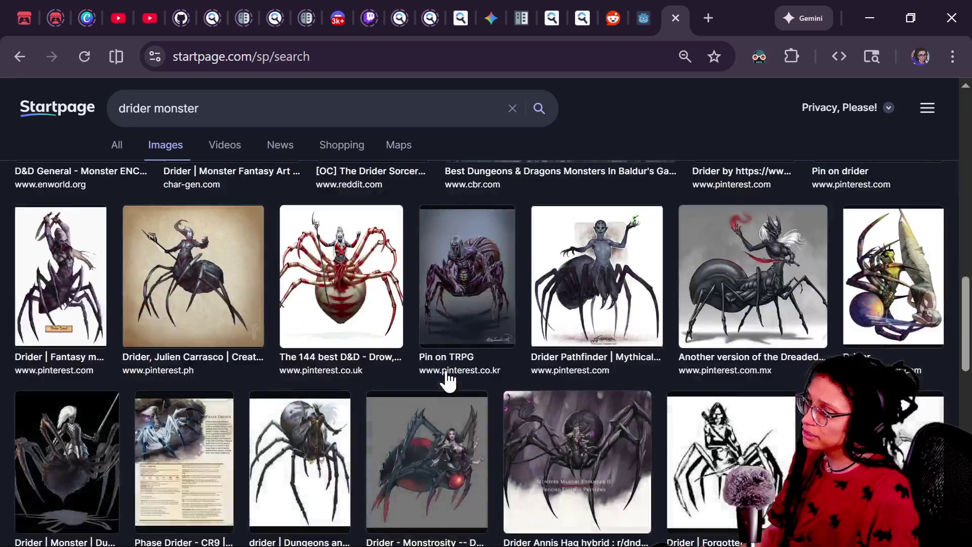
pyautogui.scroll(-2, 445, 379)
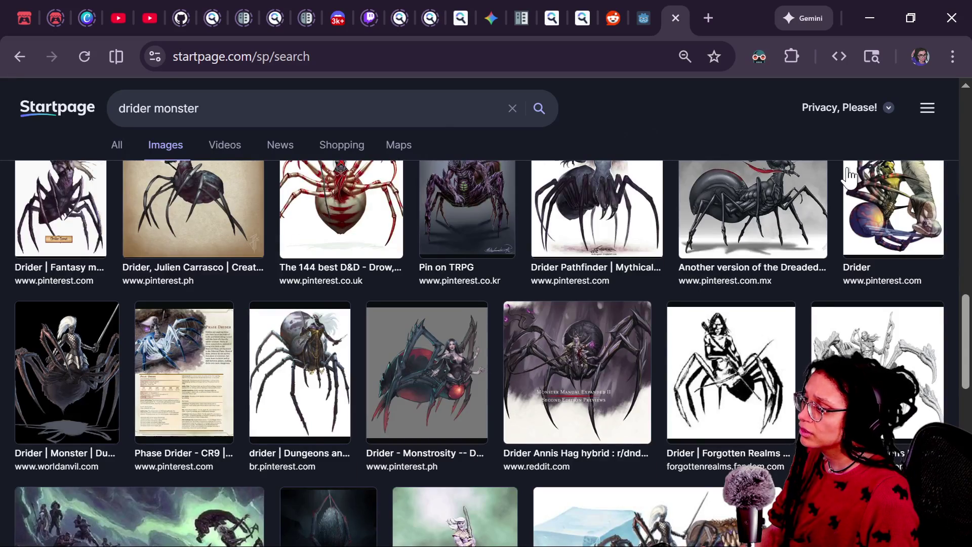
pyautogui.click(849, 178)
pyautogui.scroll(-10, 339, 432)
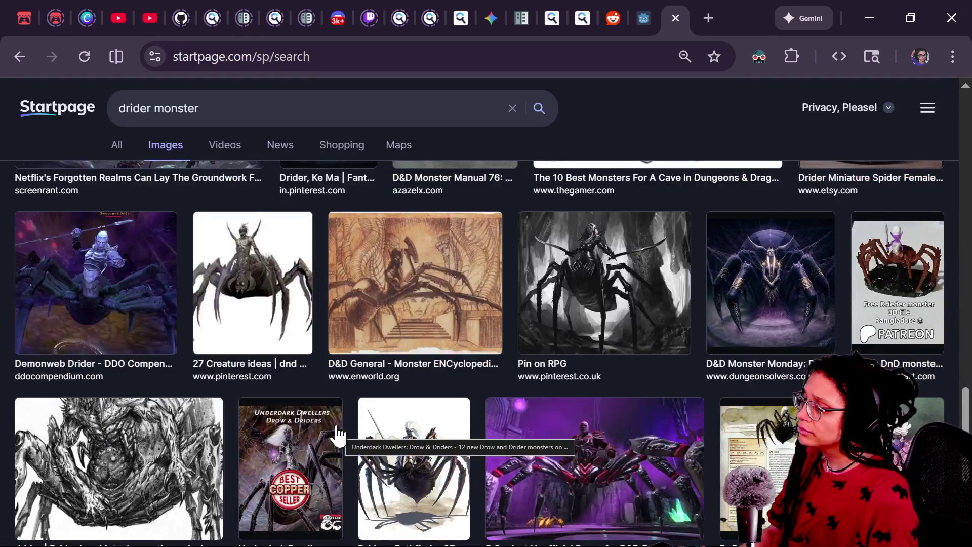
pyautogui.scroll(-3, 338, 433)
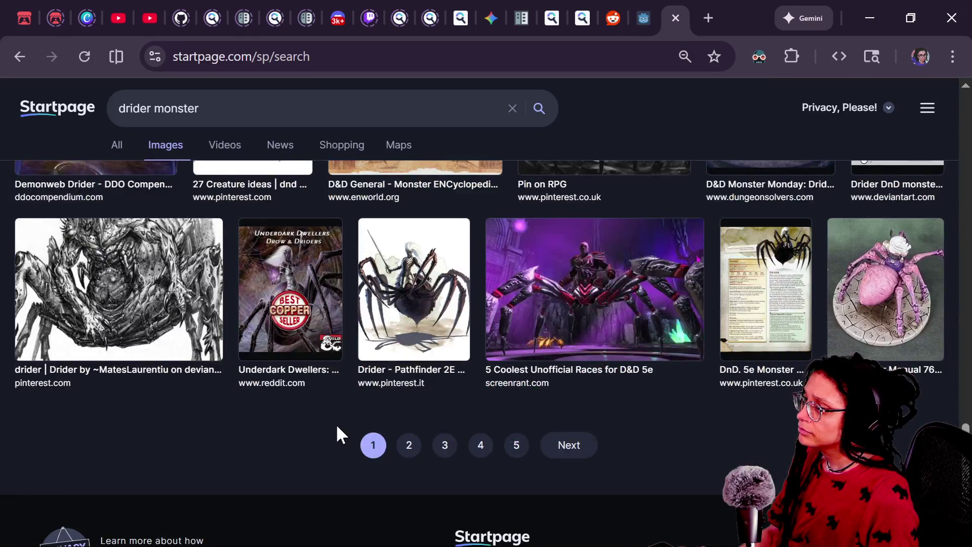
pyautogui.press('Home')
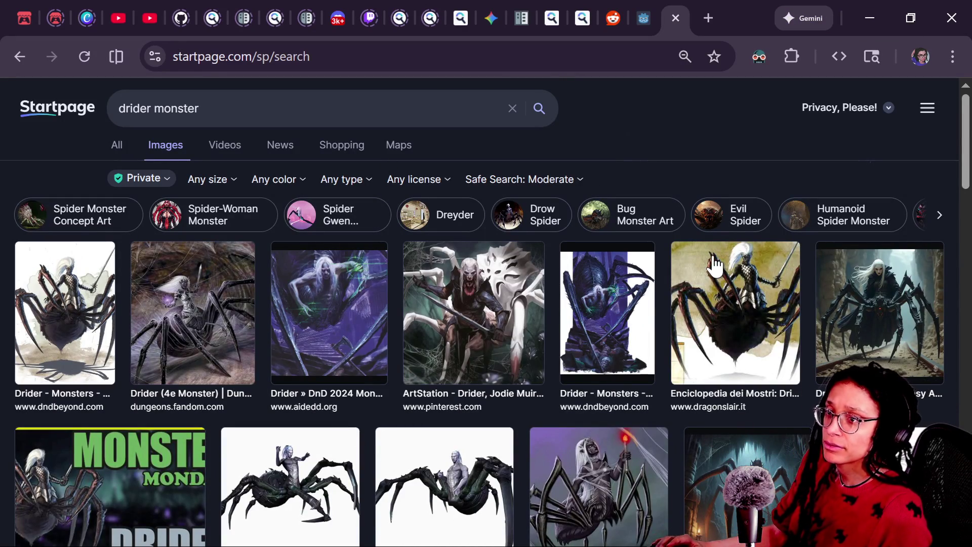
pyautogui.hotkey('alt', 'Tab')
pyautogui.hotkey('alt', 'Tab')
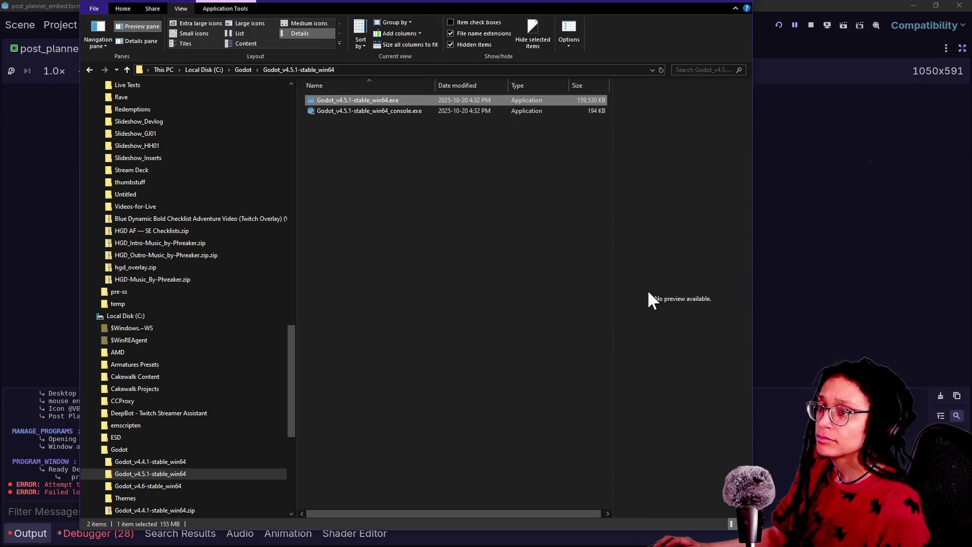
pyautogui.hotkey('alt', 'Tab')
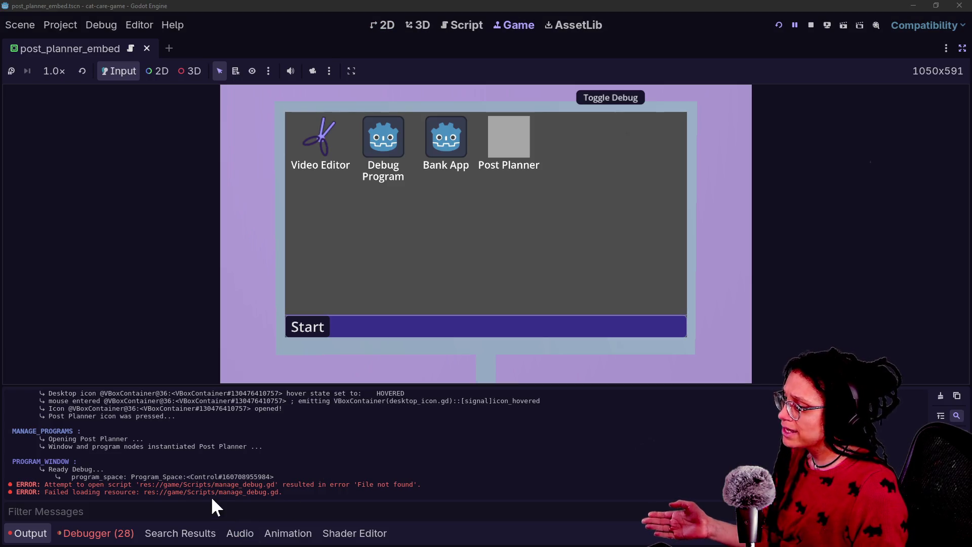
# Read the missing-UID preload error's stack trace in Godot's Debugger, then return to the drider search.
pyautogui.click(238, 502)
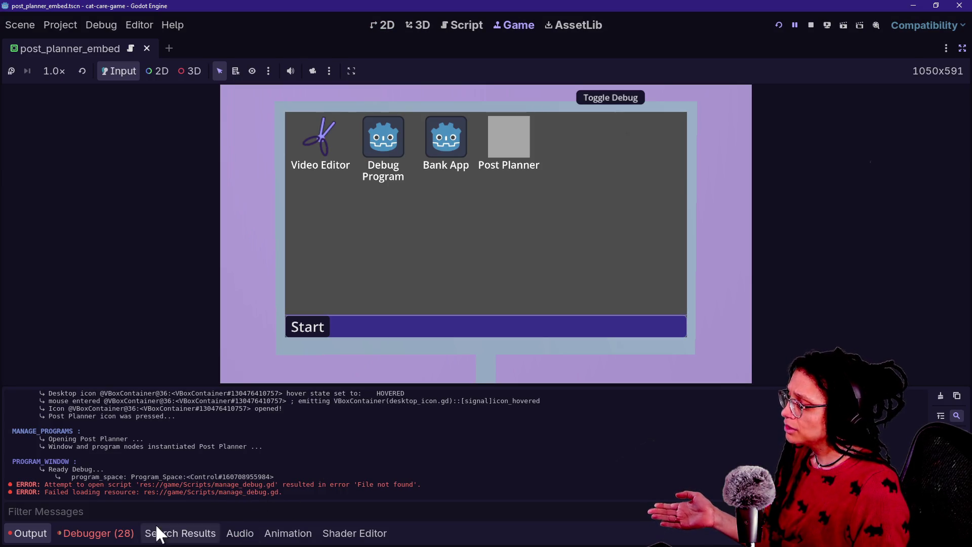
pyautogui.click(129, 535)
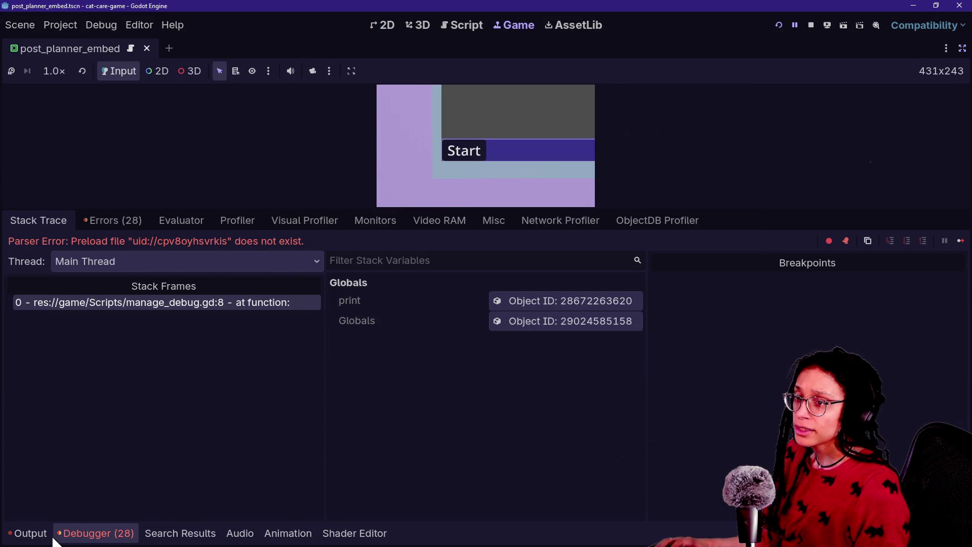
pyautogui.hotkey('alt', 'Tab')
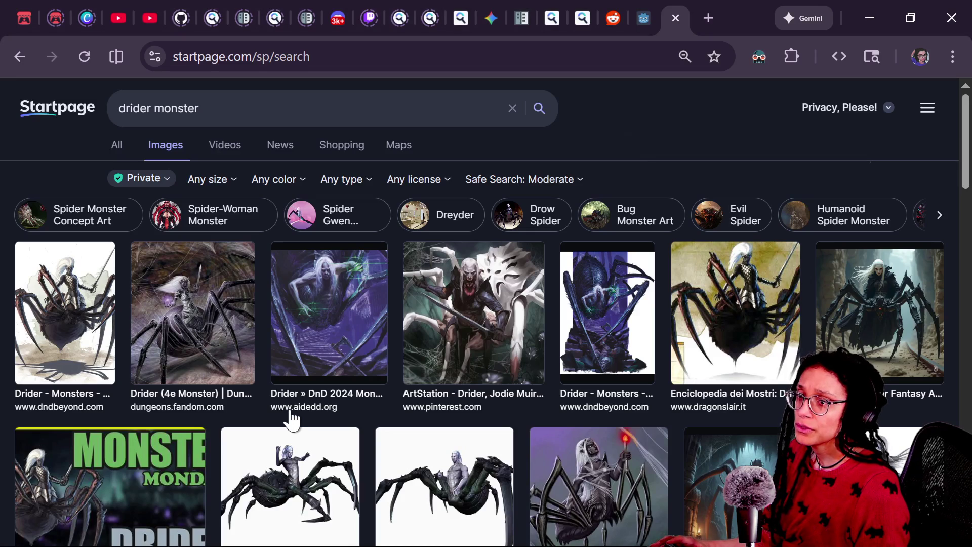
# Ask Gemini 'how find file by uid'.
pyautogui.hotkey('alt', 'Tab')
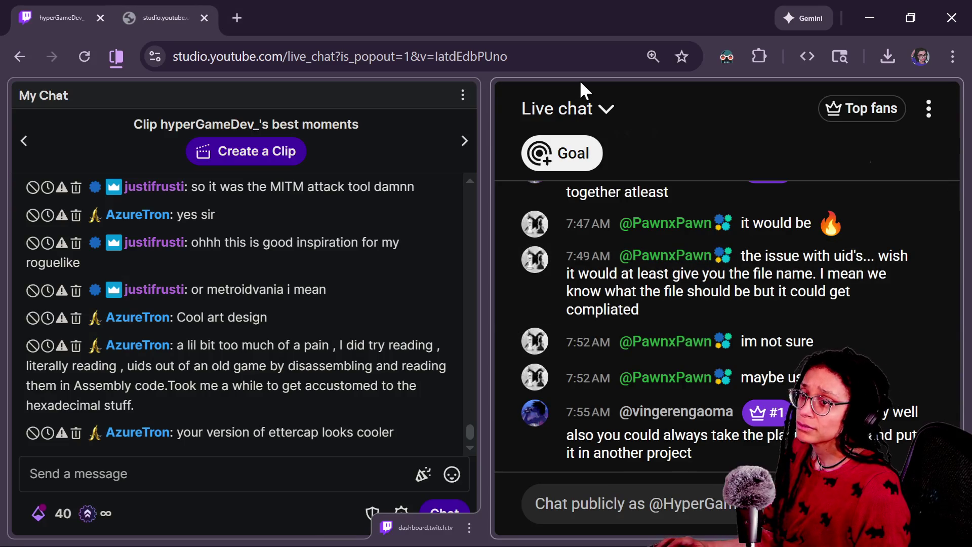
pyautogui.hotkey('alt', 'Tab')
pyautogui.click(633, 17)
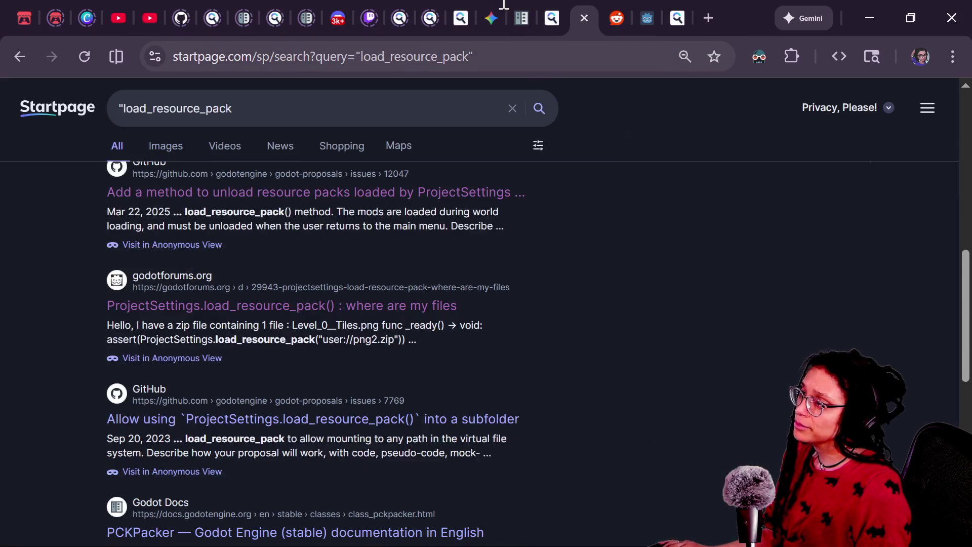
pyautogui.moveTo(486, 17)
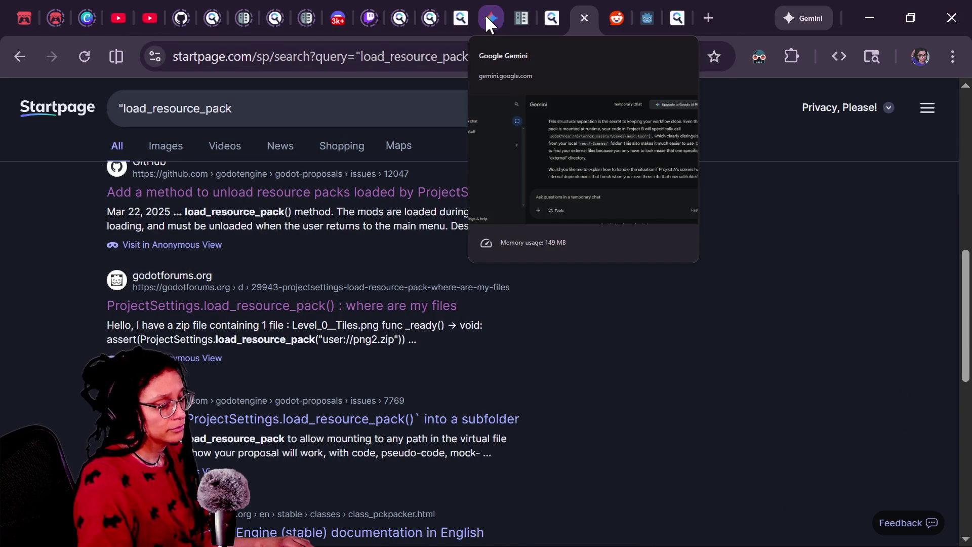
pyautogui.click(486, 17)
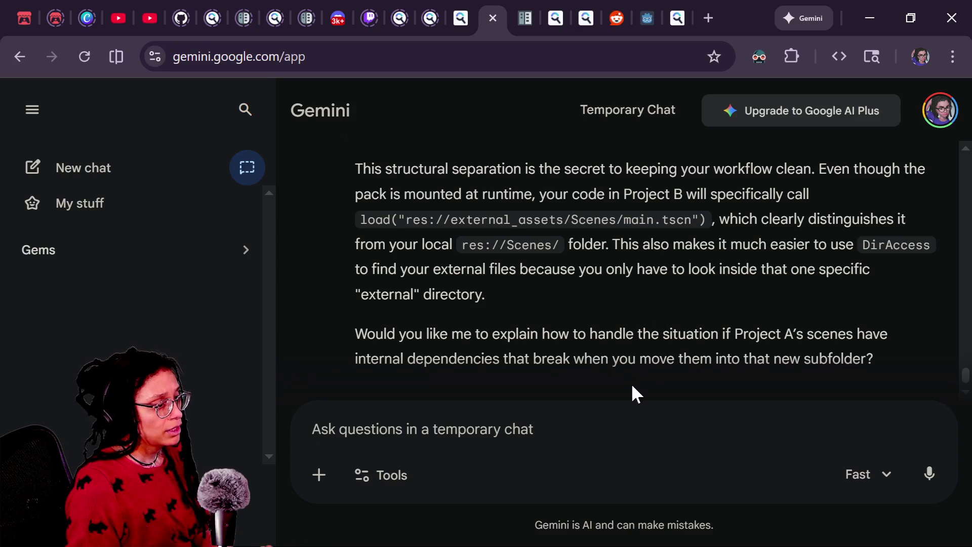
pyautogui.write('how find ')
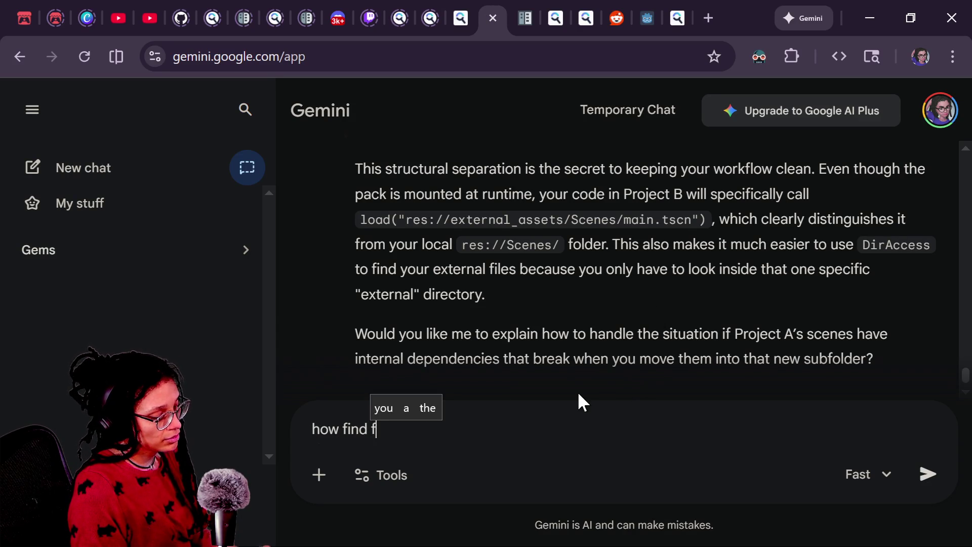
pyautogui.write('file by uid')
pyautogui.press('Return')
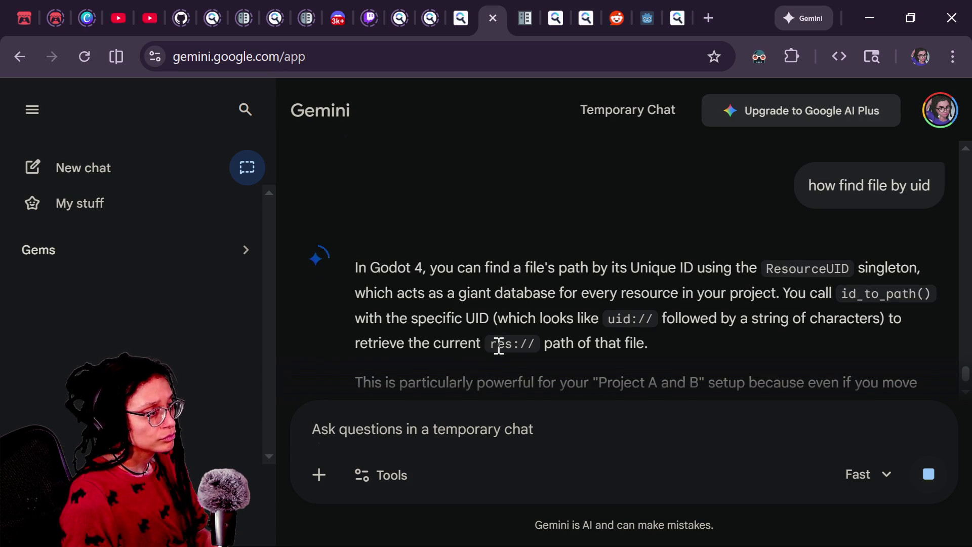
# Follow up with 'in the editor i mean' to get Godot editor-specific UID guidance.
pyautogui.scroll(-2, 497, 342)
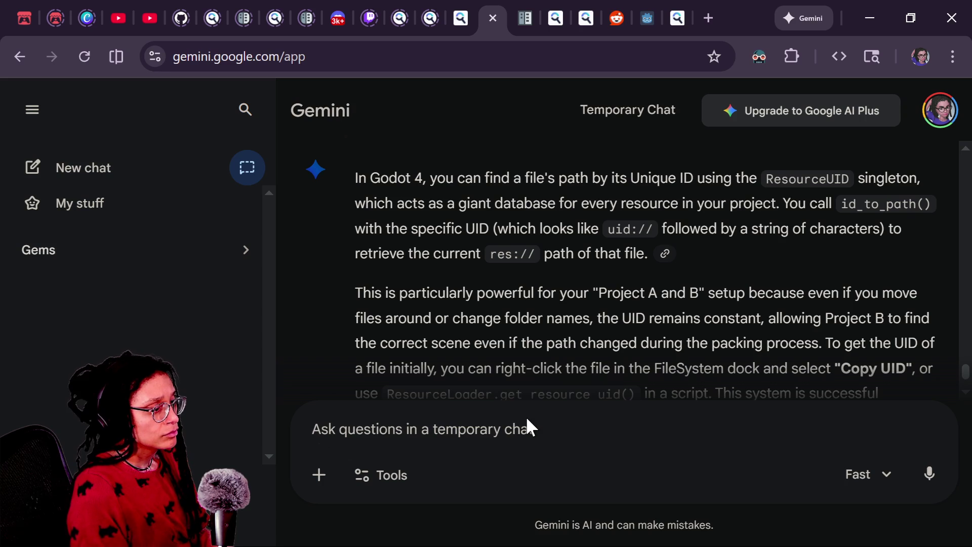
pyautogui.write('in the editor i mean')
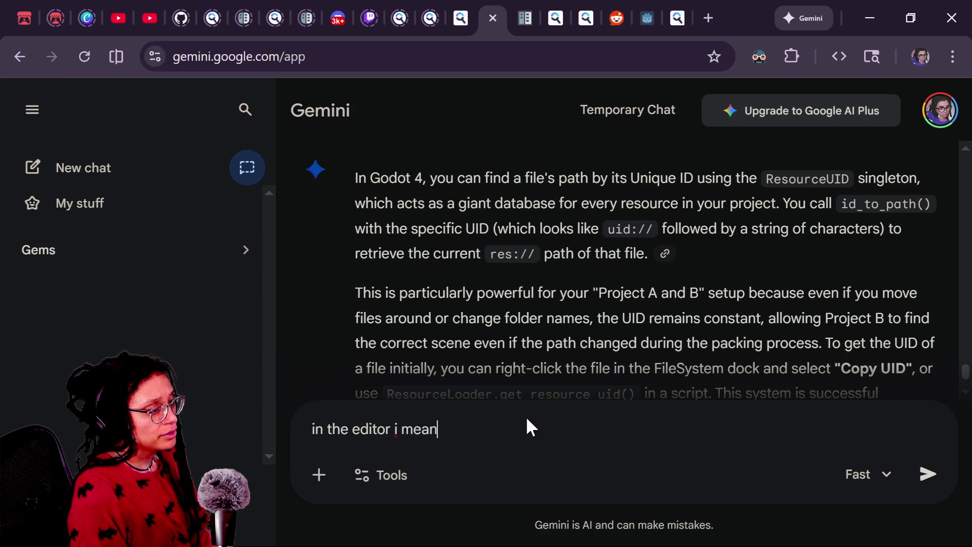
pyautogui.press('Return')
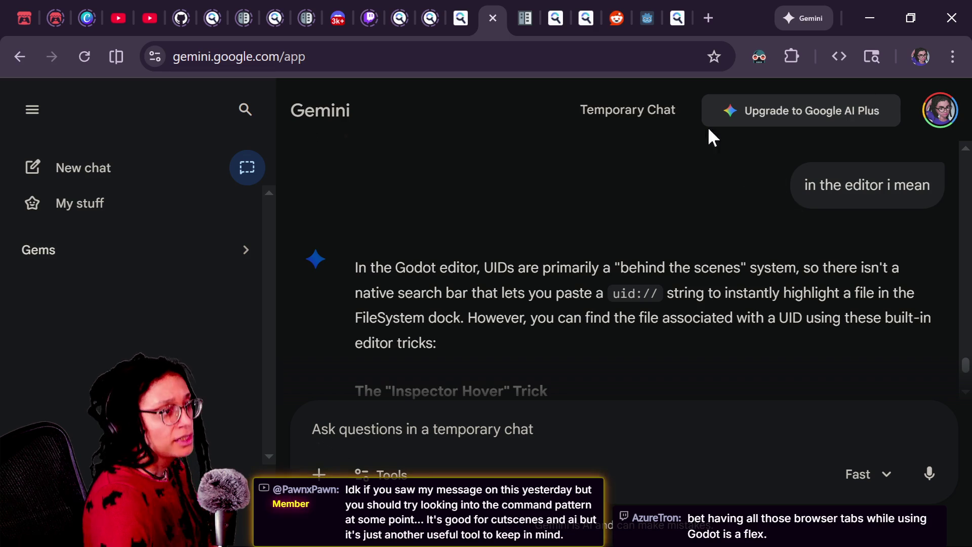
pyautogui.click(704, 9)
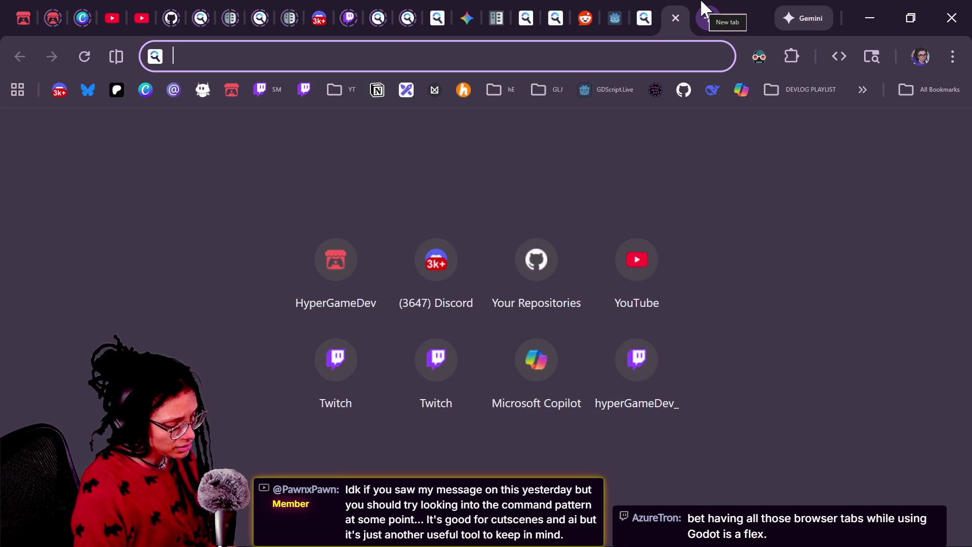
# Search 'command pattern game dev' and read the Game Programming Patterns Command chapter at 125% zoom.
pyautogui.write('command ')
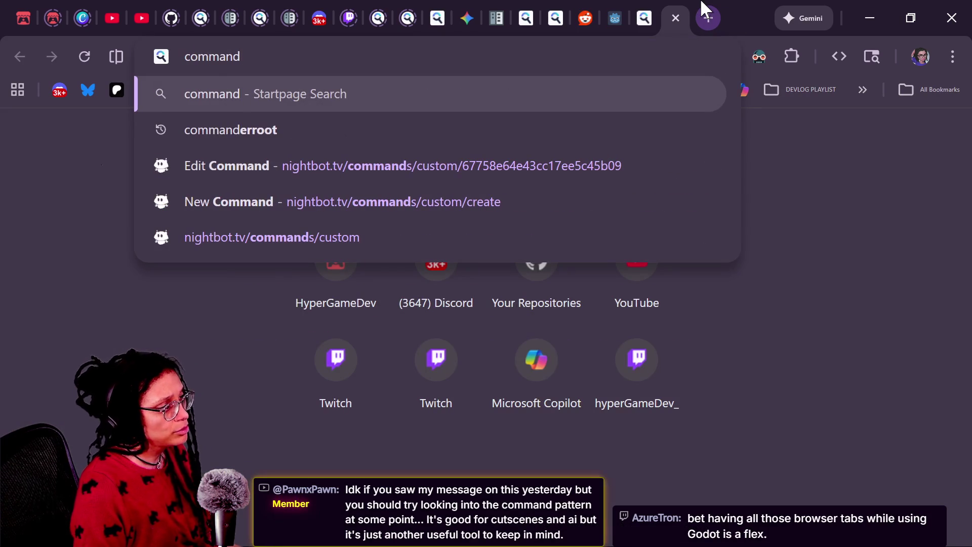
pyautogui.write('pattern g')
pyautogui.write('ame dev')
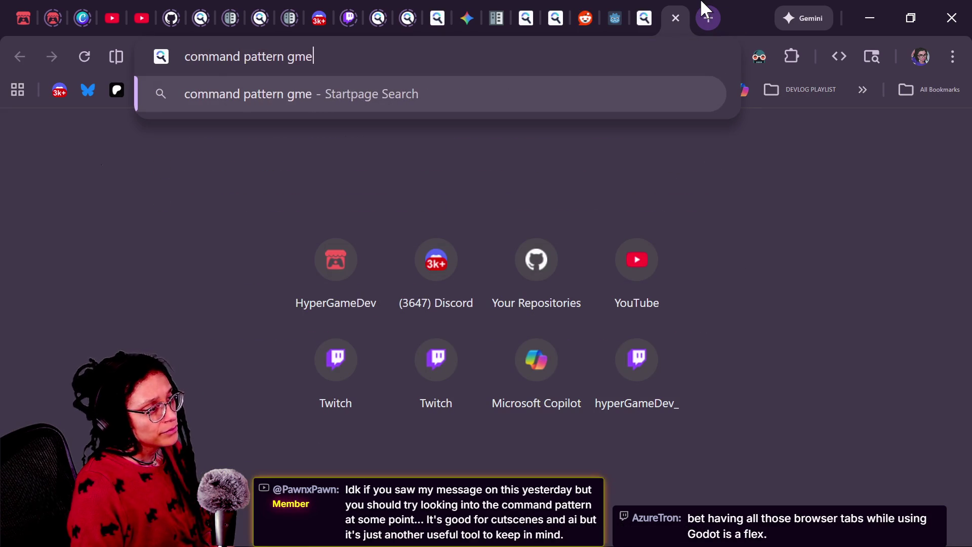
pyautogui.press('Return')
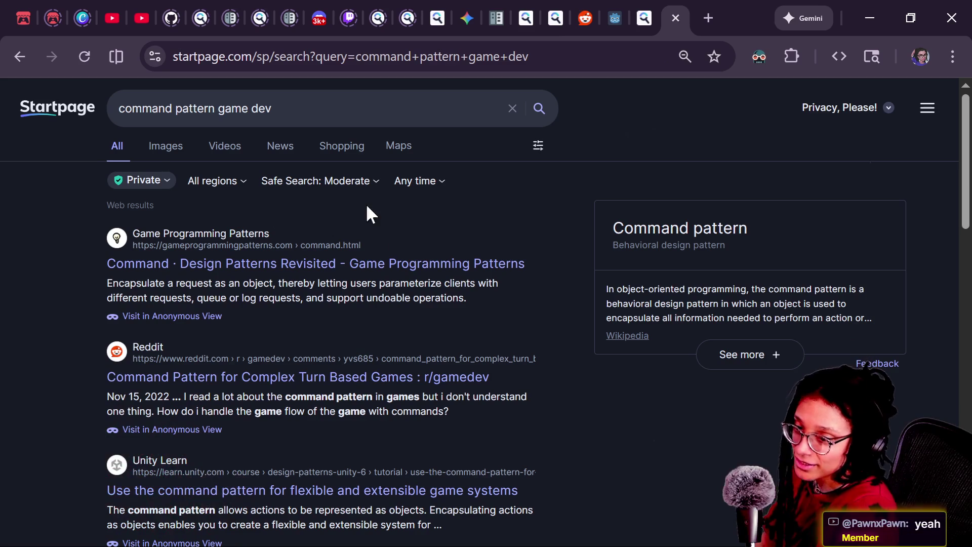
pyautogui.click(353, 263)
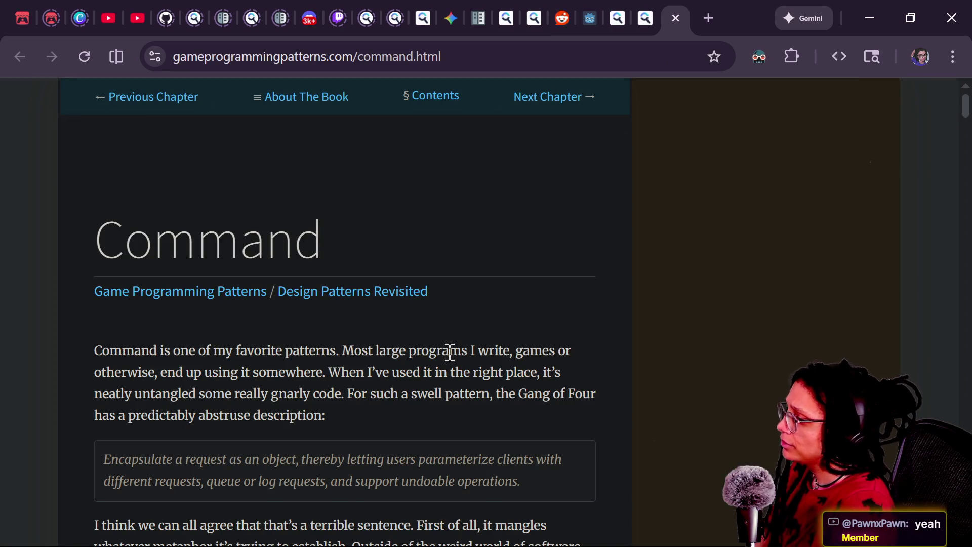
pyautogui.scroll(-3, 449, 351)
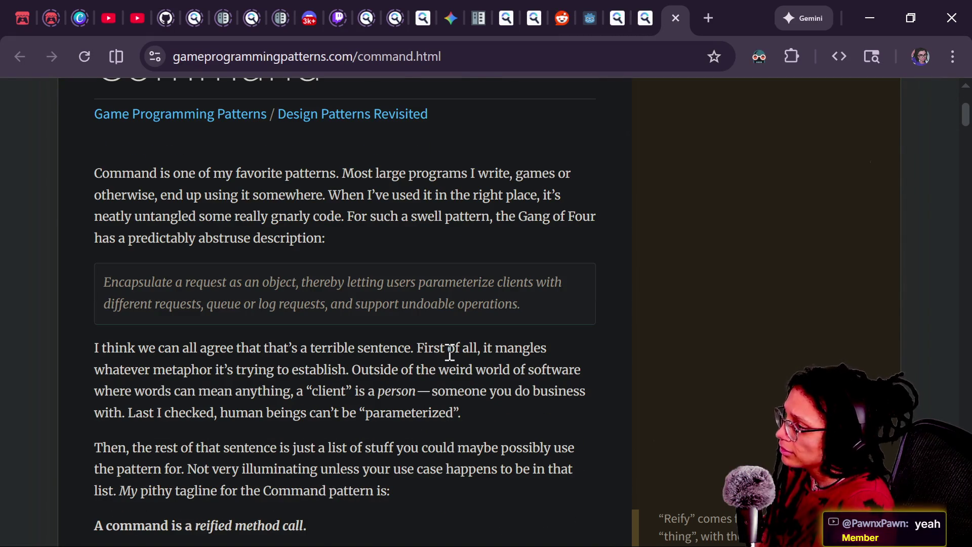
pyautogui.hotkey('ctrl', '+')
pyautogui.hotkey('ctrl', '+')
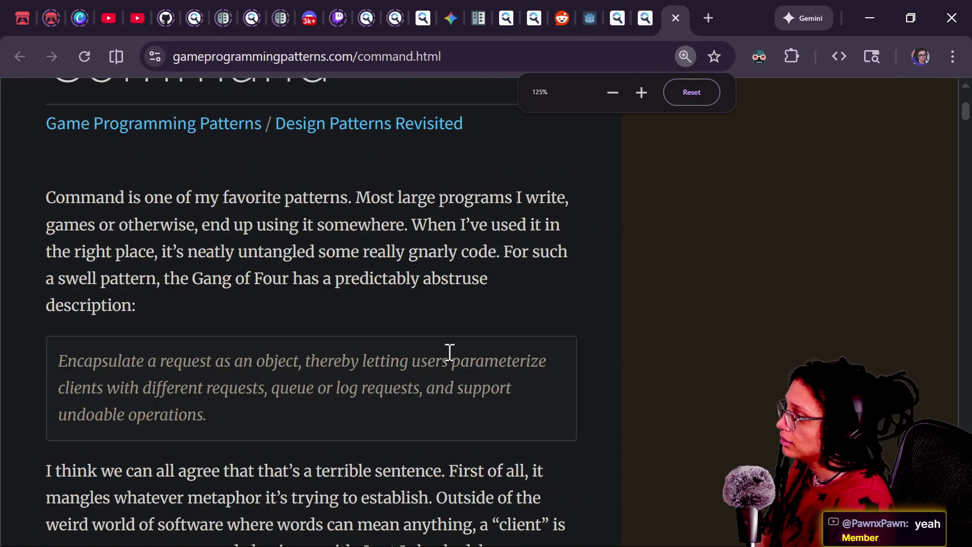
pyautogui.scroll(-6, 450, 351)
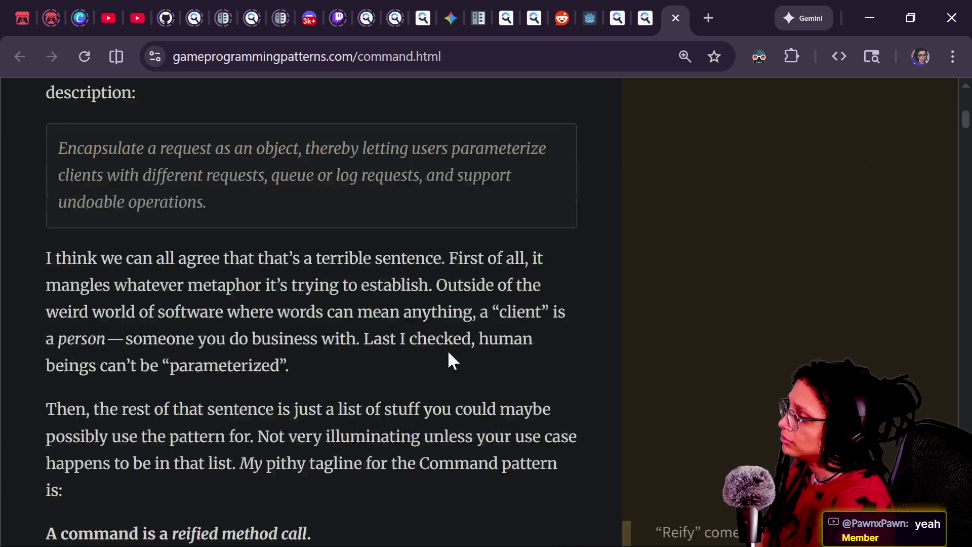
pyautogui.scroll(-5, 447, 350)
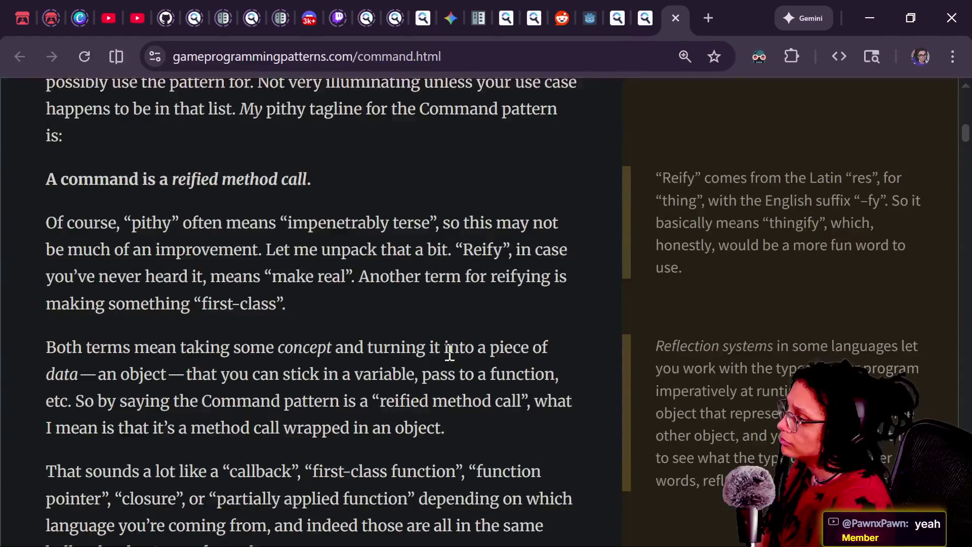
pyautogui.scroll(-15, 447, 350)
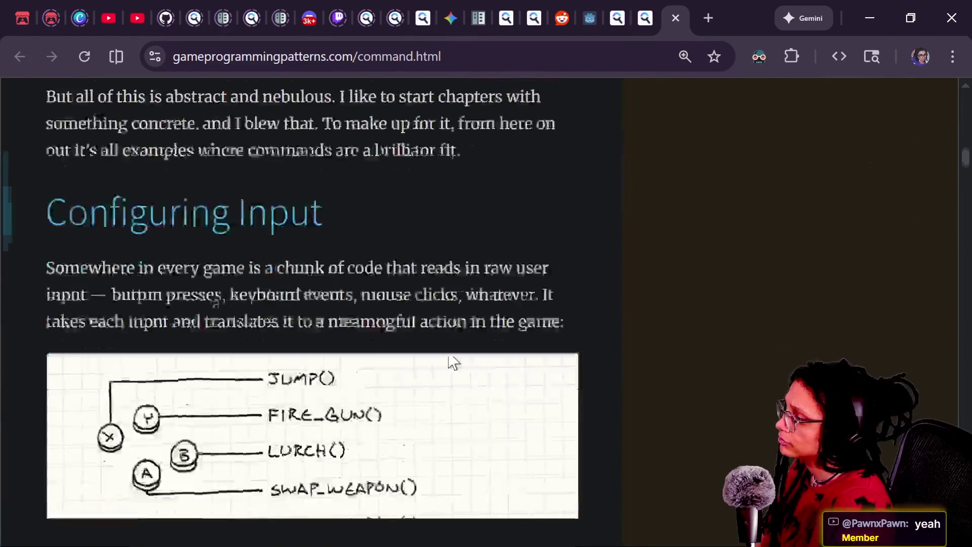
pyautogui.scroll(1, 447, 349)
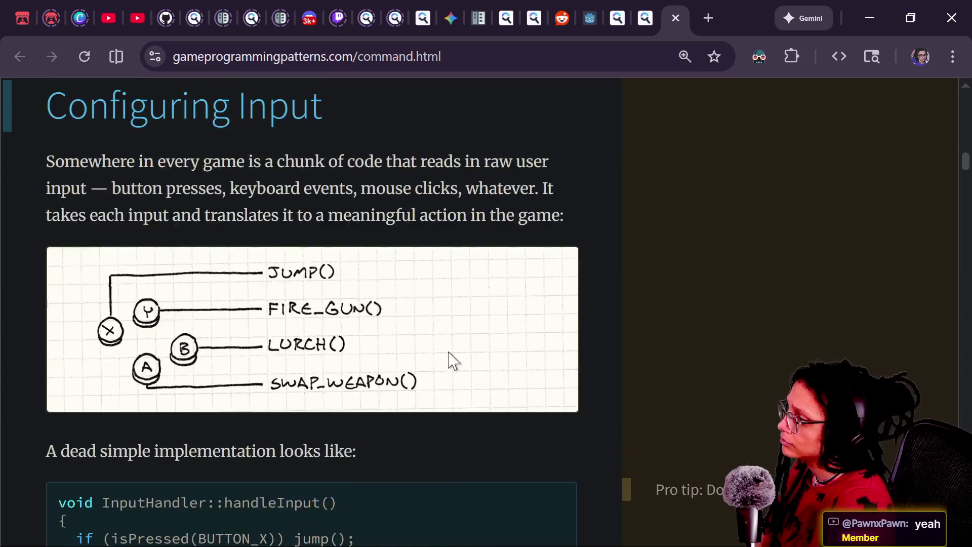
pyautogui.scroll(-6, 448, 352)
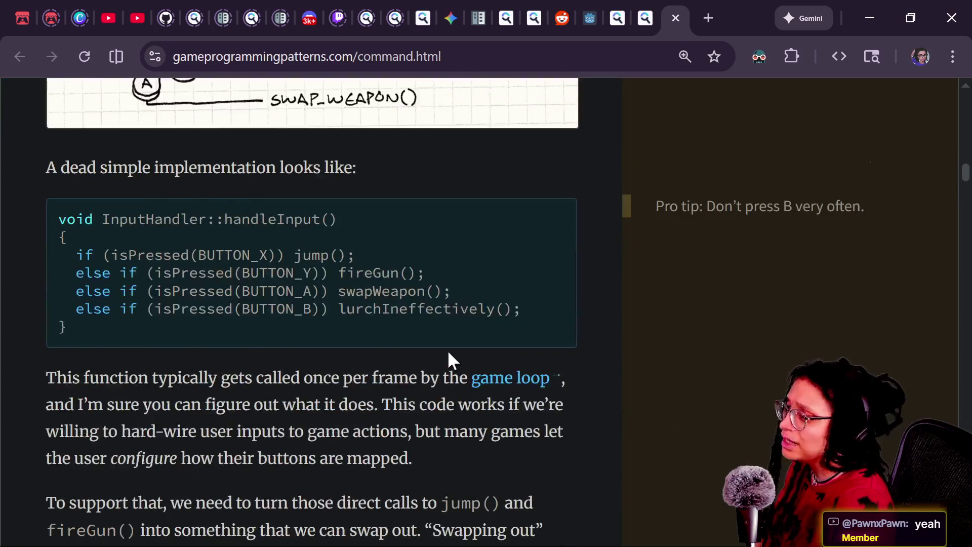
pyautogui.scroll(1, 449, 351)
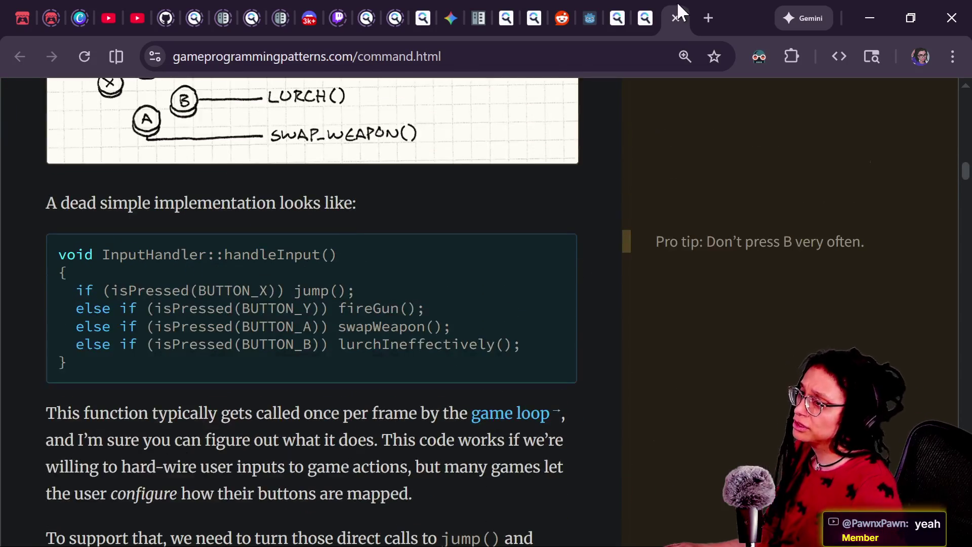
# Bookmark the Command chapter page into the YT folder.
pyautogui.click(714, 56)
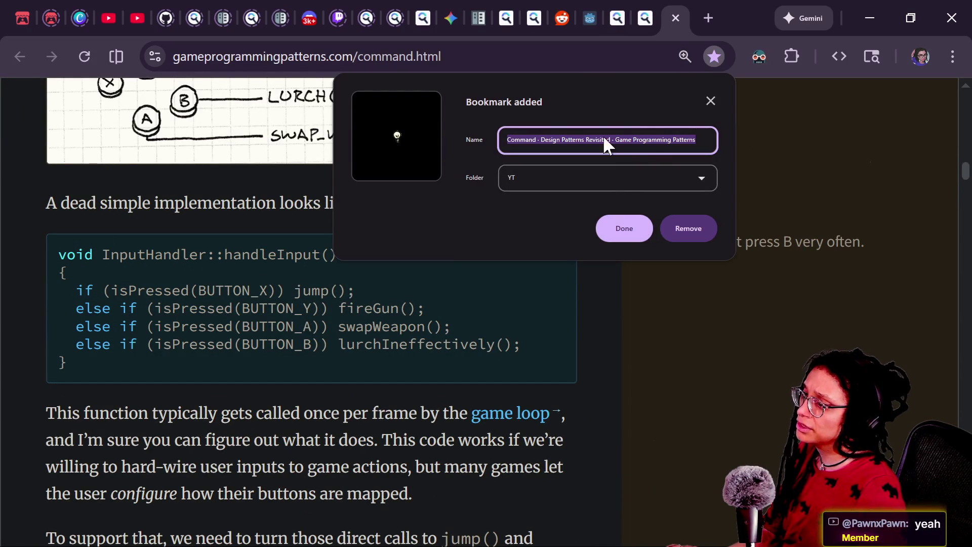
pyautogui.click(626, 223)
pyautogui.hotkey('alt', 'Tab')
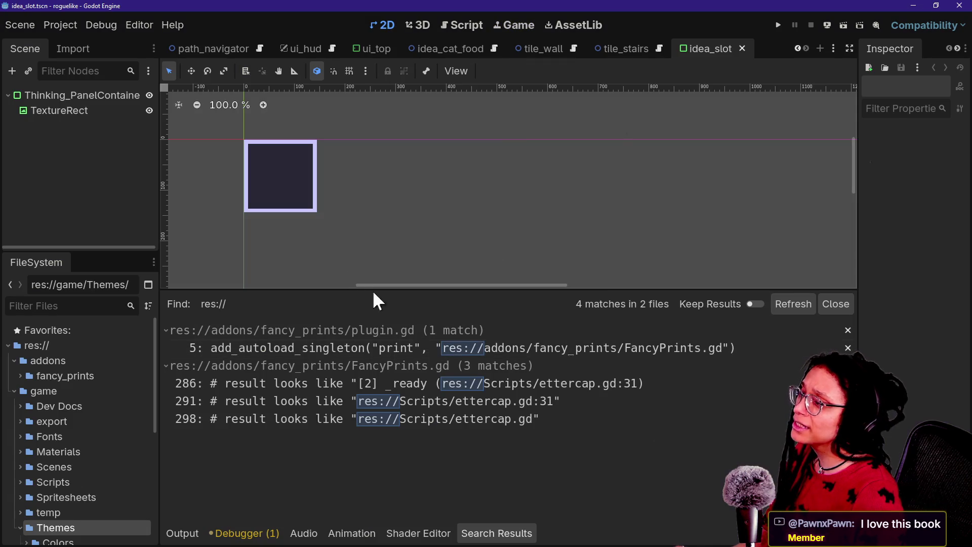
pyautogui.hotkey('alt', 'Tab')
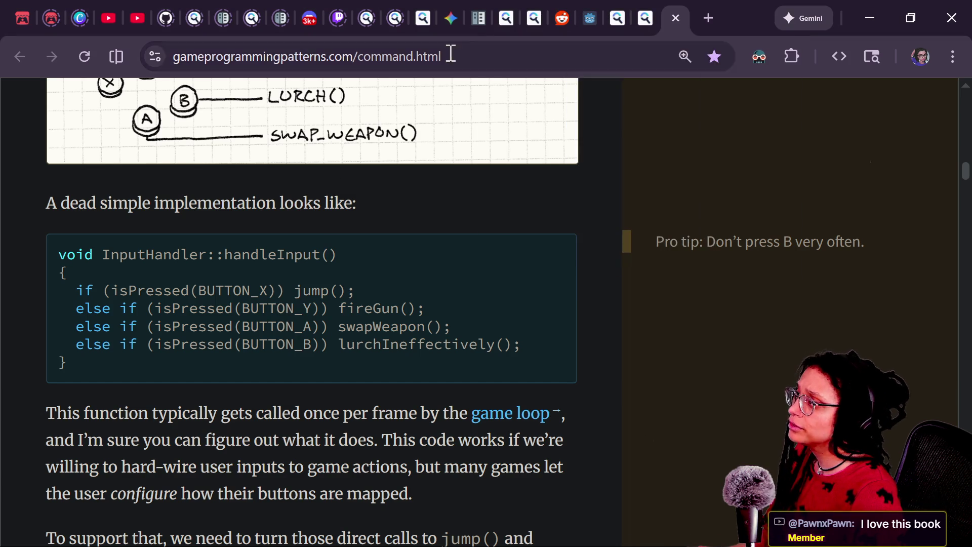
# Close the leftover search results, Godot forum, docs, Discord, Twitch, Godot Groups and style guide tabs.
pyautogui.click(647, 10)
pyautogui.middleClick(648, 8)
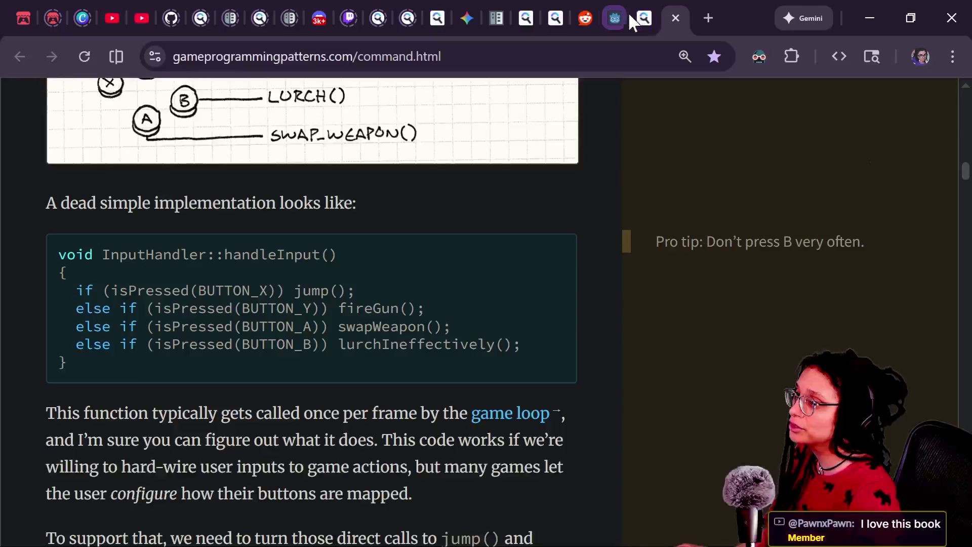
pyautogui.middleClick(626, 9)
pyautogui.click(627, 7)
pyautogui.middleClick(631, 5)
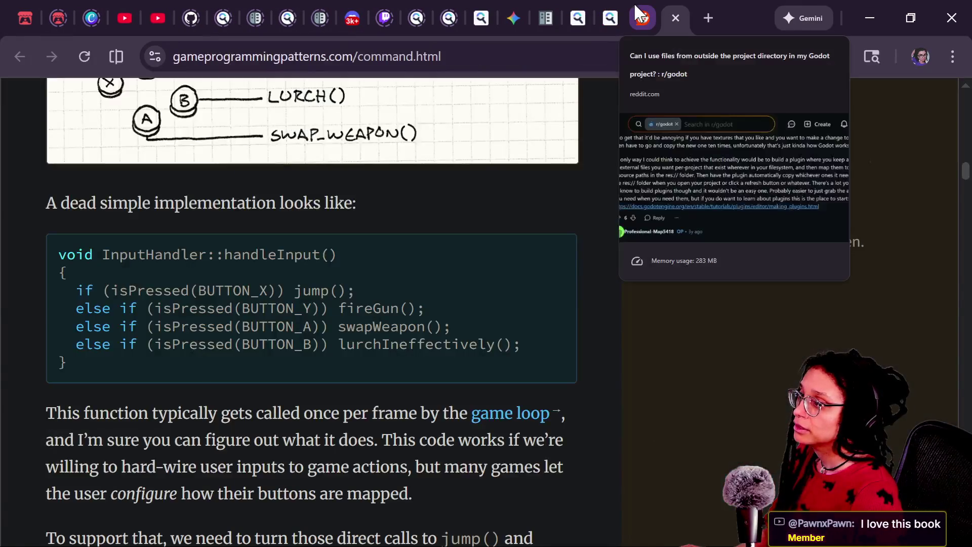
pyautogui.middleClick(626, 4)
pyautogui.click(624, 4)
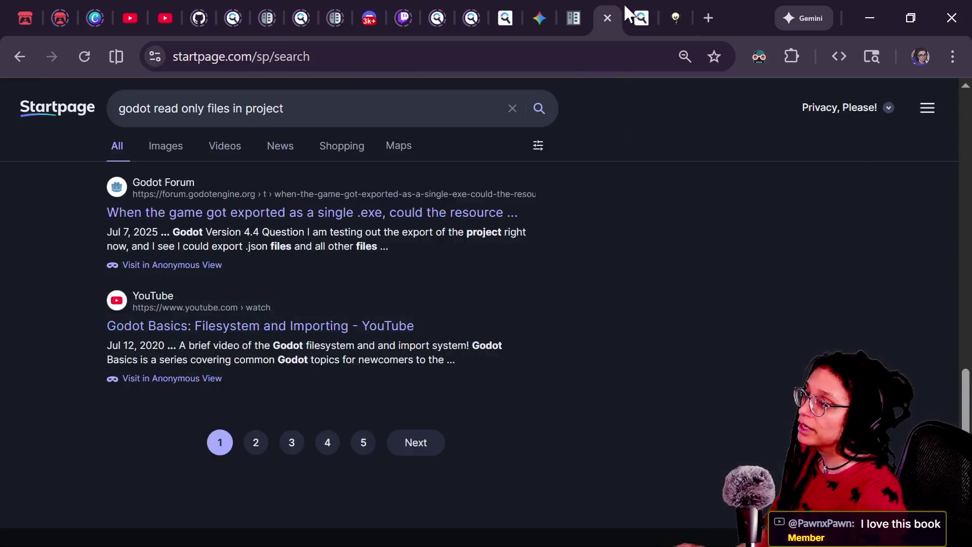
pyautogui.middleClick(623, 4)
pyautogui.middleClick(621, 6)
pyautogui.middleClick(642, 10)
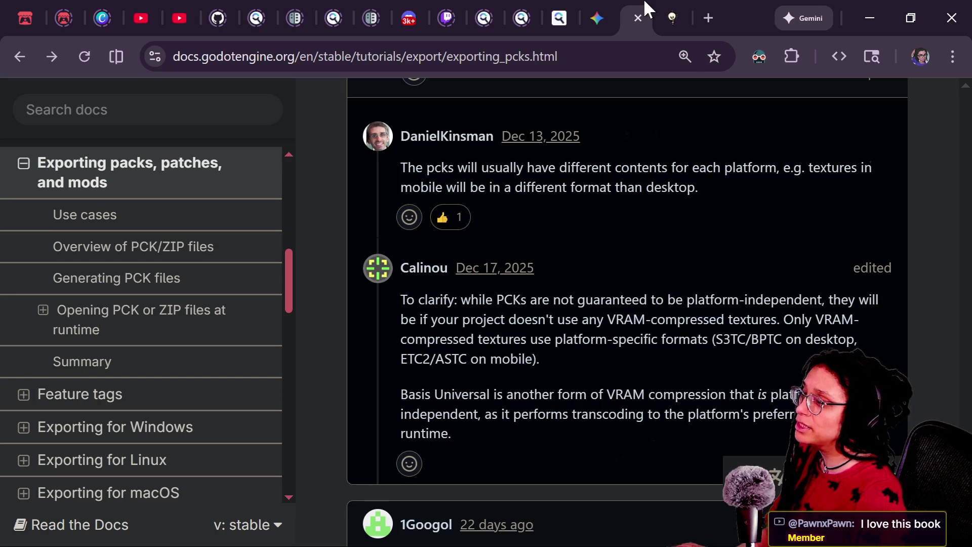
pyautogui.click(579, 10)
pyautogui.middleClick(579, 9)
pyautogui.click(558, 9)
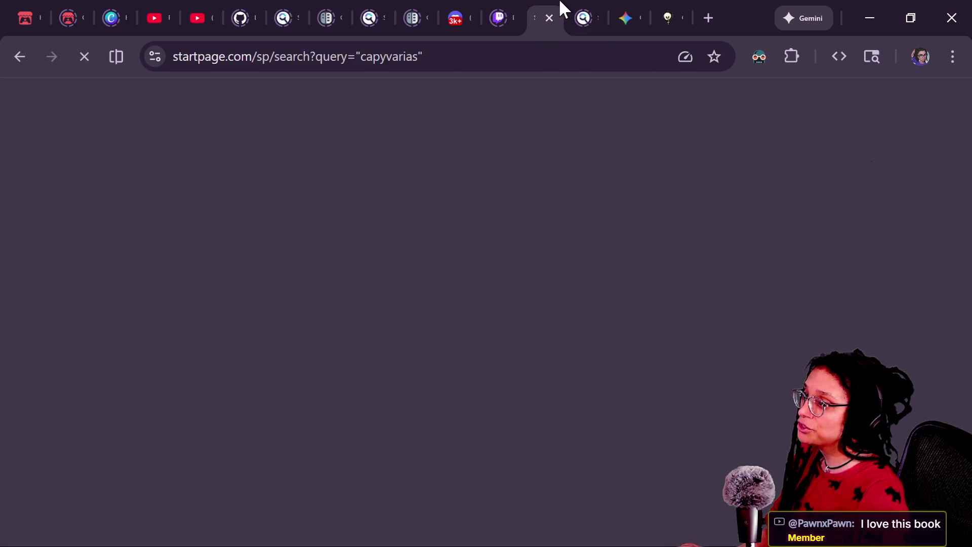
pyautogui.middleClick(559, 8)
pyautogui.middleClick(552, 7)
pyautogui.middleClick(555, 9)
pyautogui.middleClick(541, 6)
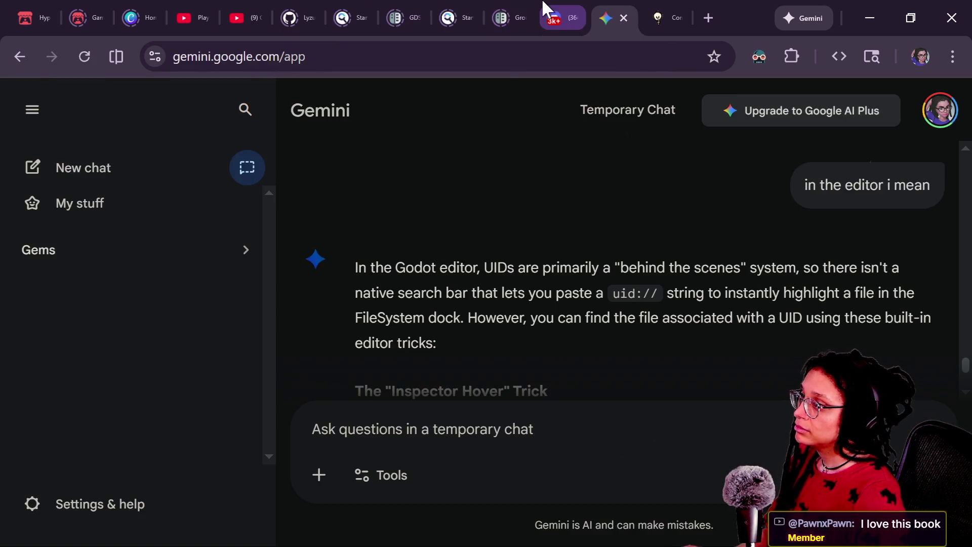
pyautogui.middleClick(527, 3)
pyautogui.middleClick(523, 1)
pyautogui.middleClick(502, 7)
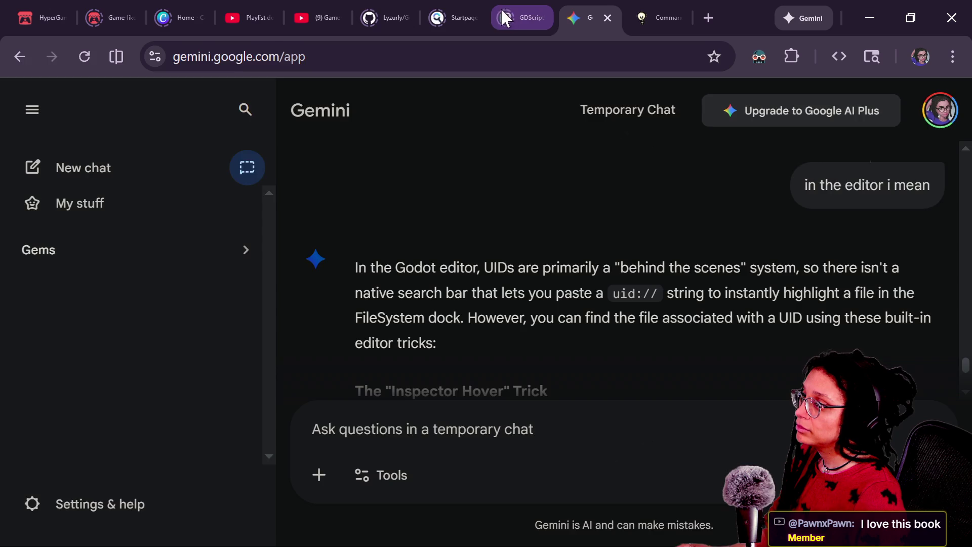
pyautogui.middleClick(499, 2)
pyautogui.middleClick(491, 1)
# Close the leftover YouTube, playlist and Canva tabs, leaving Gemini in front.
pyautogui.click(466, 9)
pyautogui.click(405, 14)
pyautogui.middleClick(377, 13)
pyautogui.click(353, 8)
pyautogui.middleClick(316, 10)
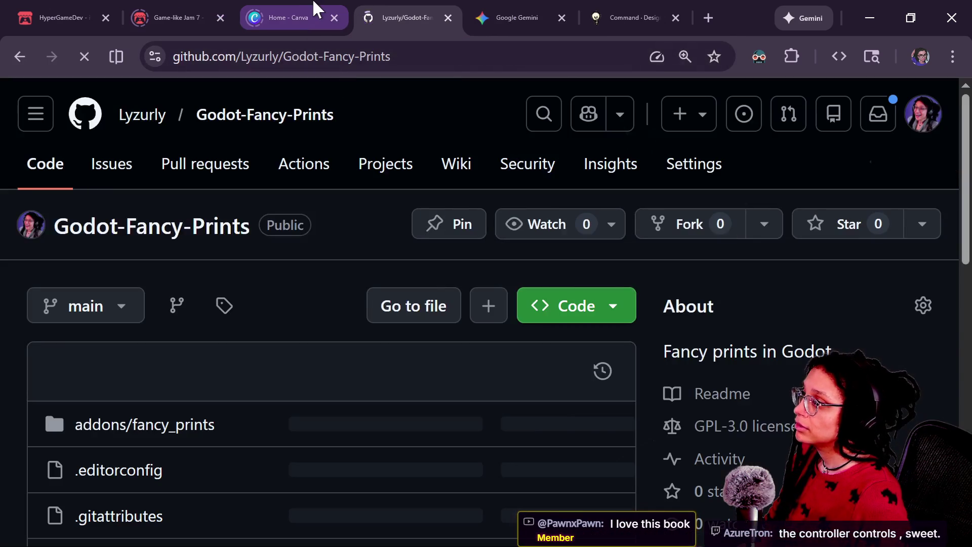
pyautogui.click(305, 2)
pyautogui.middleClick(305, 1)
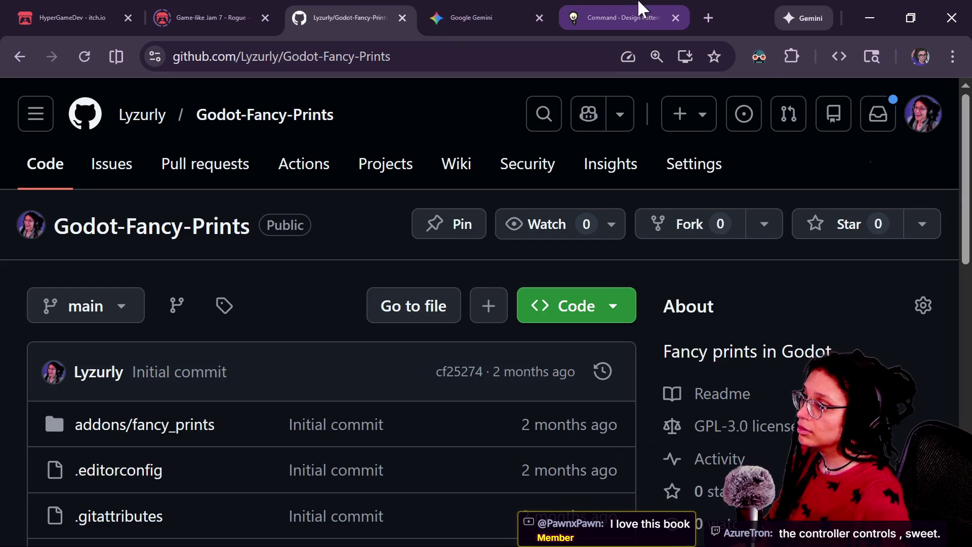
pyautogui.click(491, 9)
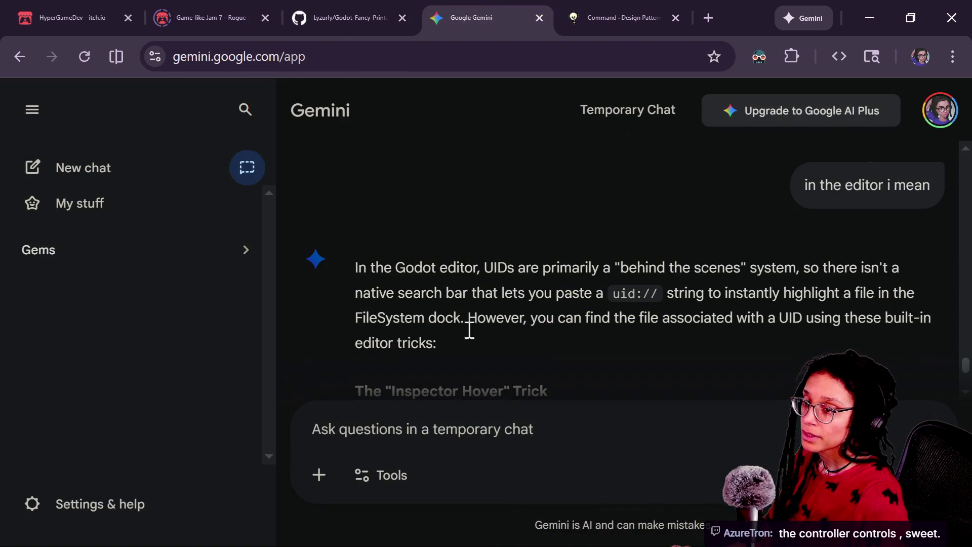
# Read through Gemini's Find in Files and Copy UID advice, then bring back the roguelike Godot editor.
pyautogui.scroll(-8, 459, 299)
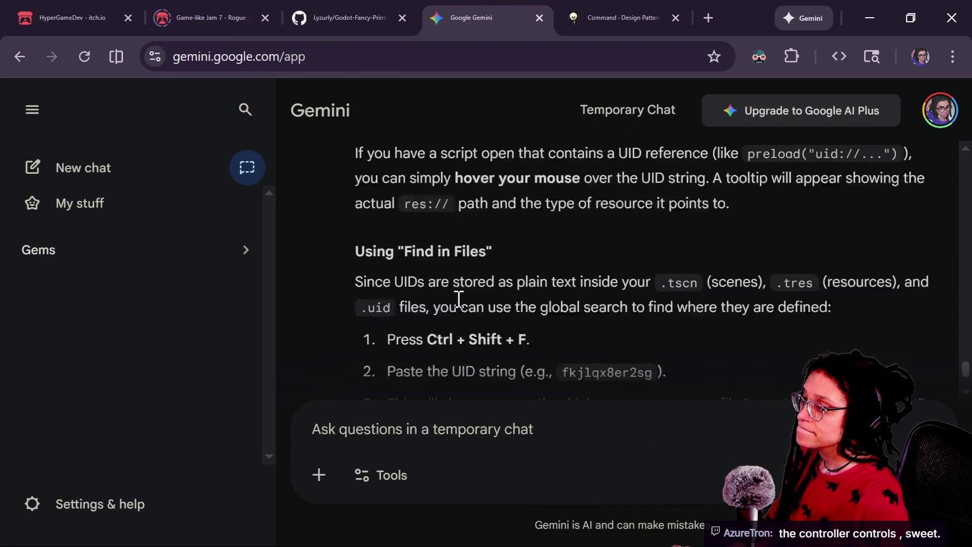
pyautogui.scroll(6, 459, 300)
pyautogui.scroll(-2, 459, 300)
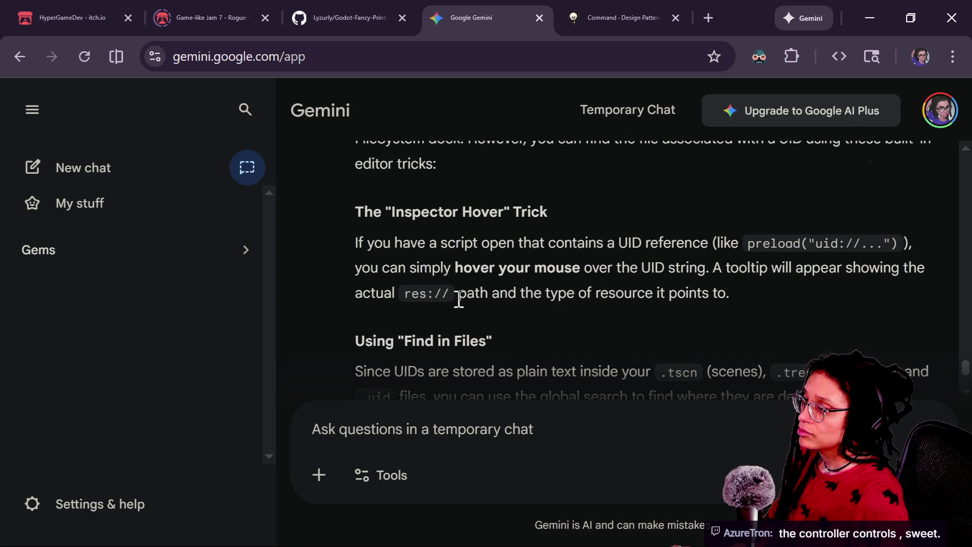
pyautogui.scroll(-2, 458, 300)
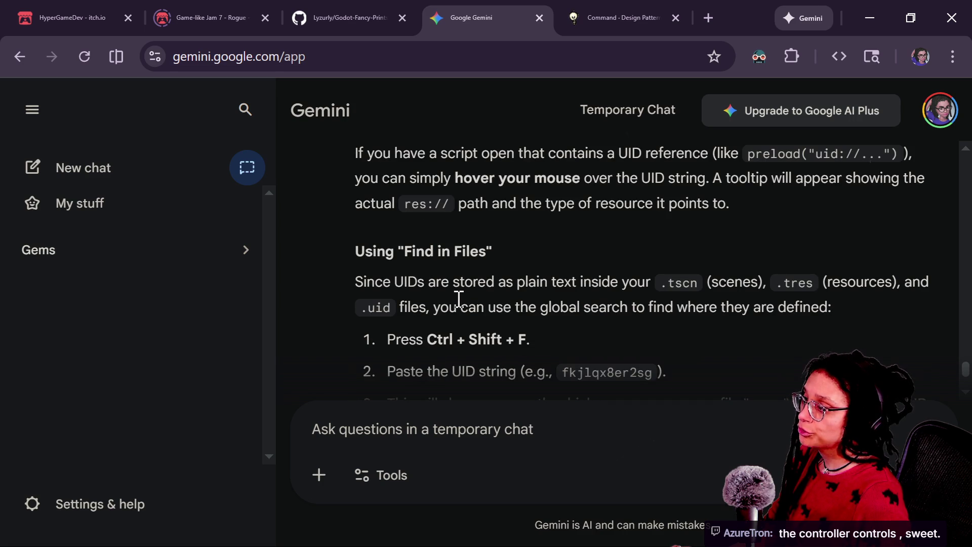
pyautogui.scroll(-2, 459, 300)
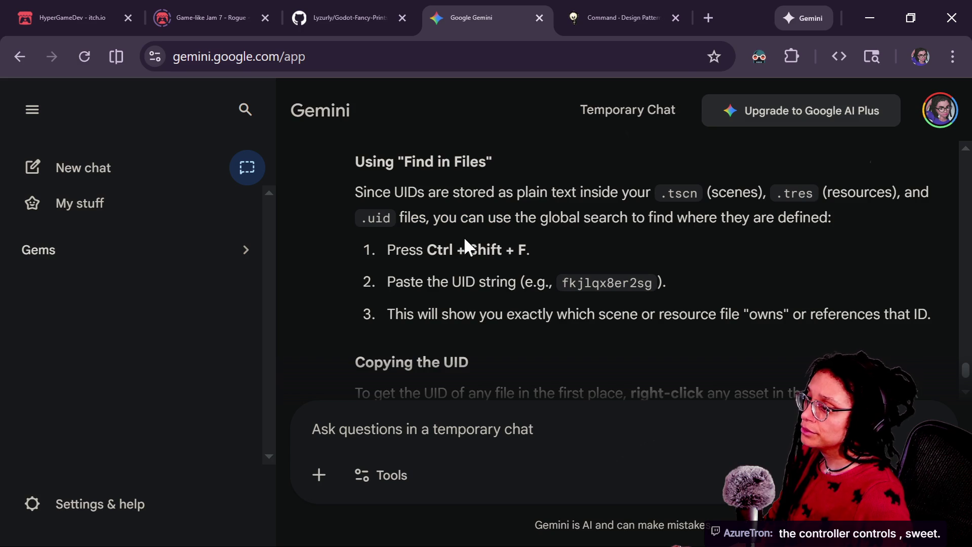
pyautogui.click(511, 280)
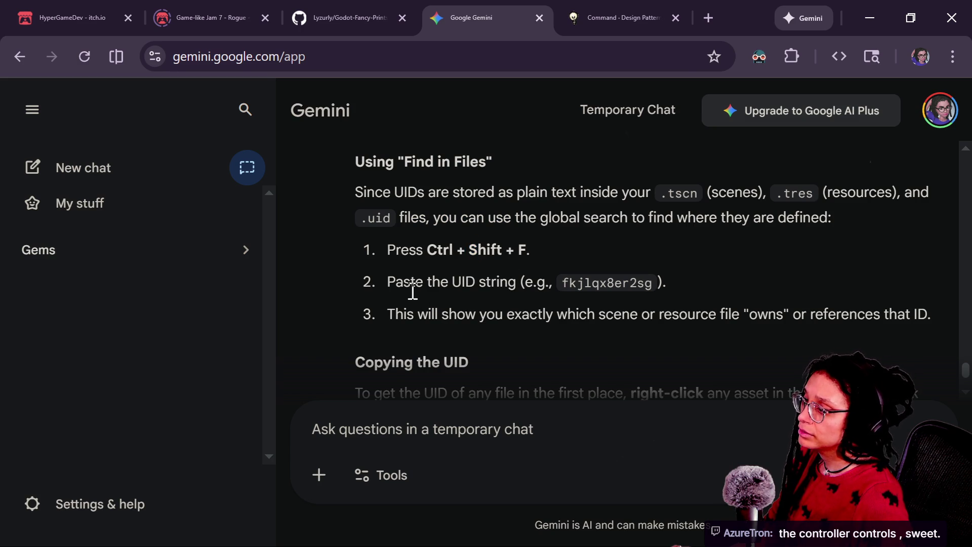
pyautogui.scroll(-2, 413, 291)
pyautogui.scroll(-2, 435, 258)
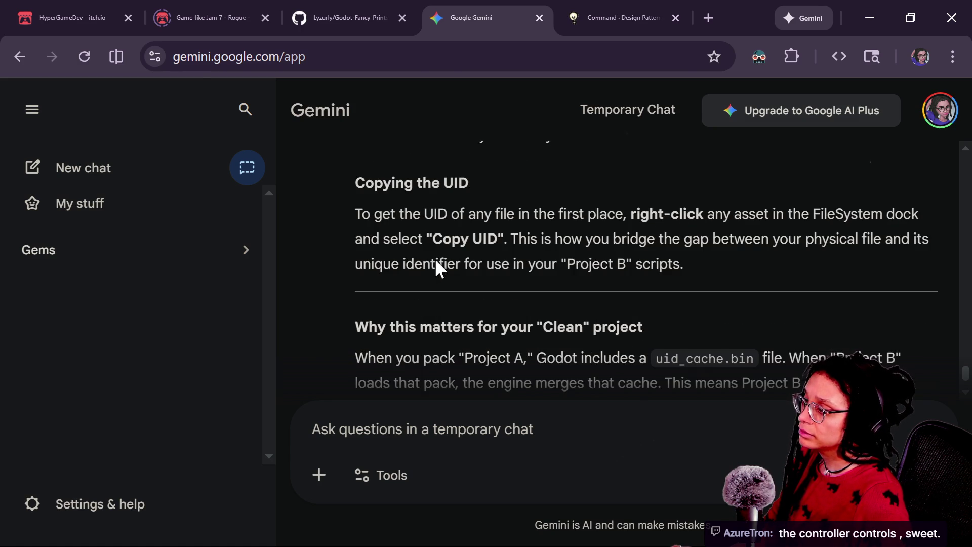
pyautogui.hotkey('alt', 'Tab')
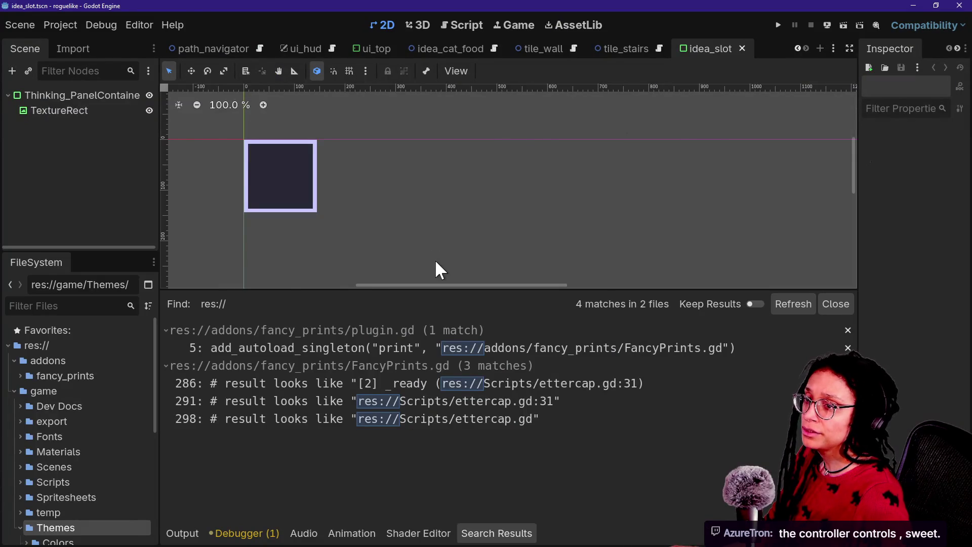
pyautogui.hotkey('alt', 'Tab')
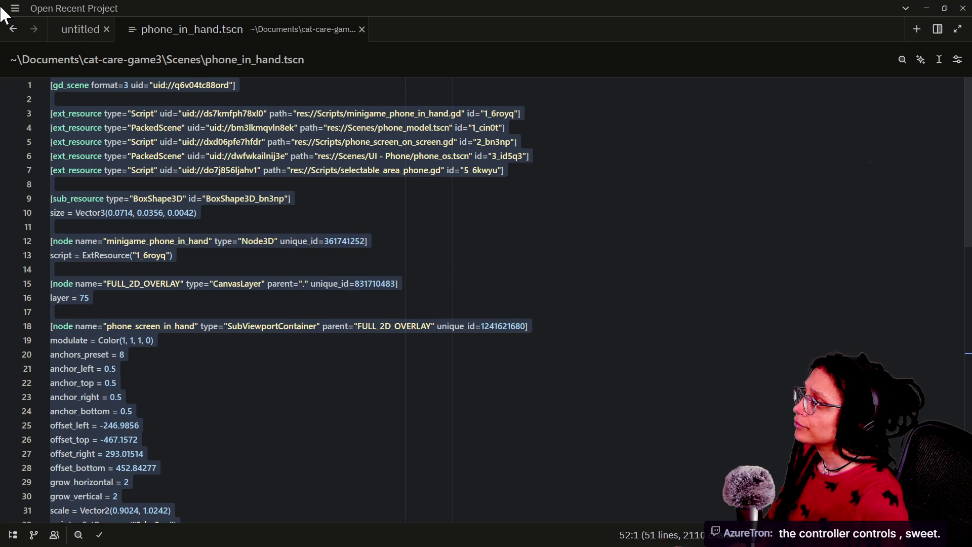
# Open a new, empty Zed window holding only an untitled file via File > New Window.
pyautogui.click(11, 8)
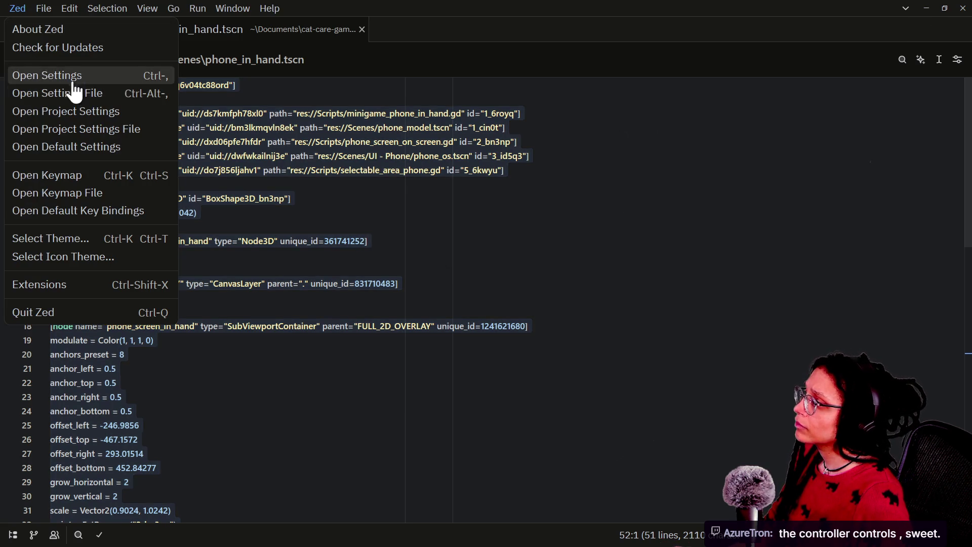
pyautogui.click(42, 10)
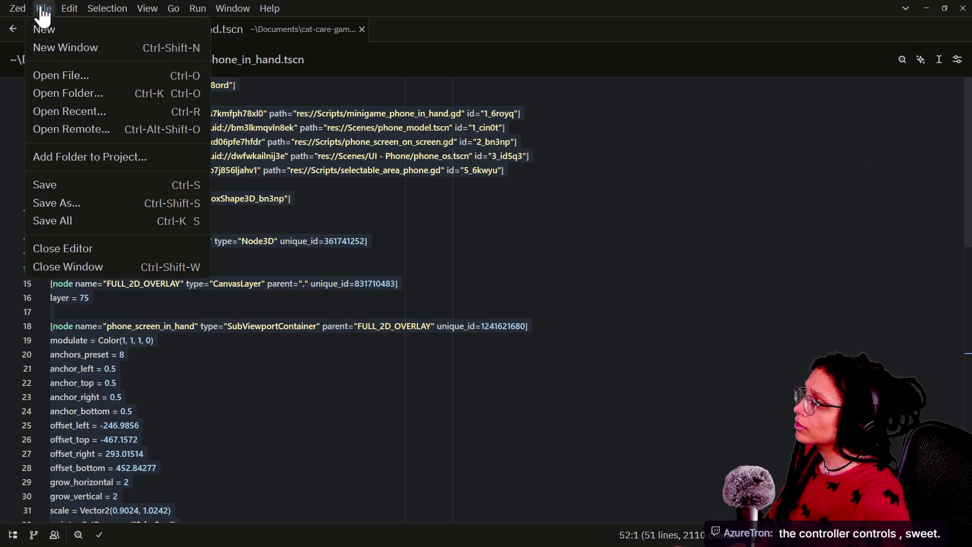
pyautogui.click(67, 76)
pyautogui.press('Escape')
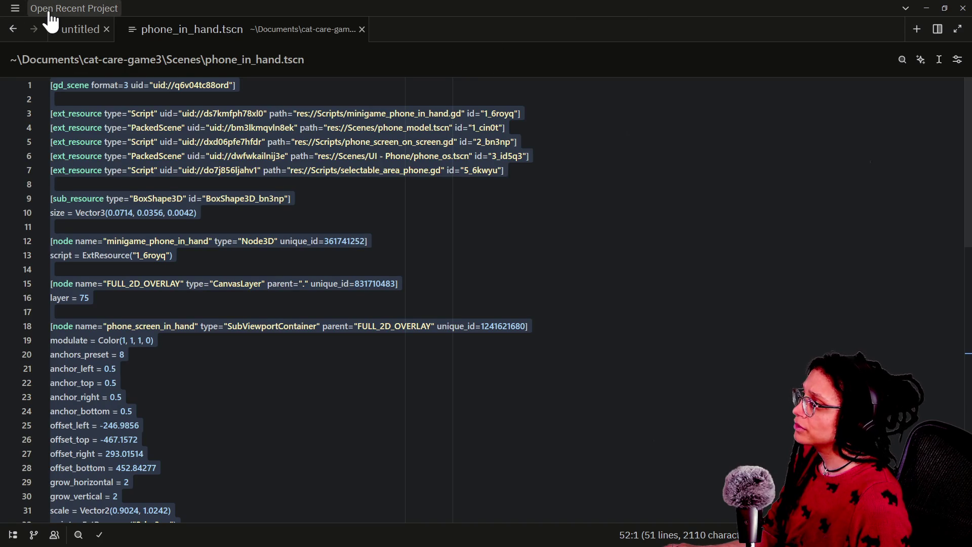
pyautogui.click(15, 9)
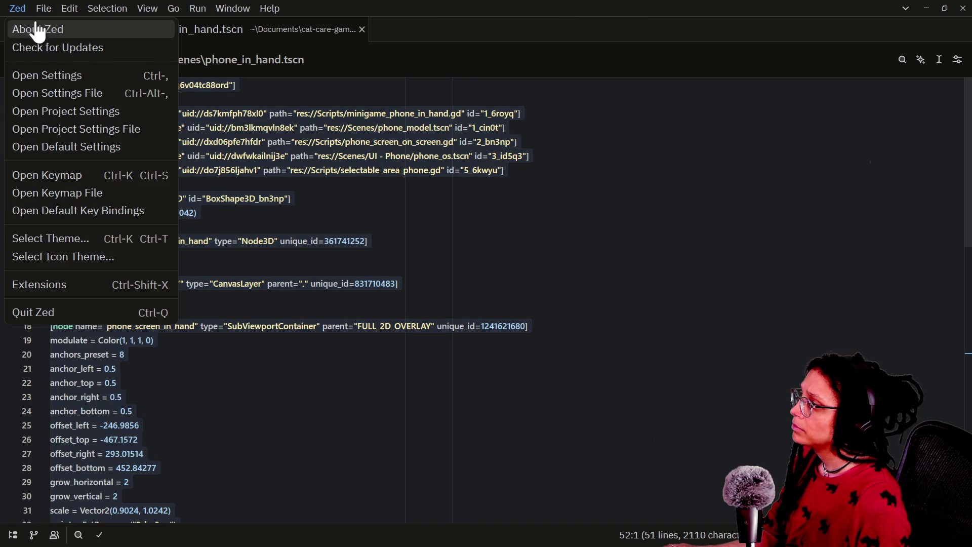
pyautogui.click(43, 9)
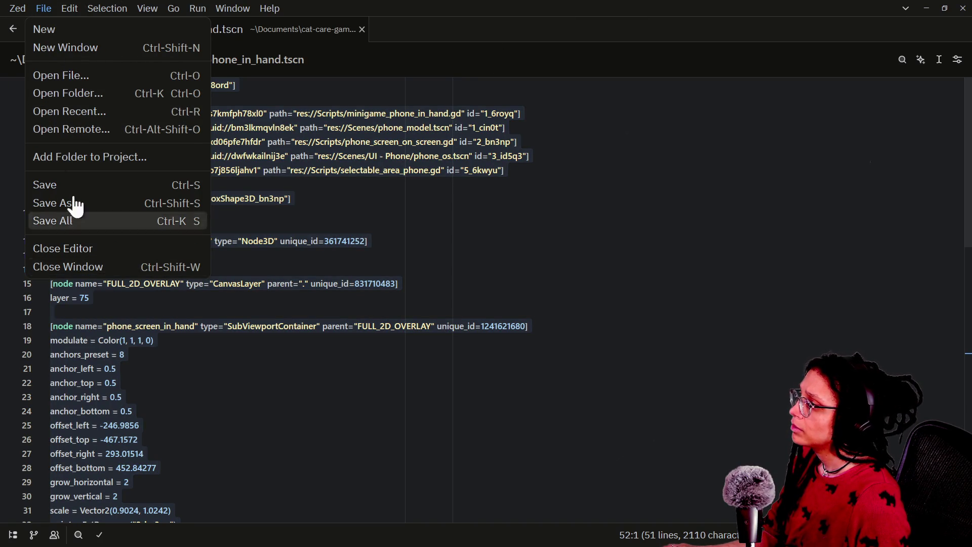
pyautogui.click(63, 49)
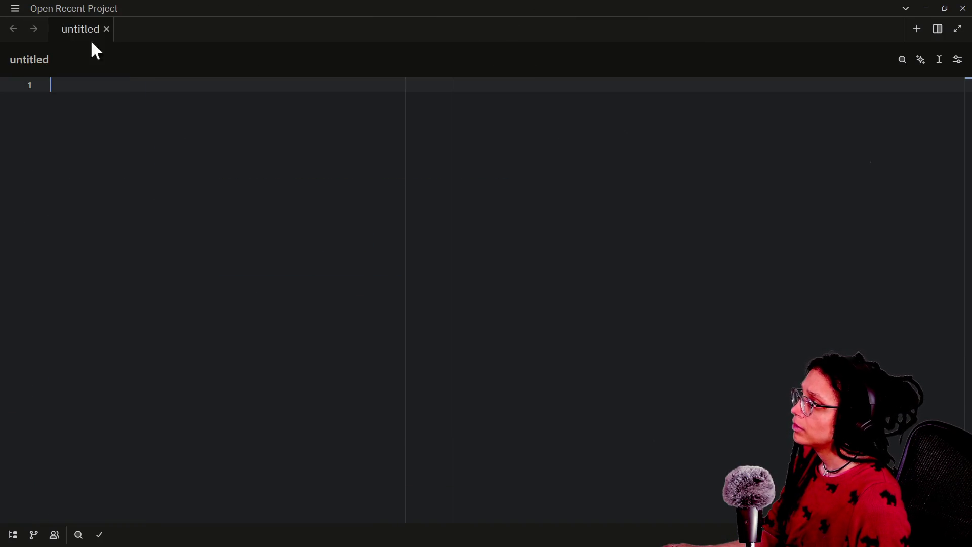
pyautogui.click(15, 9)
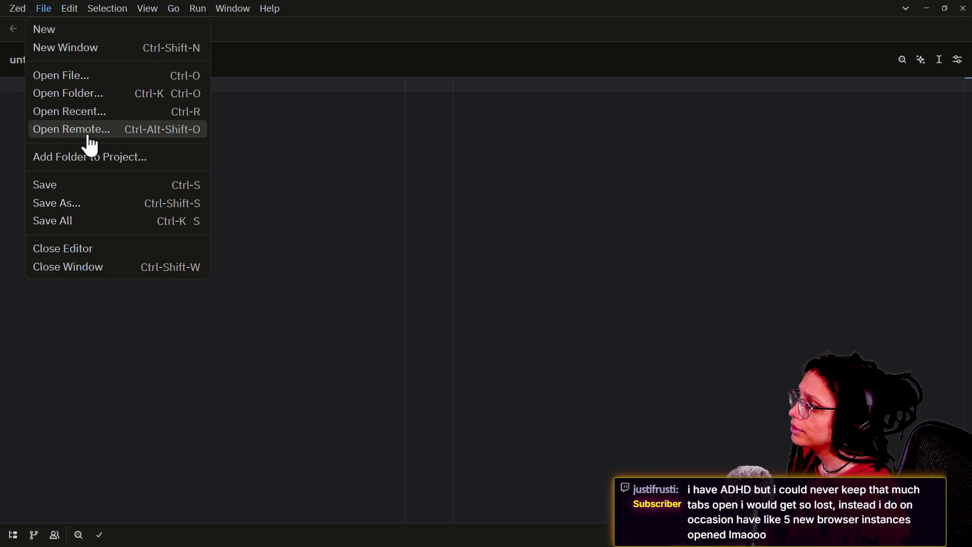
# Add the roguelike folder from Quick access to the new Zed window's project.
pyautogui.click(104, 94)
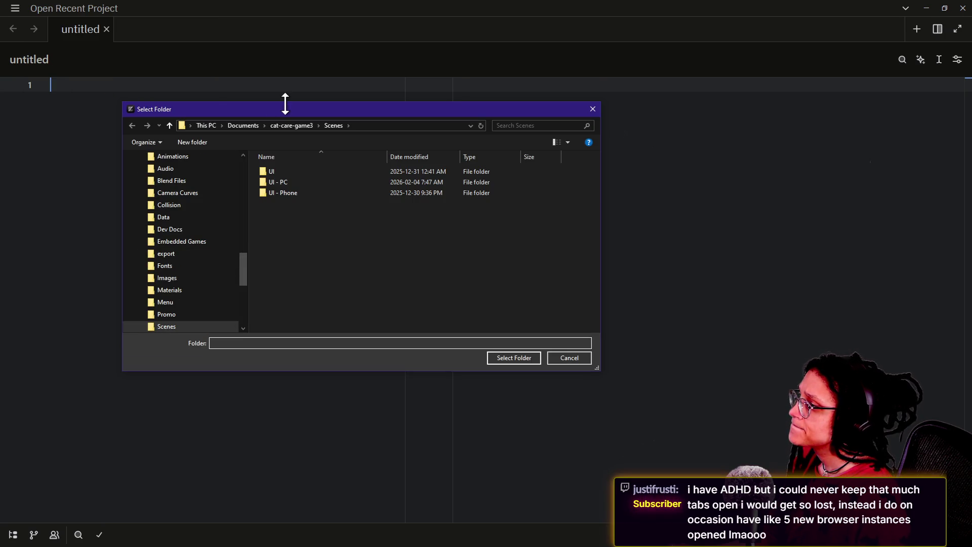
pyautogui.press('Escape')
pyautogui.click(17, 9)
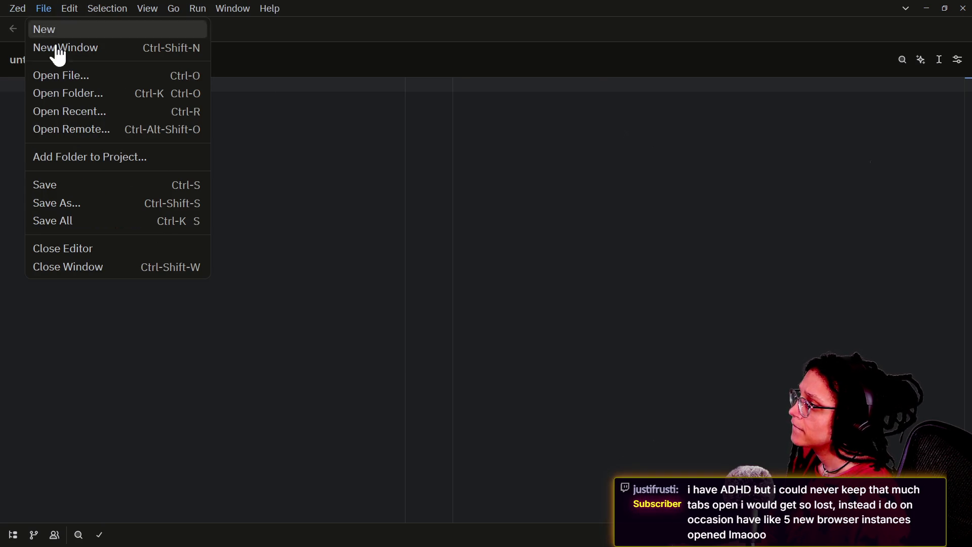
pyautogui.click(70, 156)
pyautogui.moveTo(242, 259)
pyautogui.mouseDown()
pyautogui.moveTo(244, 215)
pyautogui.moveTo(228, 159)
pyautogui.mouseUp()
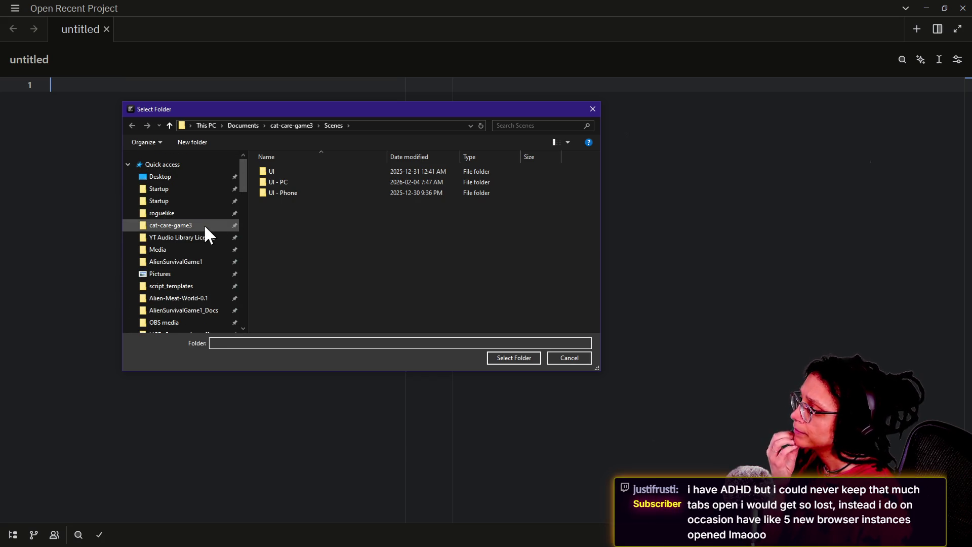
pyautogui.click(197, 213)
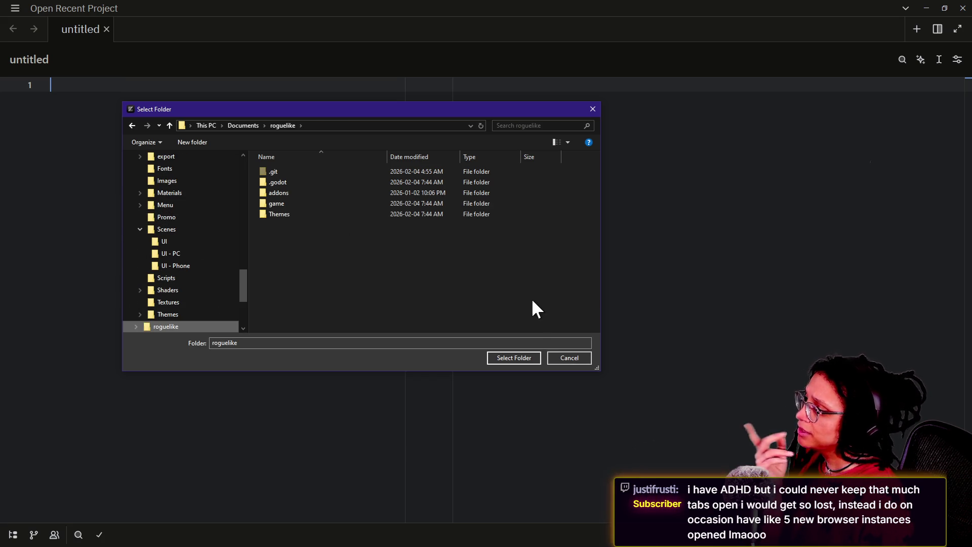
pyautogui.click(529, 359)
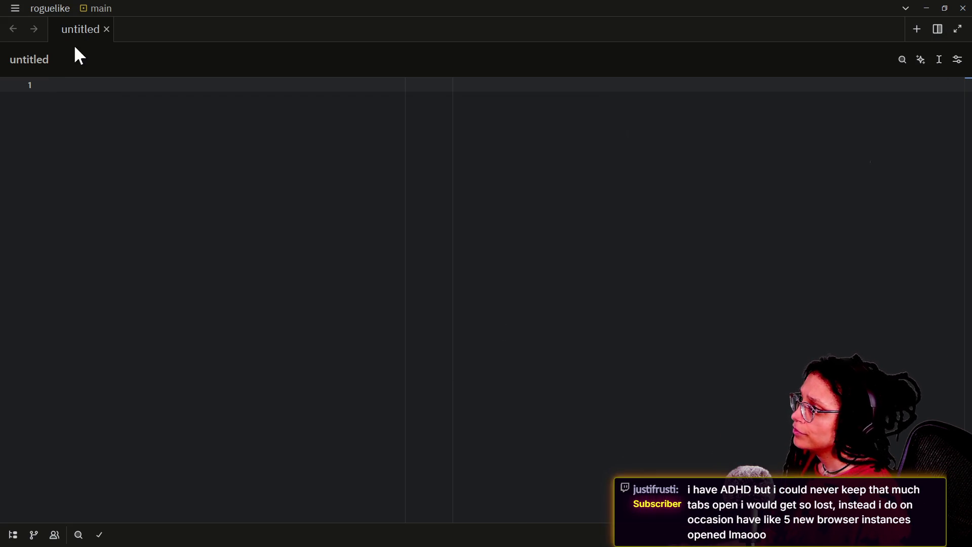
# Look through Zed's git branch picker, recent projects list and pane split options.
pyautogui.click(91, 11)
pyautogui.click(104, 10)
pyautogui.click(101, 11)
pyautogui.click(45, 10)
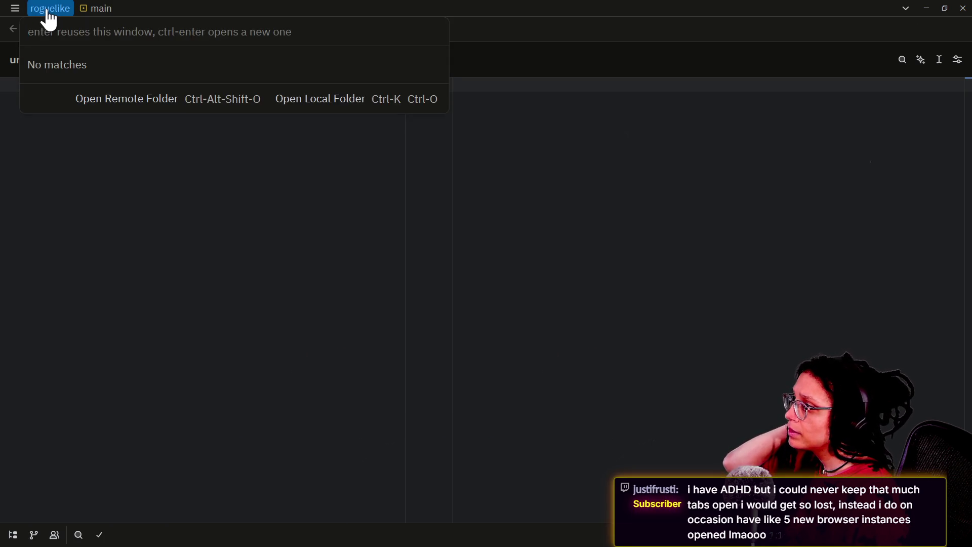
pyautogui.click(46, 19)
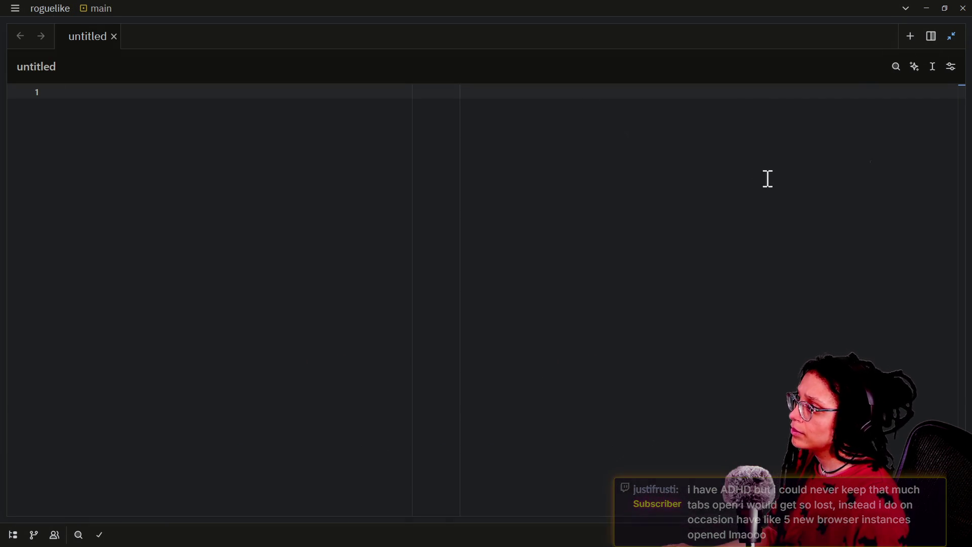
pyautogui.click(957, 36)
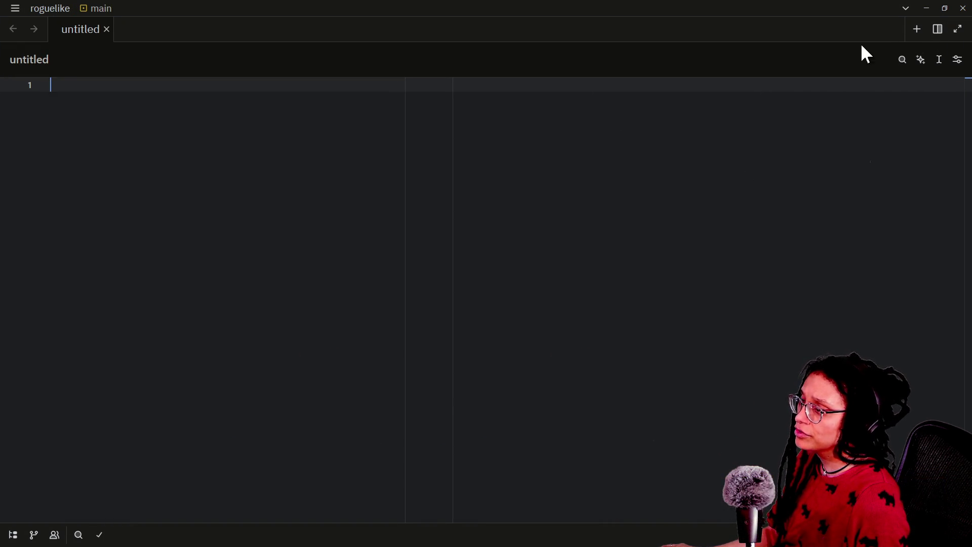
pyautogui.click(937, 31)
pyautogui.click(582, 125)
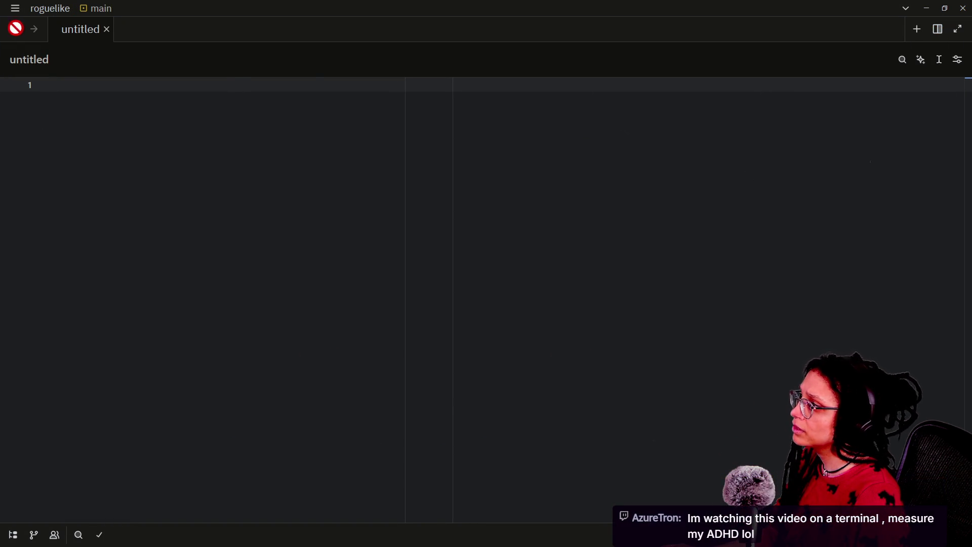
# Show the roguelike file tree, preview export_presets.cfg and godot_debug.log, and start a project-wide search.
pyautogui.click(14, 535)
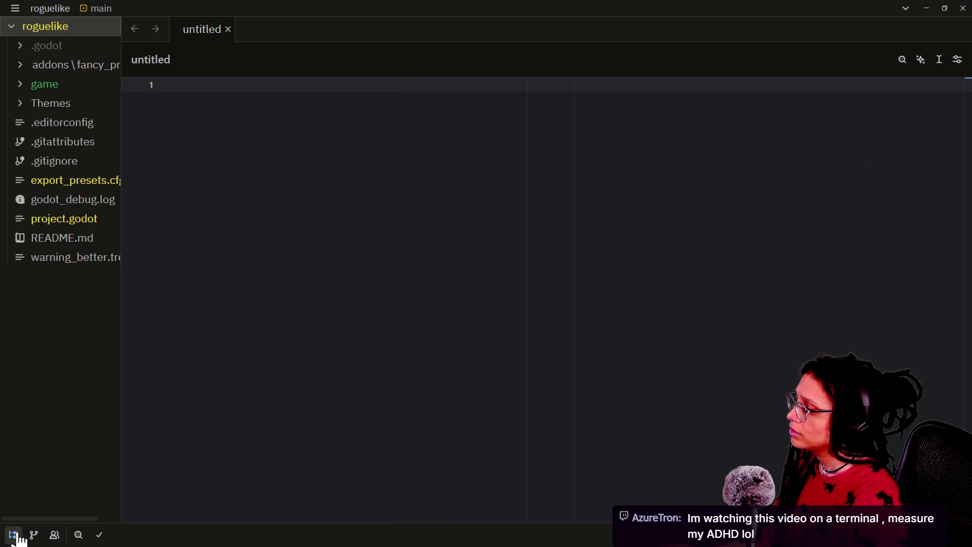
pyautogui.click(61, 181)
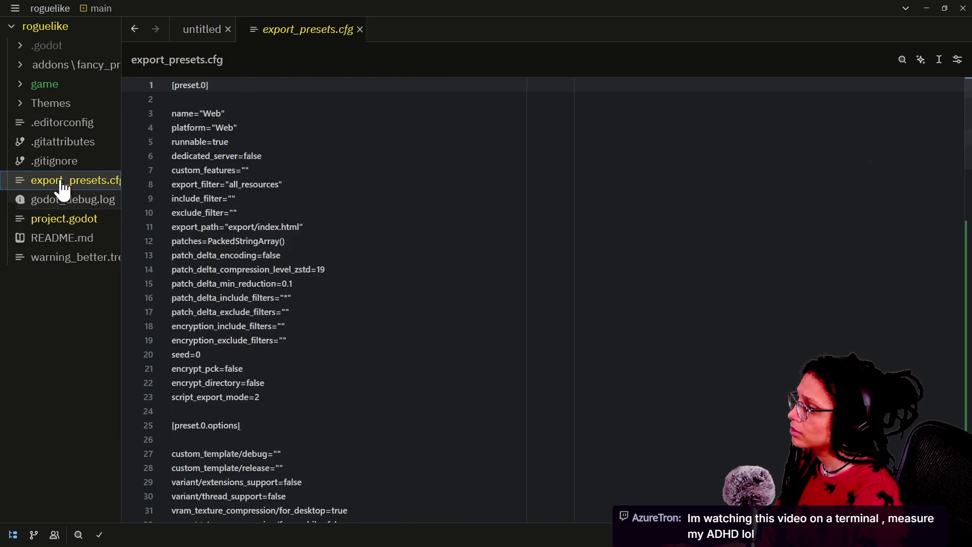
pyautogui.click(72, 202)
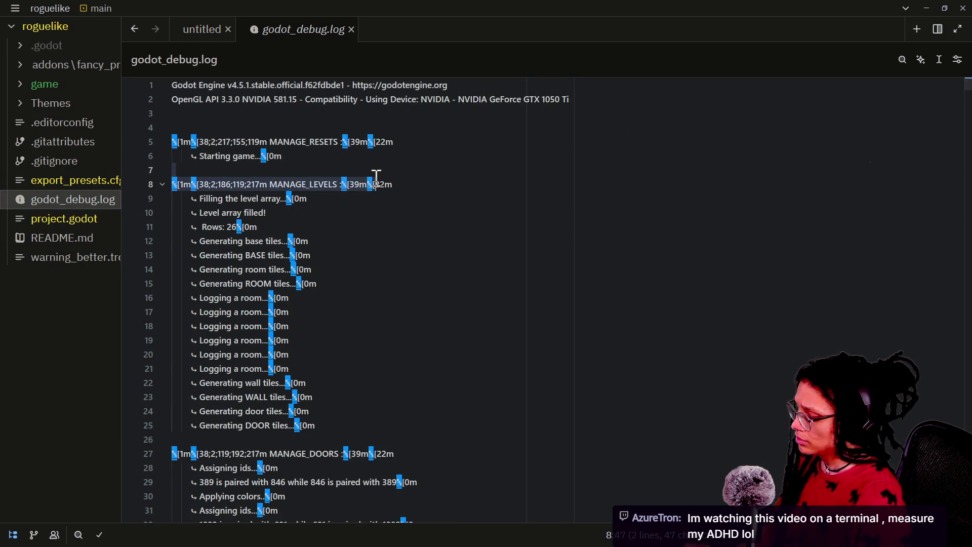
pyautogui.hotkey('ctrl', 'shift', 'f')
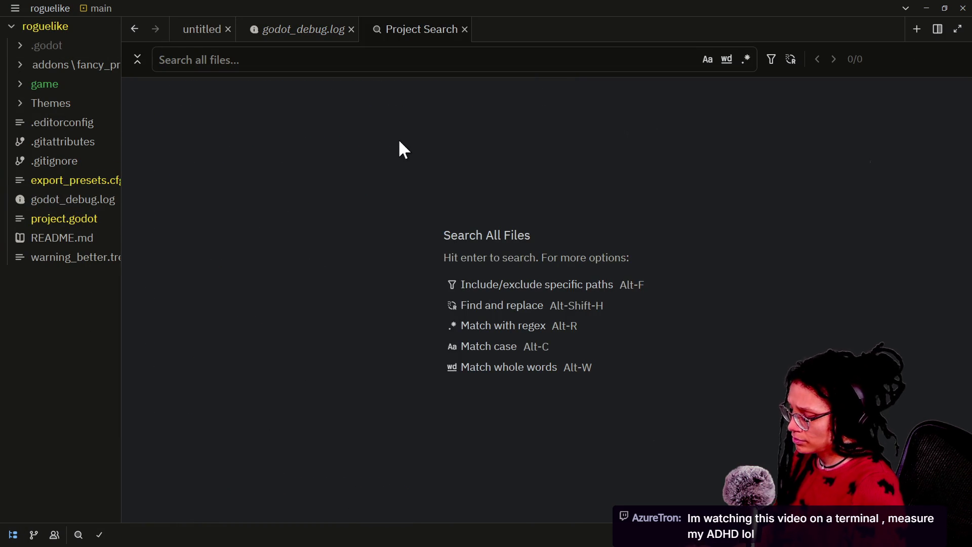
# Select the UID cpv8oyhsvrkis in the Godot debugger's error message.
pyautogui.hotkey('alt', 'Tab')
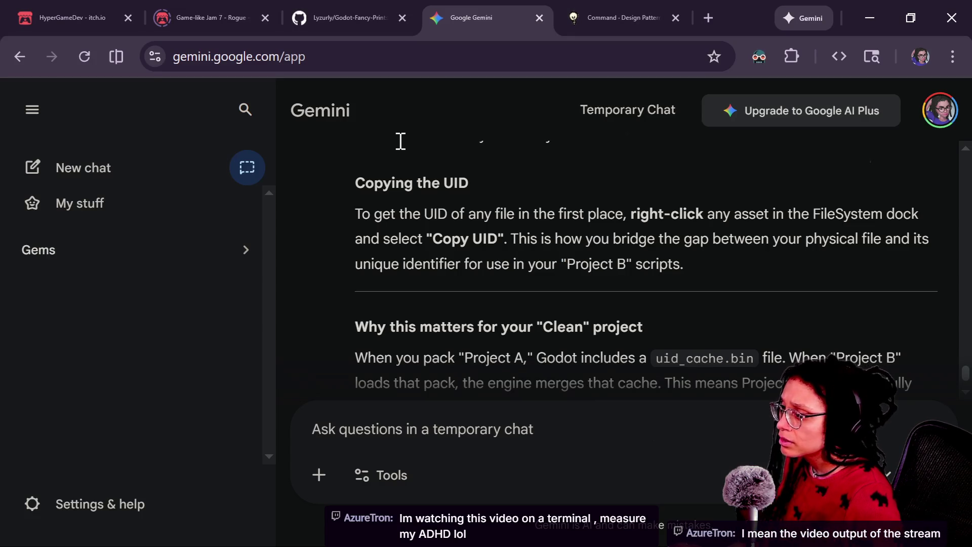
pyautogui.hotkey('alt', 'Tab')
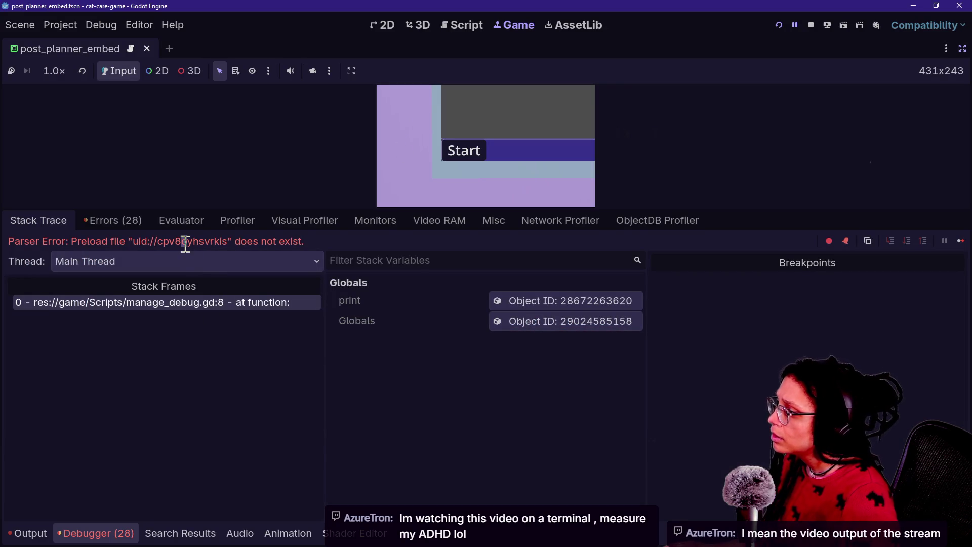
pyautogui.rightClick(183, 241)
pyautogui.click(150, 241)
pyautogui.moveTo(155, 240); pyautogui.dragTo(228, 241)
pyautogui.hotkey('ctrl', 'c')
# Close the phone_in_hand.tscn Zed window and search the roguelike project for cpv8oyhsvrkis.
pyautogui.hotkey('alt', 'Tab')
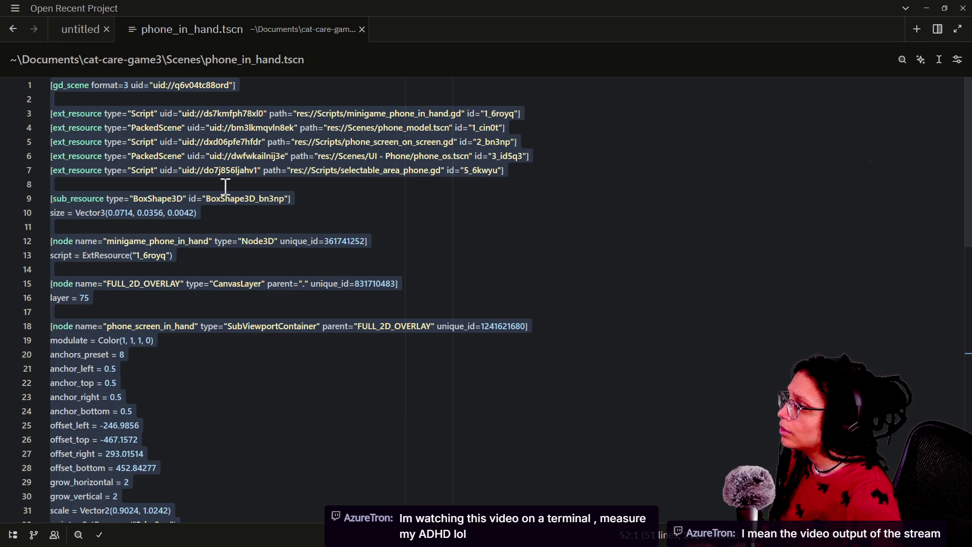
pyautogui.click(962, 8)
pyautogui.hotkey('alt', 'Tab')
pyautogui.hotkey('ctrl', 'v')
pyautogui.press('Return')
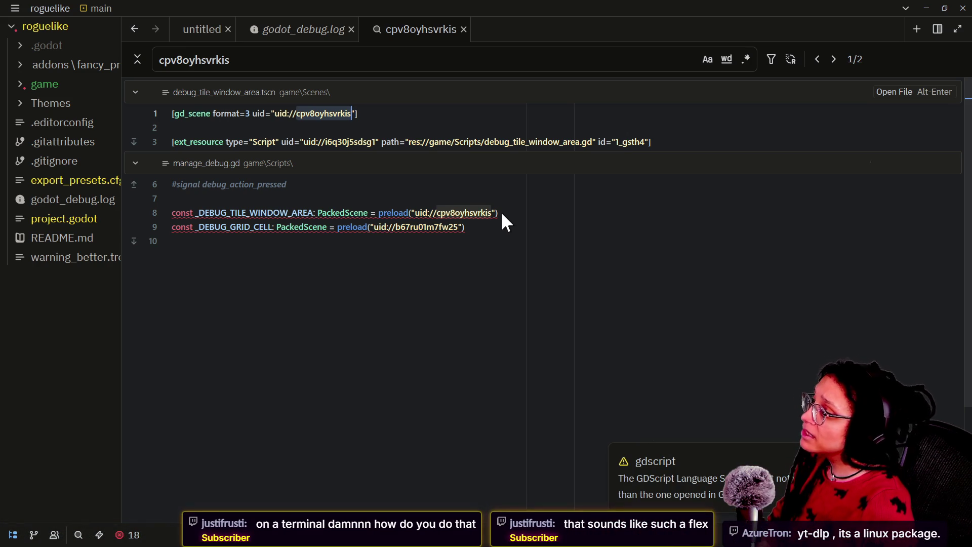
# Examine the _DEBUG_TILE_WINDOW_AREA preload on line 8 of manage_debug.gd, then return to Godot.
pyautogui.click(220, 213)
pyautogui.click(278, 226)
pyautogui.click(201, 210)
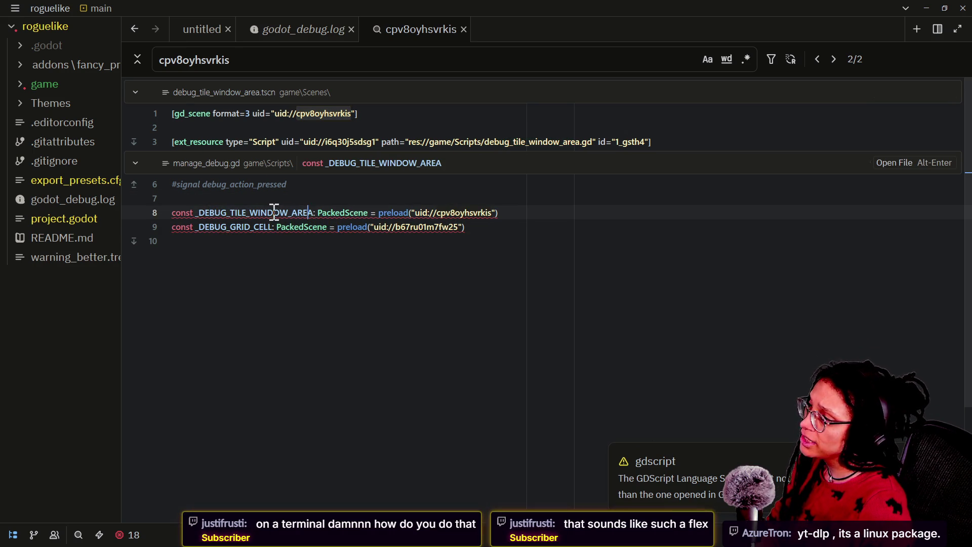
pyautogui.tripleClick(178, 213)
pyautogui.moveTo(196, 213); pyautogui.dragTo(277, 213)
pyautogui.click(277, 212)
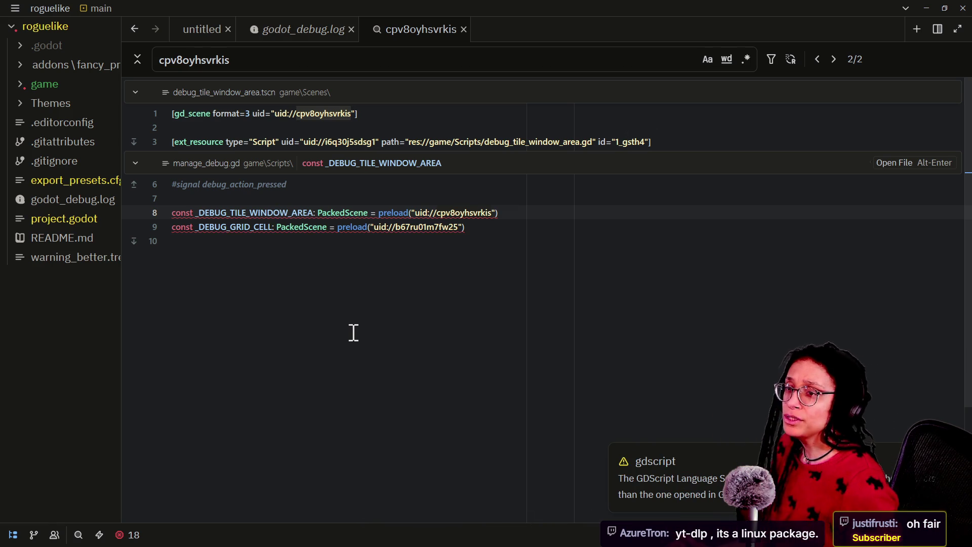
pyautogui.hotkey('alt', 'Tab')
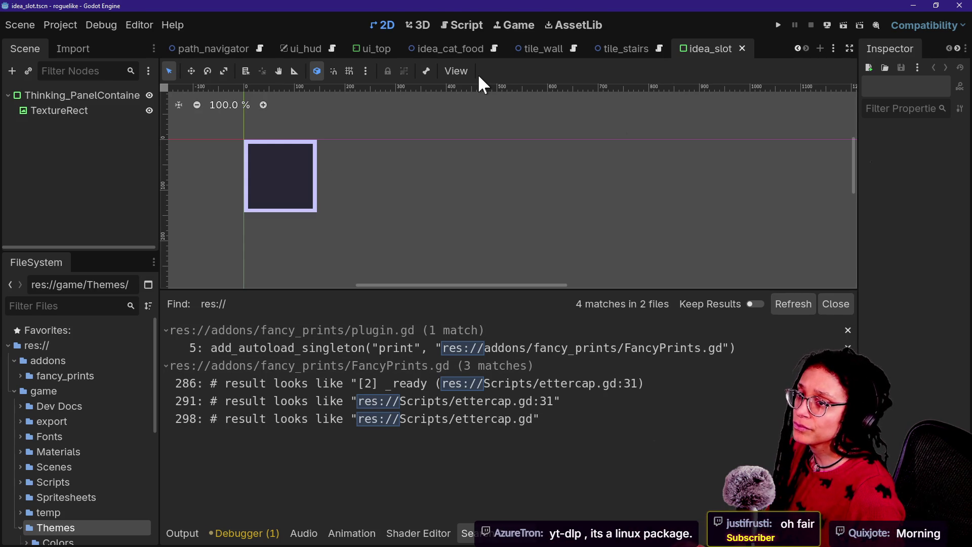
# Cycle through the open Godot windows back to the roguelike project and open its Project menu.
pyautogui.hotkey('alt', 'Tab')
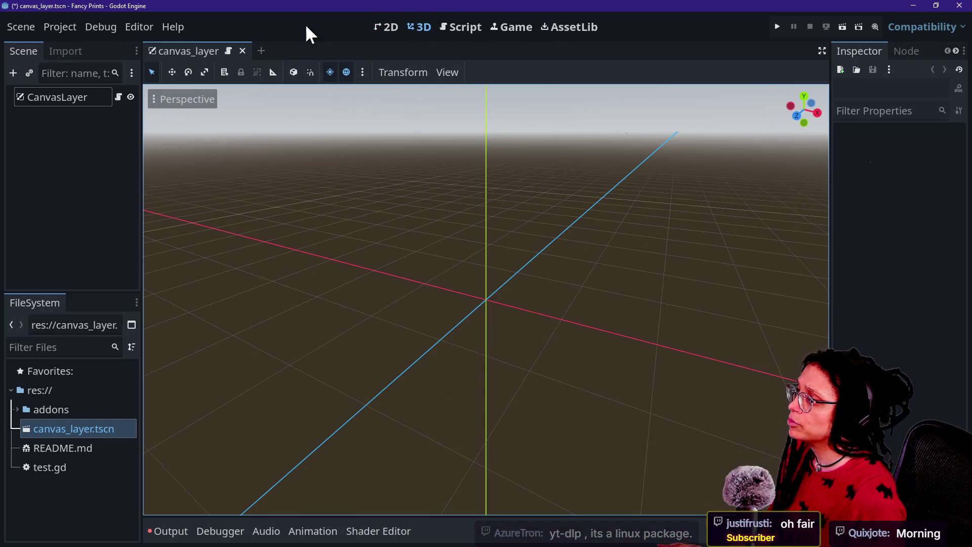
pyautogui.hotkey('alt', 'Tab')
pyautogui.hotkey('alt', 'Tab')
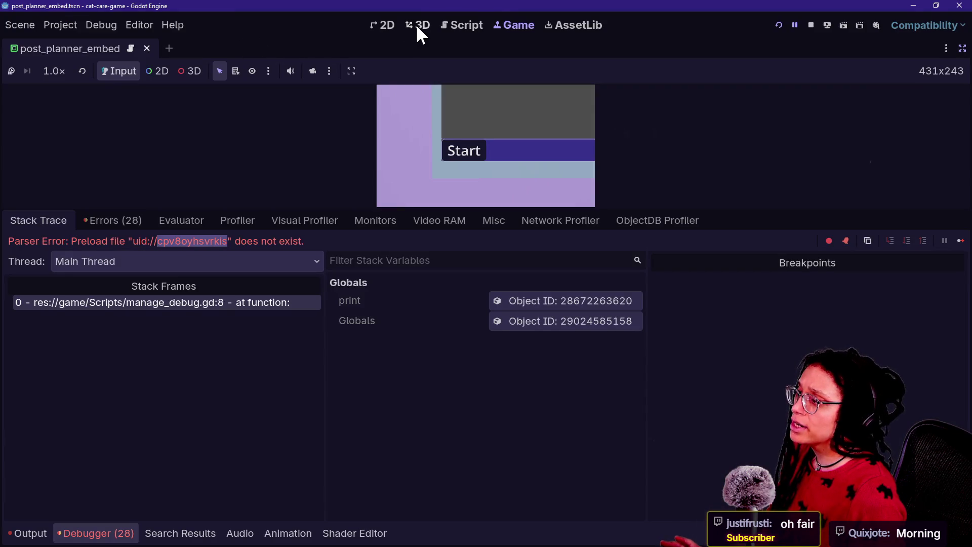
pyautogui.hotkey('alt', 'Tab')
pyautogui.hotkey('alt', 'Tab')
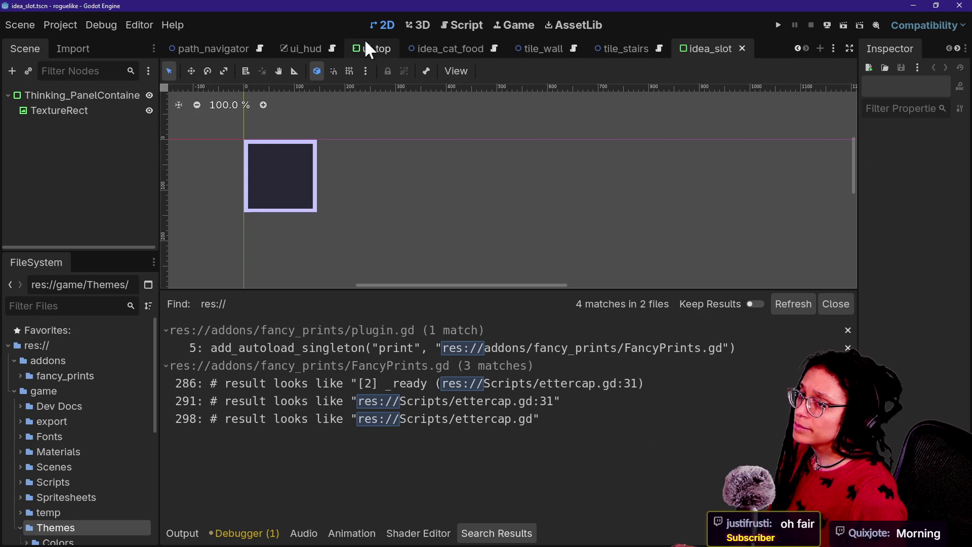
pyautogui.hotkey('alt', 'Tab')
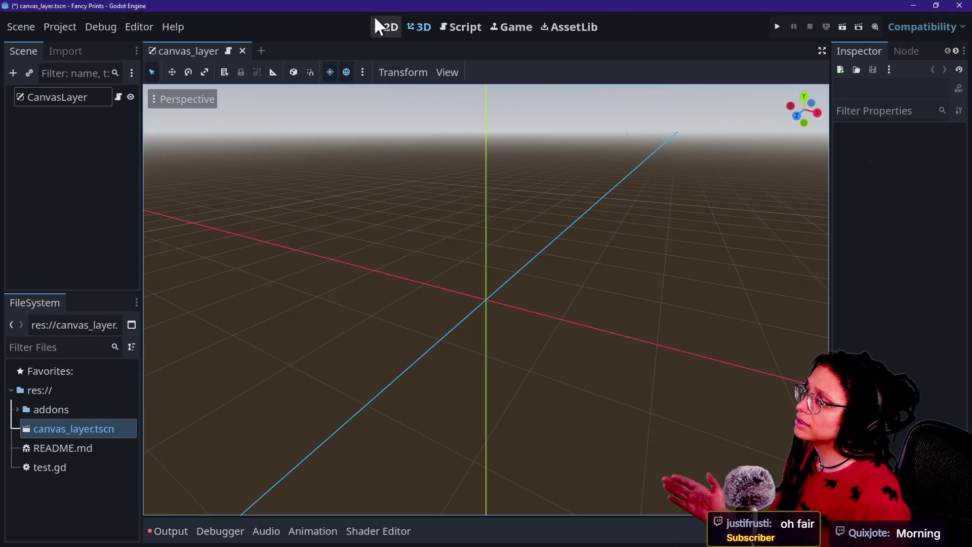
pyautogui.click(72, 31)
pyautogui.click(65, 11)
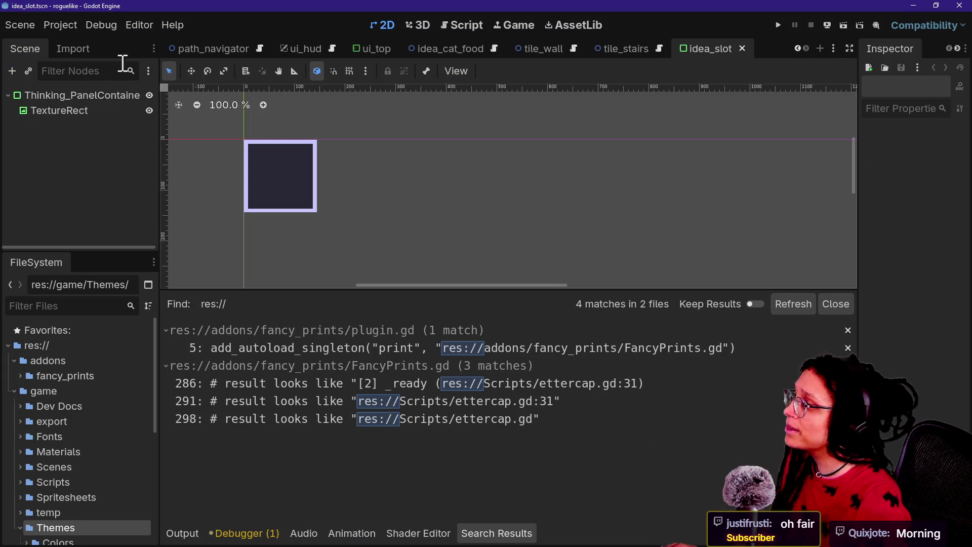
pyautogui.click(69, 25)
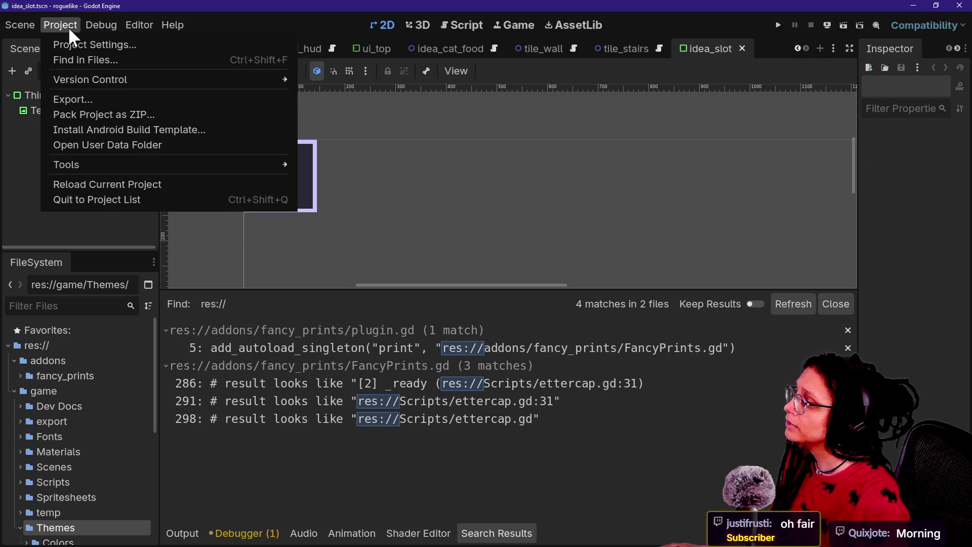
pyautogui.click(91, 97)
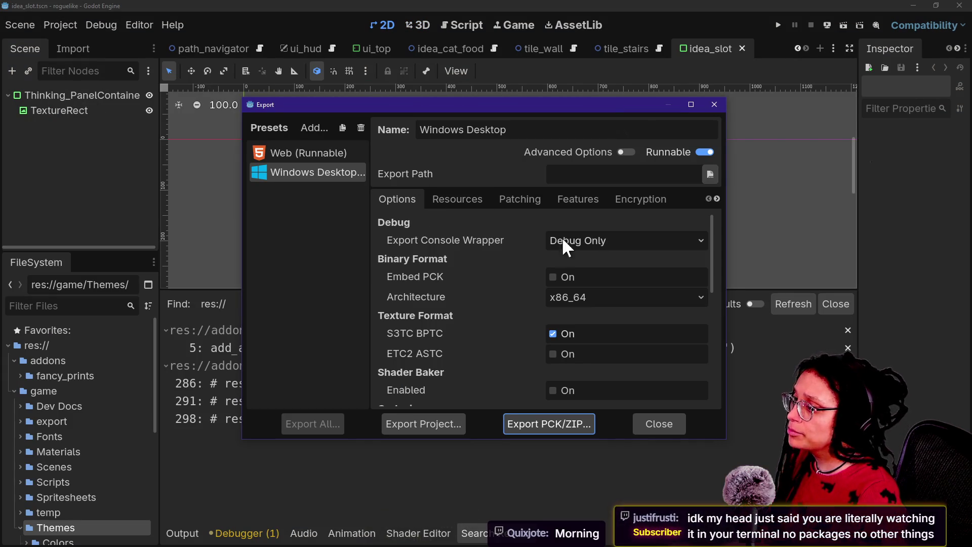
pyautogui.click(489, 199)
pyautogui.click(488, 198)
pyautogui.click(529, 239)
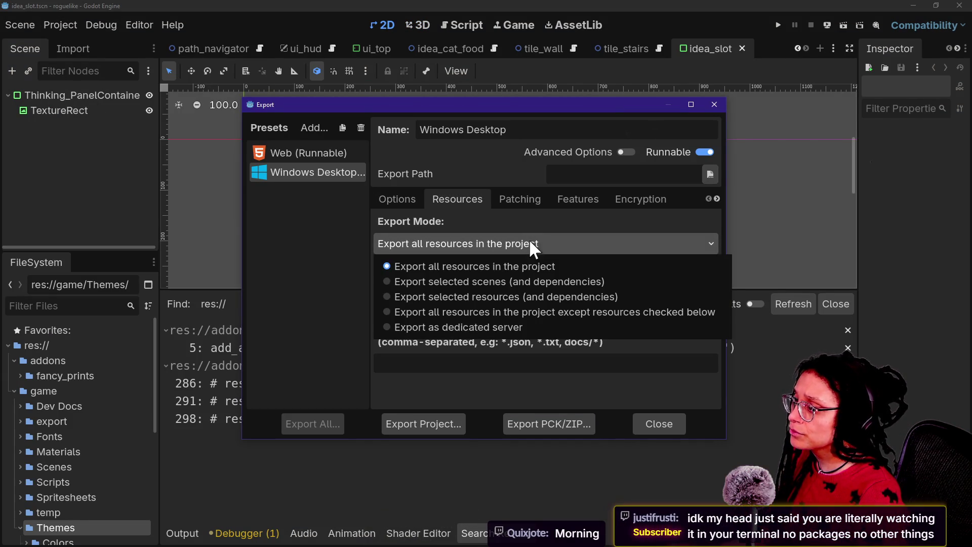
pyautogui.click(521, 234)
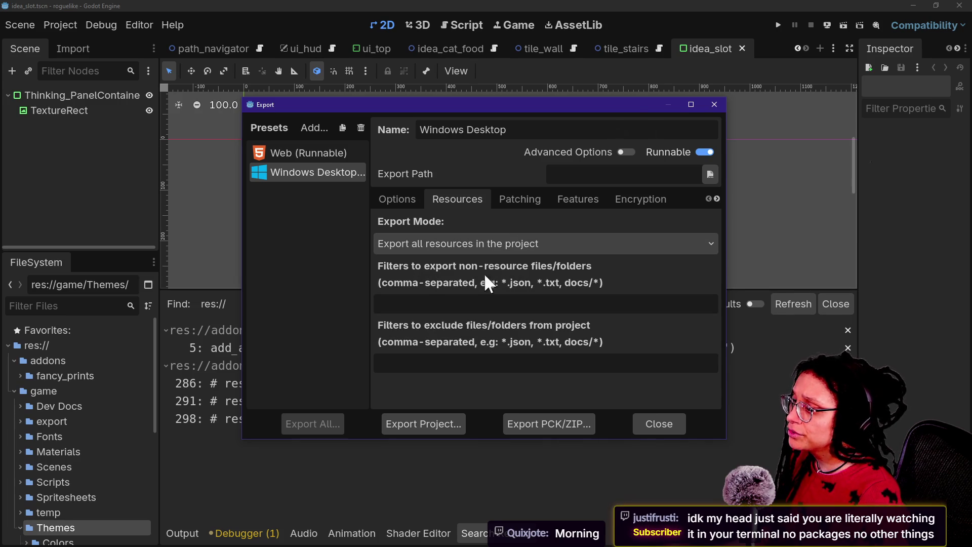
pyautogui.click(392, 371)
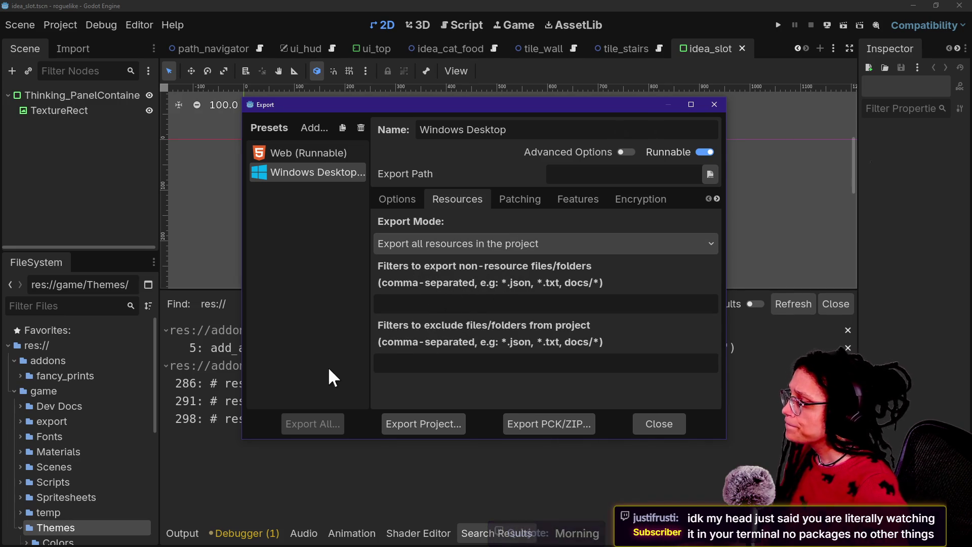
pyautogui.write('mods')
pyautogui.press('BackSpace')
pyautogui.press('BackSpace')
pyautogui.press('BackSpace')
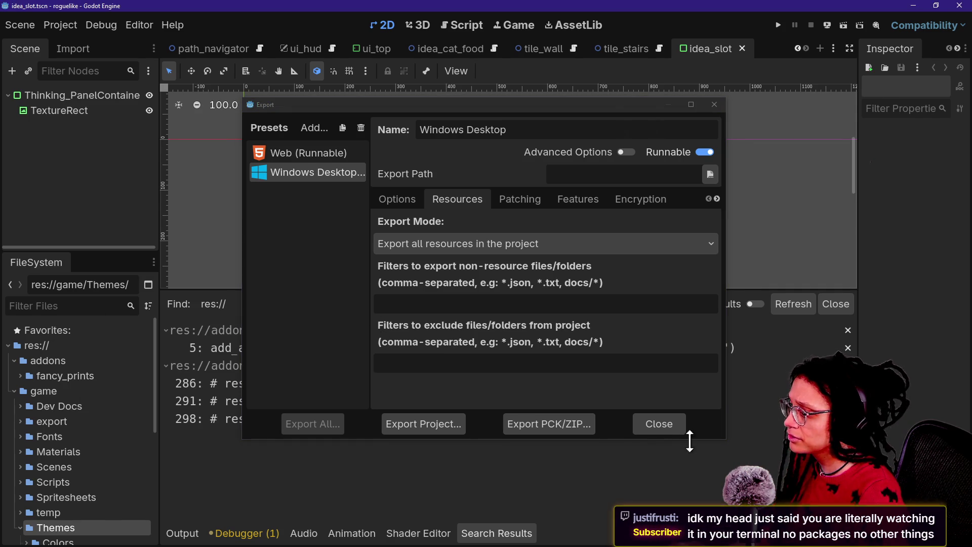
pyautogui.click(659, 421)
pyautogui.scroll(-3, 141, 394)
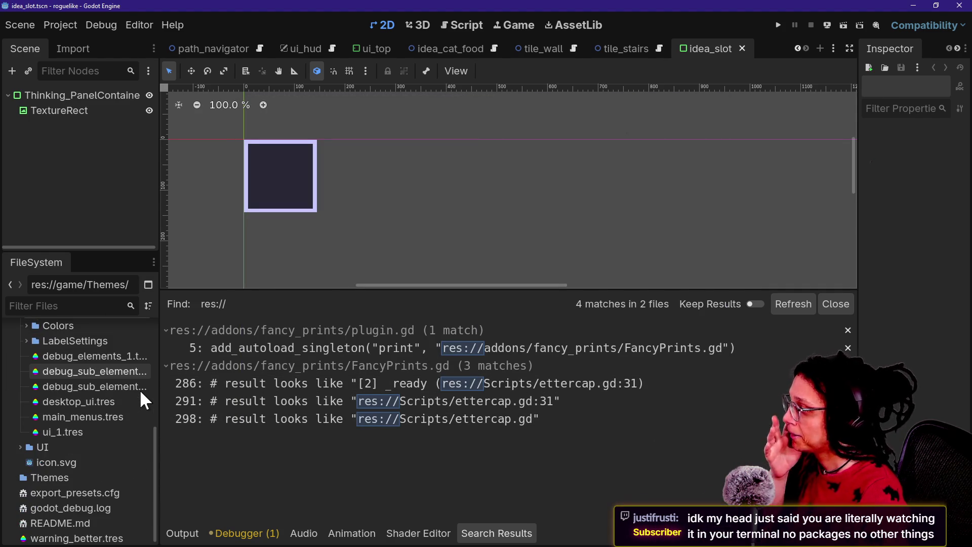
# Filter the roguelike FileSystem by 'manage' and inspect manage_debug.gd in the results.
pyautogui.click(96, 306)
pyautogui.write('ma')
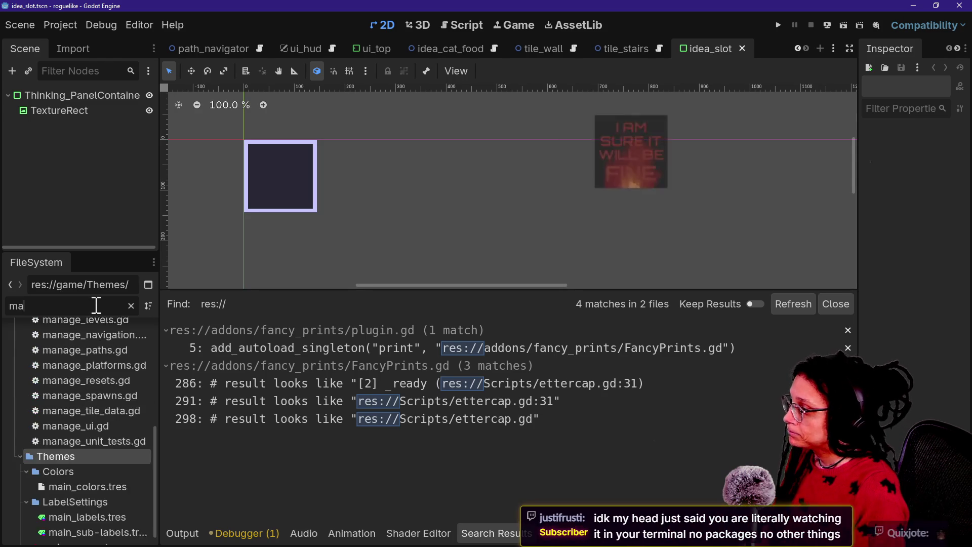
pyautogui.write('nage')
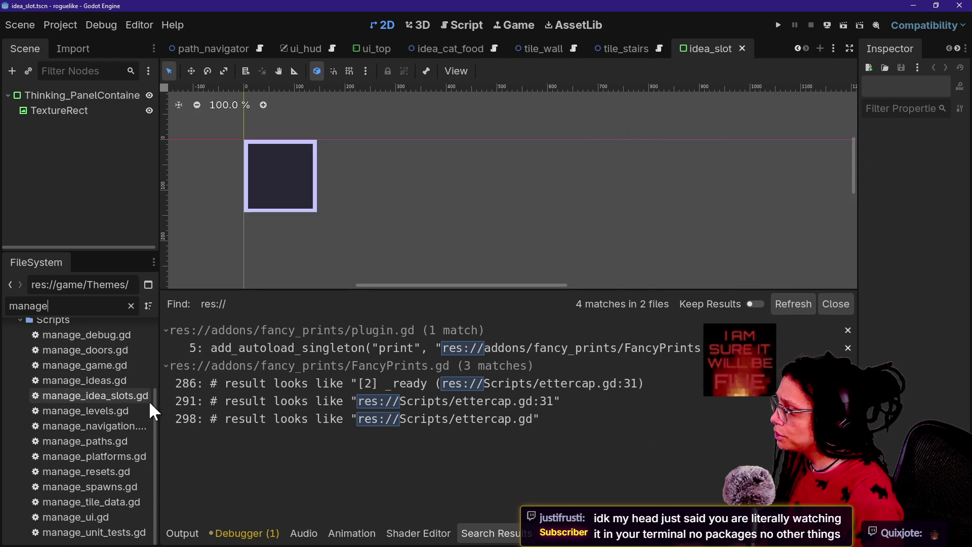
pyautogui.scroll(1, 153, 414)
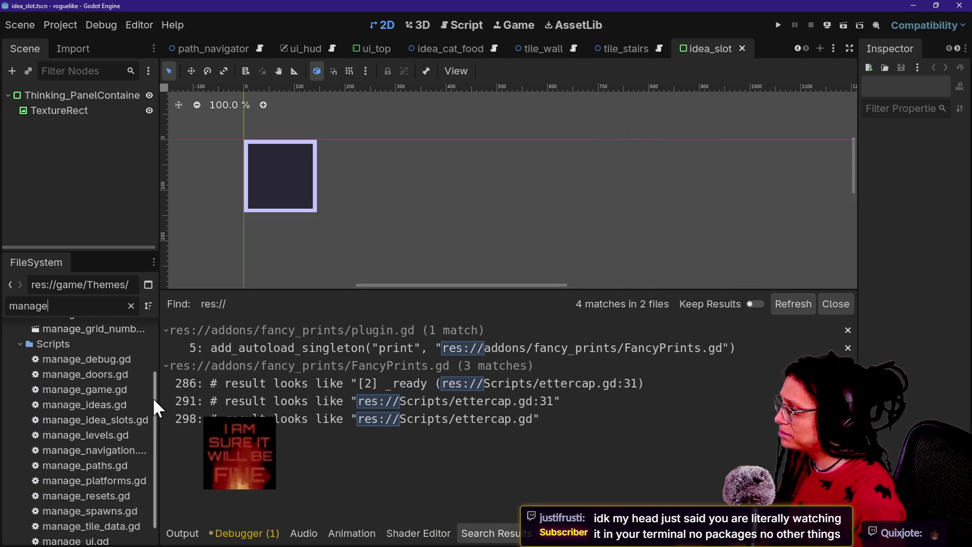
pyautogui.scroll(-1, 152, 409)
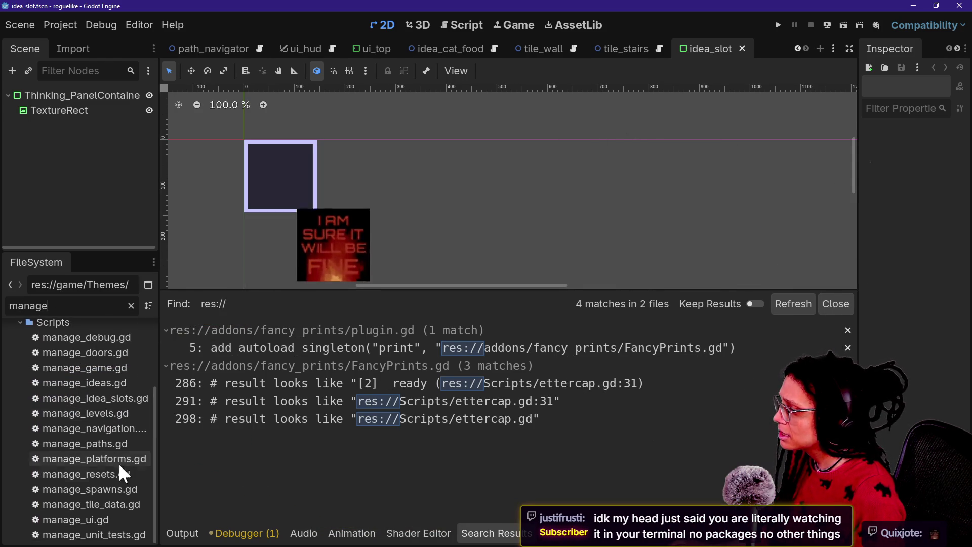
pyautogui.scroll(-1, 116, 481)
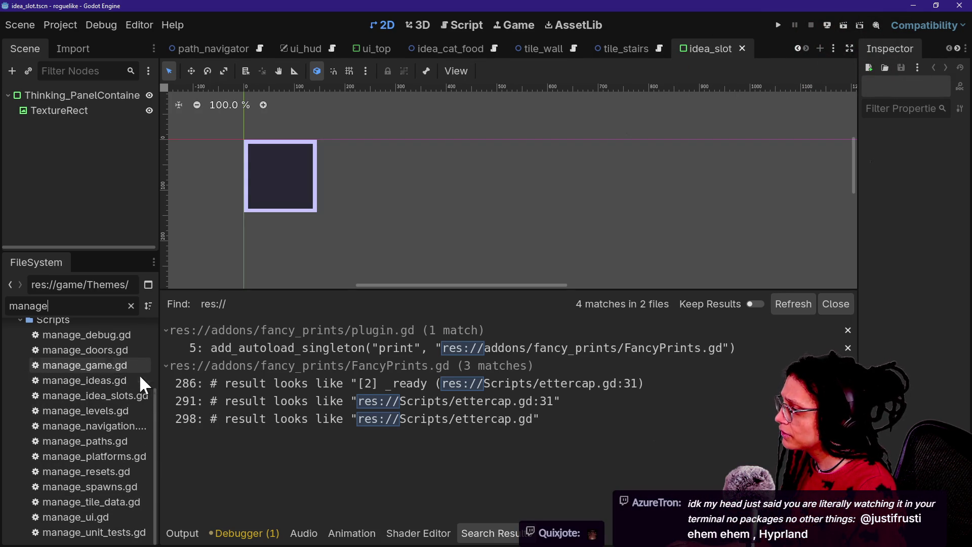
pyautogui.rightClick(124, 335)
pyautogui.click(92, 340)
pyautogui.moveTo(150, 425); pyautogui.dragTo(156, 341)
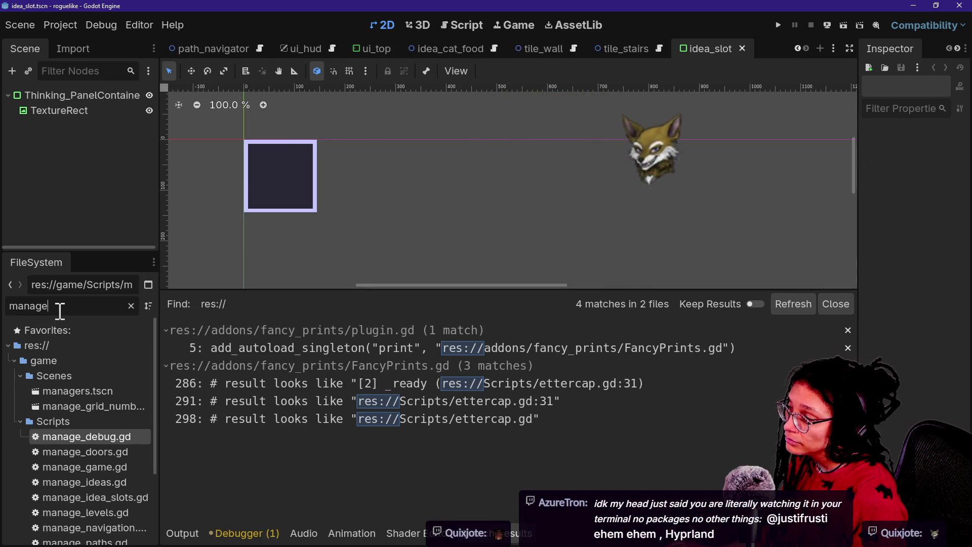
# Change the filter to 'debug', browse the matching files, then switch to the Fancy Prints window.
pyautogui.doubleClick(80, 301)
pyautogui.write('debug')
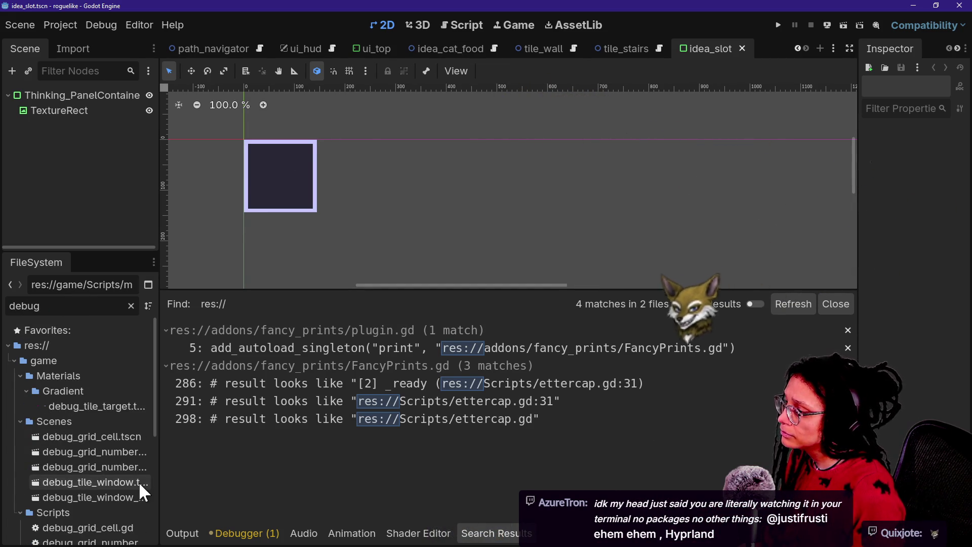
pyautogui.scroll(-2, 139, 481)
pyautogui.scroll(-5, 101, 456)
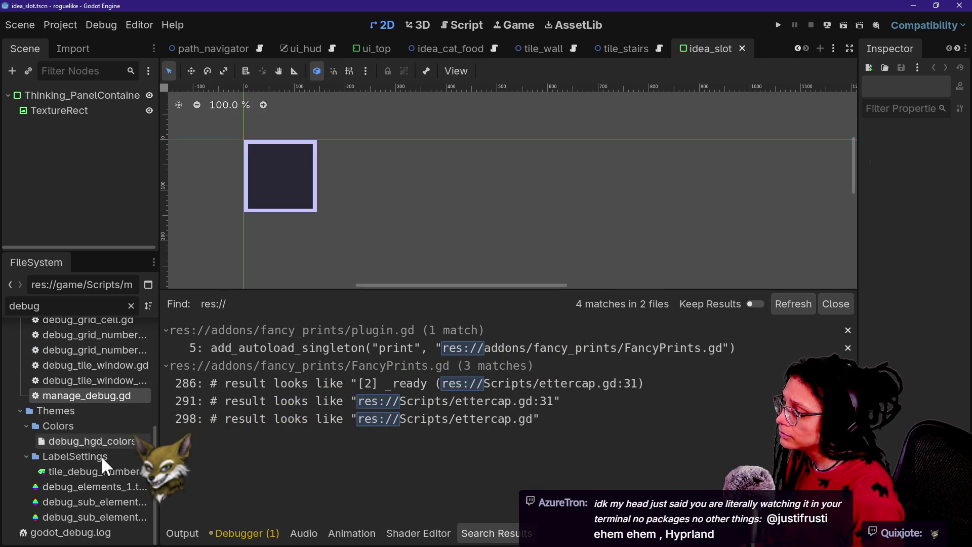
pyautogui.scroll(8, 101, 454)
pyautogui.scroll(-7, 101, 454)
pyautogui.scroll(-1, 101, 455)
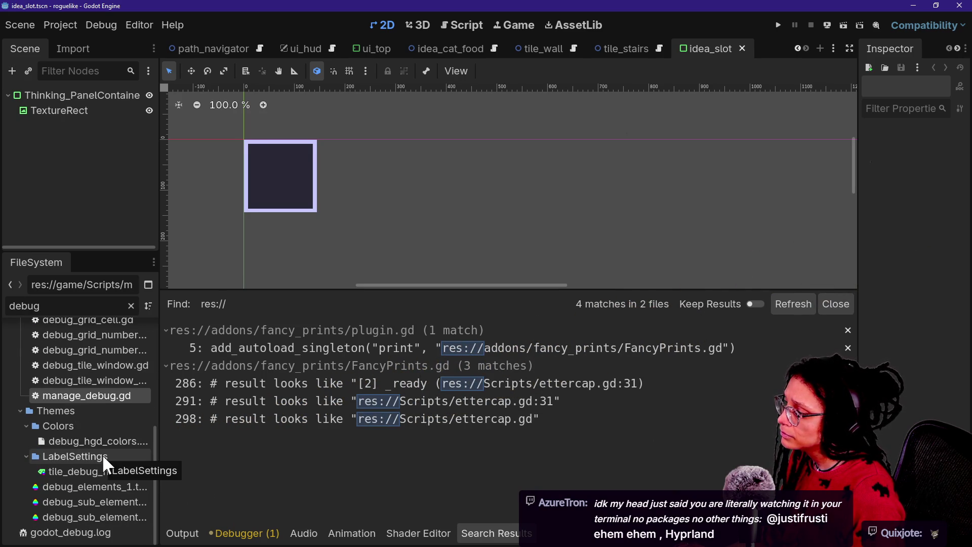
pyautogui.scroll(2, 102, 454)
pyautogui.scroll(5, 102, 454)
pyautogui.hotkey('alt', 'Tab')
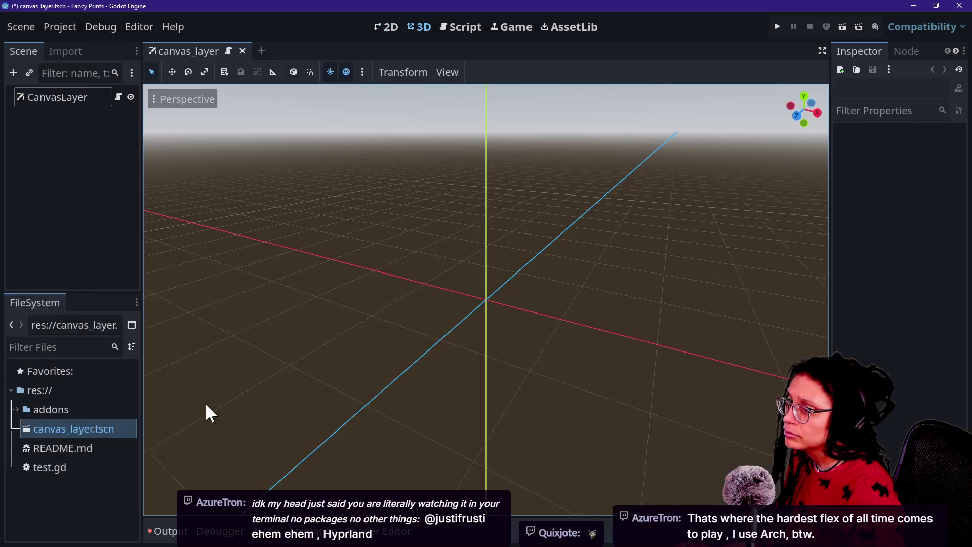
# Set the Windows Desktop export preset's Export Mode to 'Export selected scenes (and dependencies)'.
pyautogui.hotkey('alt', 'Tab')
pyautogui.click(66, 24)
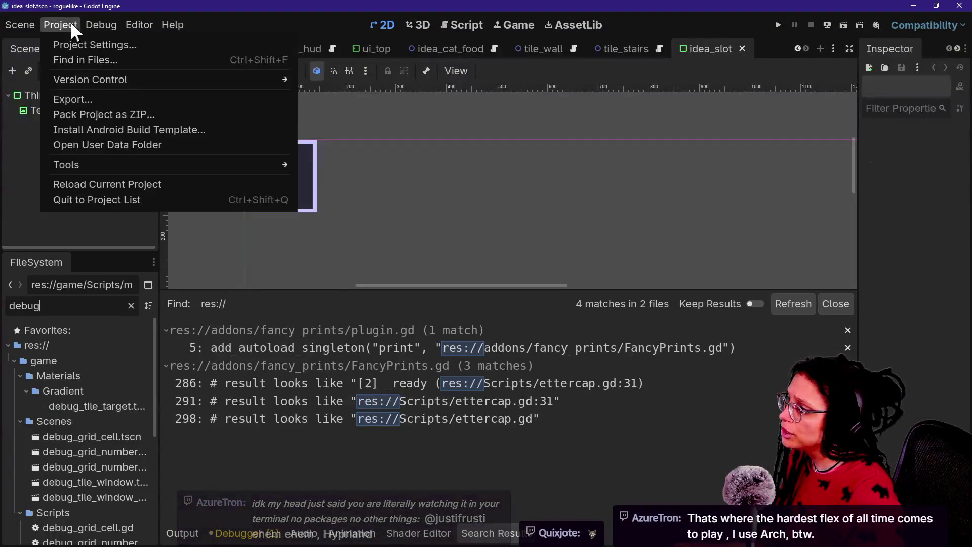
pyautogui.click(133, 99)
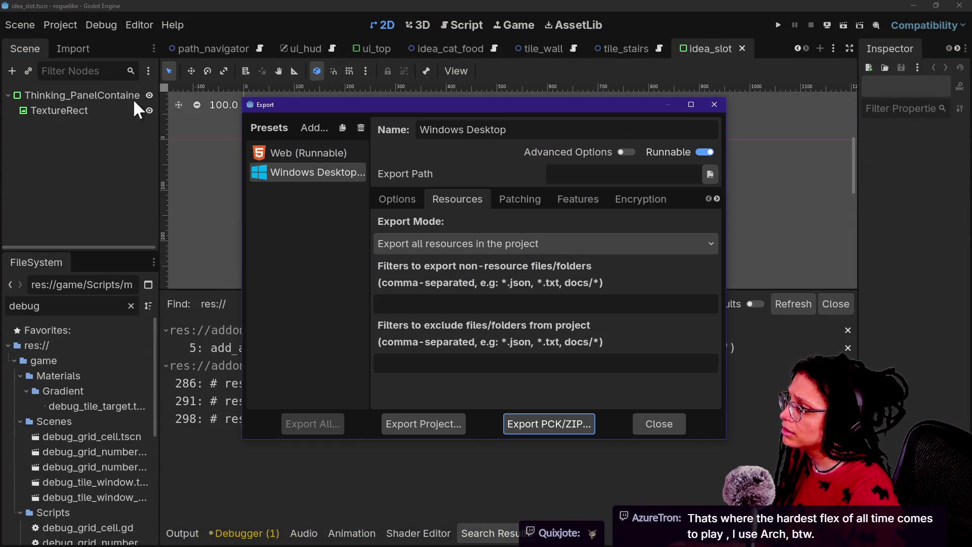
pyautogui.click(411, 249)
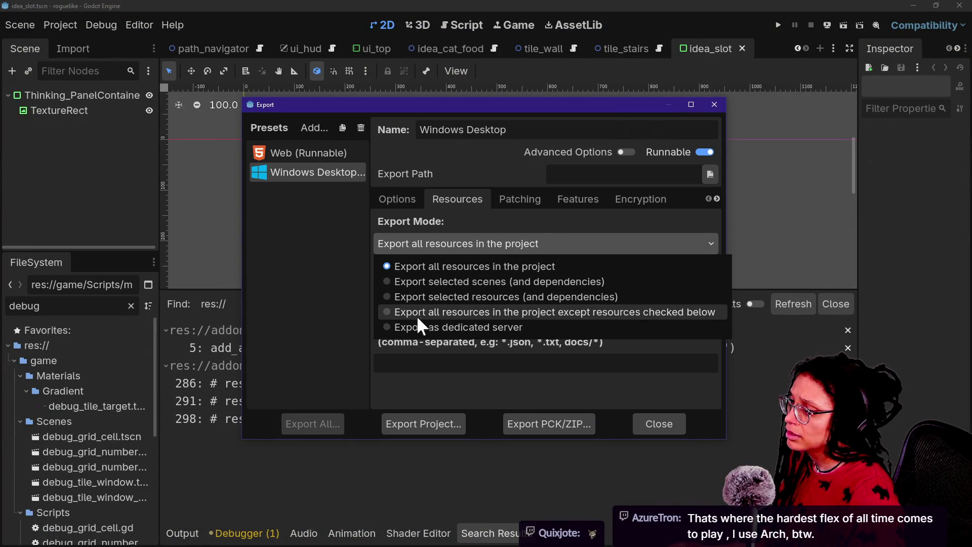
pyautogui.click(394, 287)
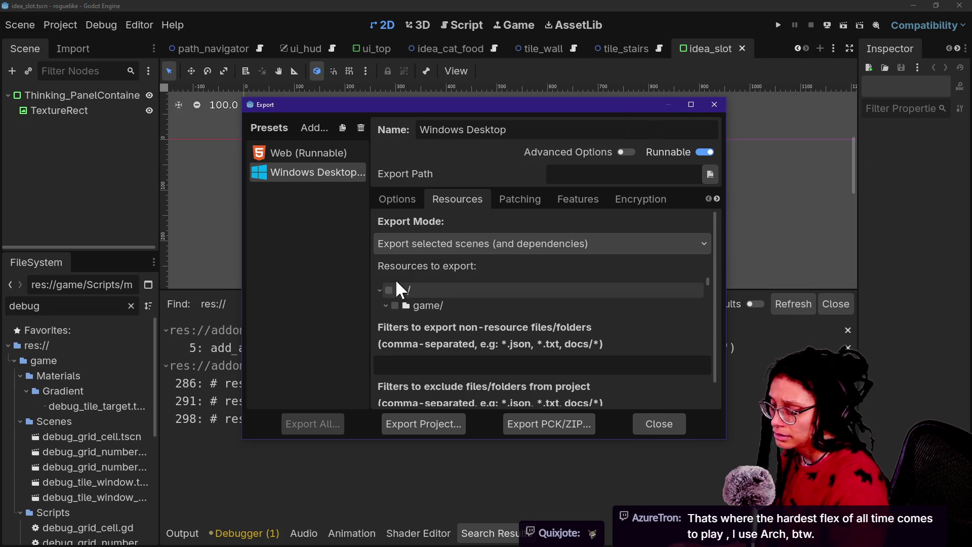
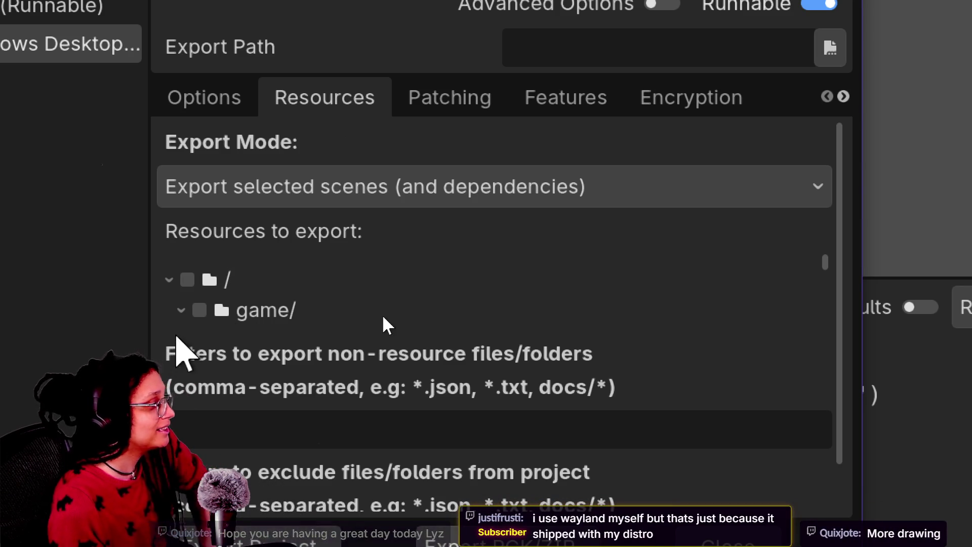
# Tick the '/' root so game/, temp/ and every other folder are included in the export.
pyautogui.click(187, 279)
pyautogui.click(198, 310)
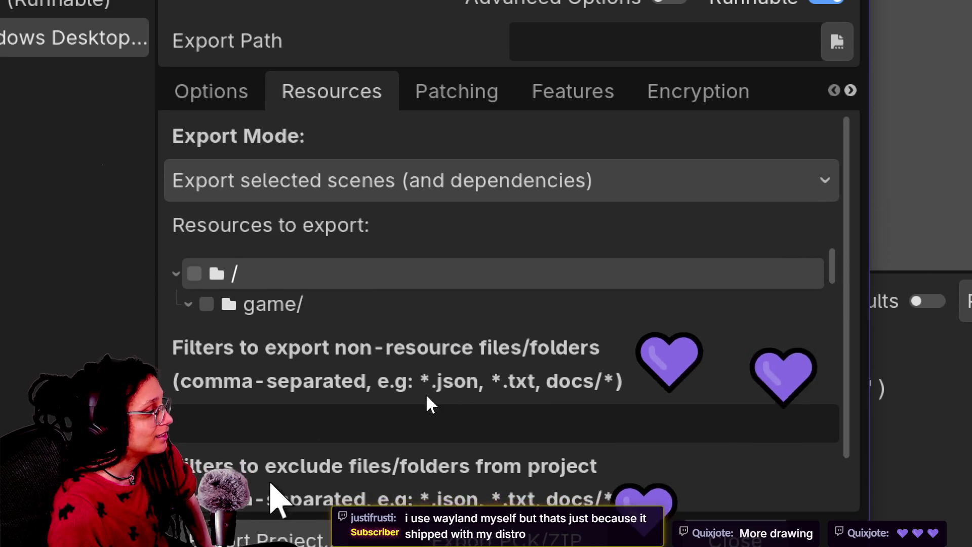
pyautogui.scroll(-2, 425, 331)
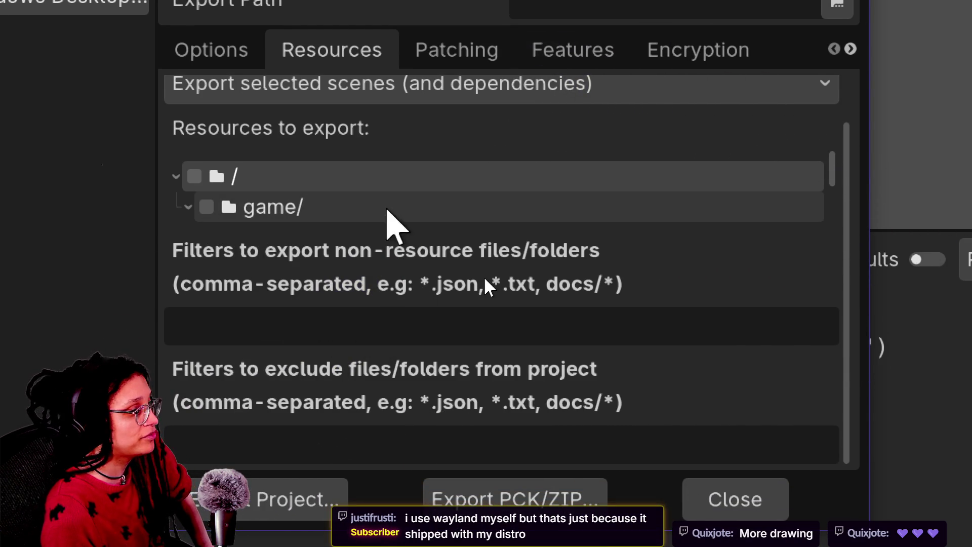
pyautogui.scroll(-1, 536, 212)
pyautogui.scroll(-2, 536, 212)
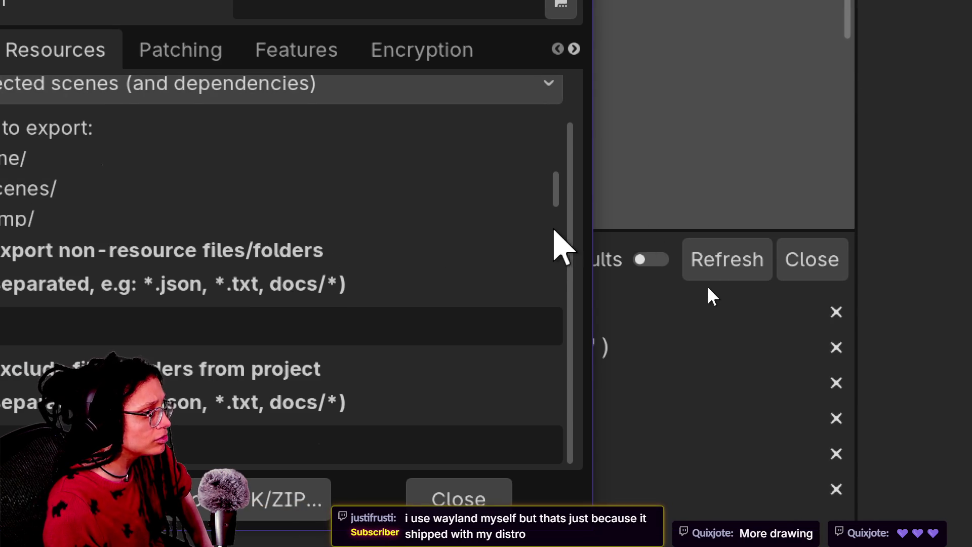
pyautogui.scroll(4, 564, 207)
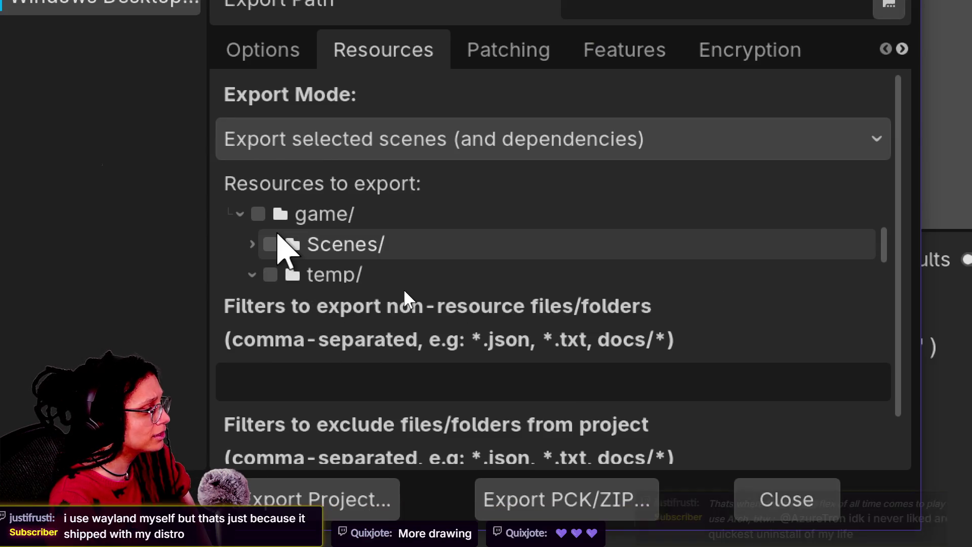
pyautogui.scroll(-1, 278, 238)
pyautogui.scroll(2, 277, 238)
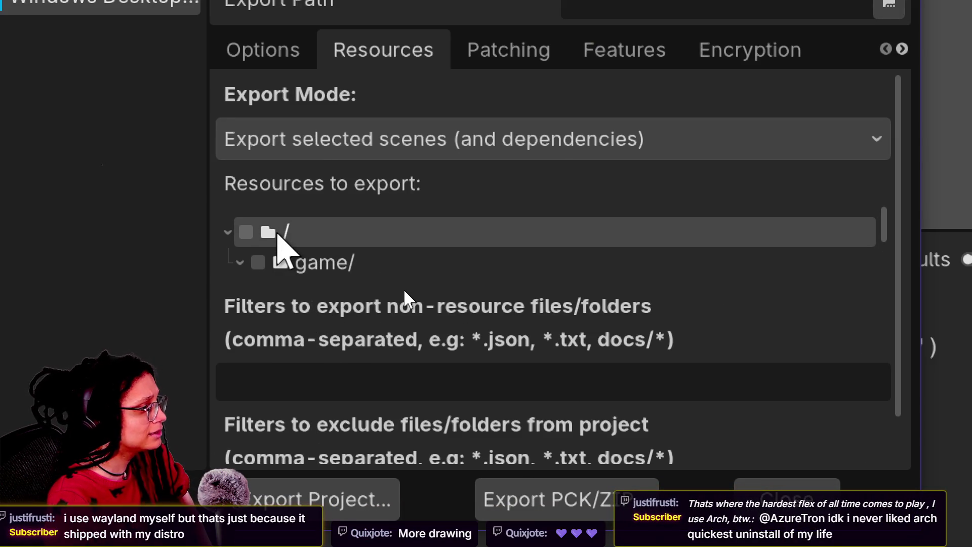
pyautogui.click(245, 236)
pyautogui.scroll(-1, 282, 250)
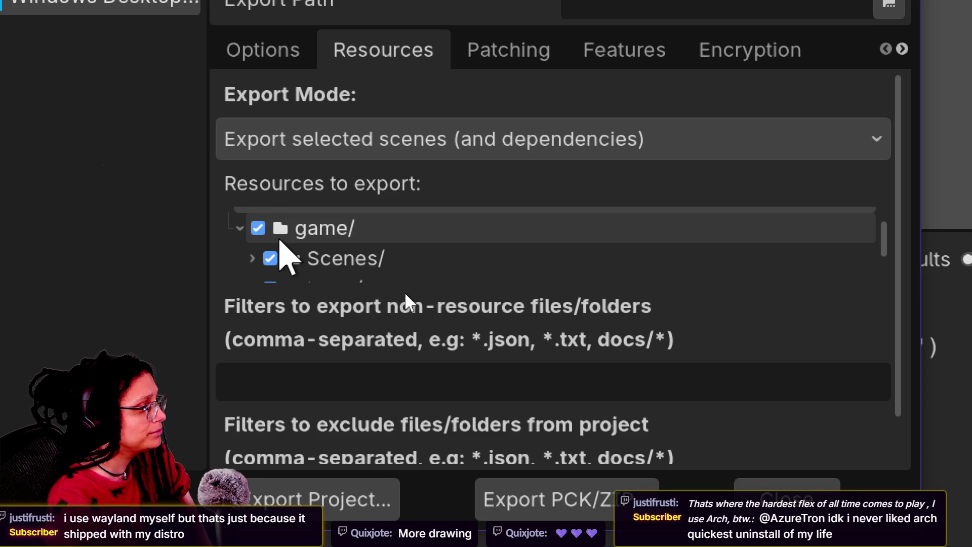
pyautogui.scroll(1, 259, 232)
pyautogui.click(246, 219)
pyautogui.click(257, 249)
pyautogui.click(245, 219)
pyautogui.scroll(-1, 260, 243)
pyautogui.click(246, 213)
pyautogui.click(258, 242)
pyautogui.scroll(-2, 281, 248)
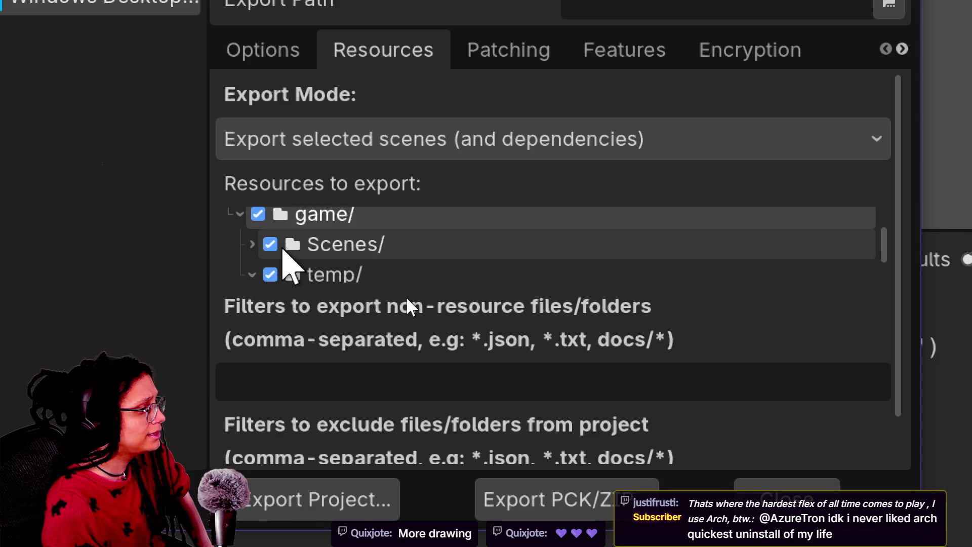
pyautogui.scroll(-1, 282, 250)
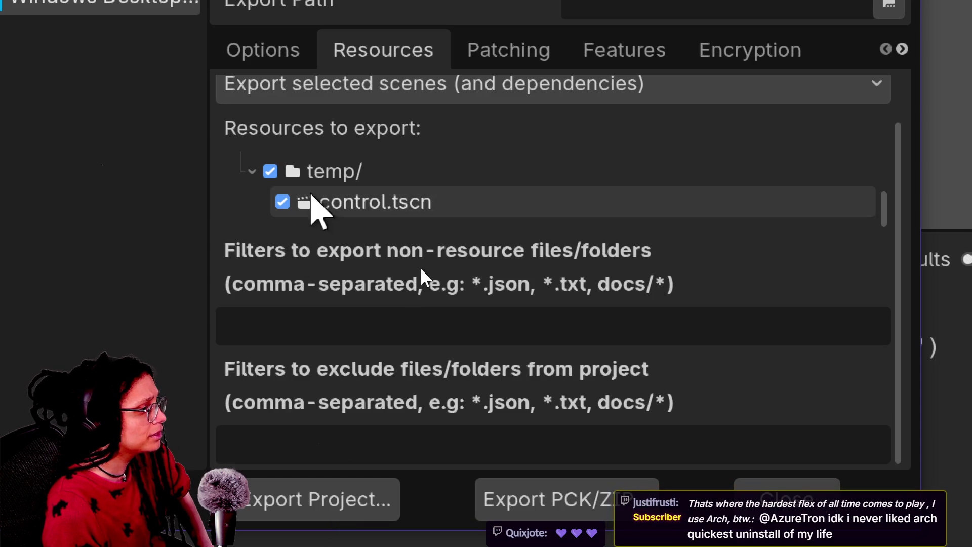
pyautogui.scroll(1, 309, 189)
pyautogui.scroll(1, 311, 180)
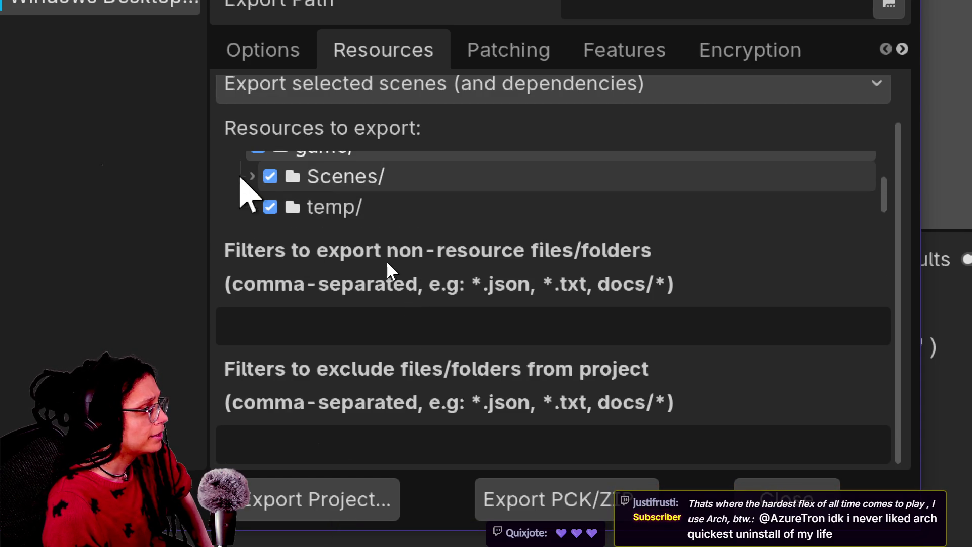
pyautogui.scroll(-2, 253, 179)
pyautogui.scroll(1, 255, 177)
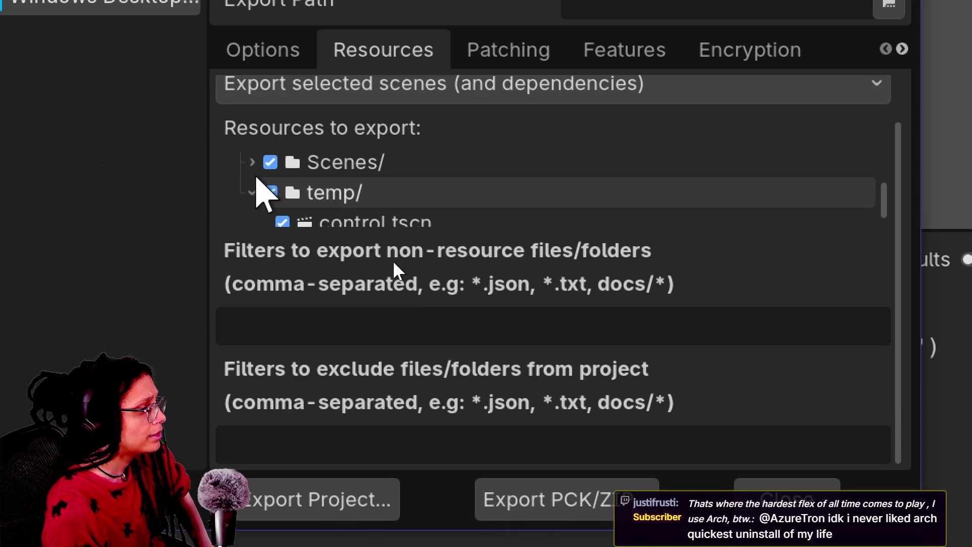
pyautogui.scroll(1, 256, 177)
# Toggle Scenes/ off and back on, then expand it to check its .tscn files.
pyautogui.click(252, 177)
pyautogui.click(253, 177)
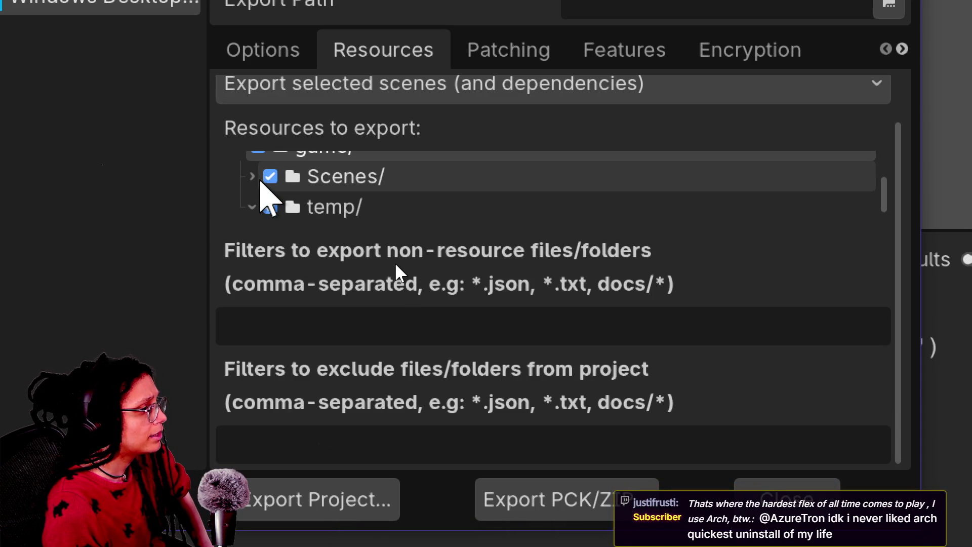
pyautogui.scroll(-1, 265, 189)
pyautogui.scroll(1, 264, 190)
pyautogui.click(271, 176)
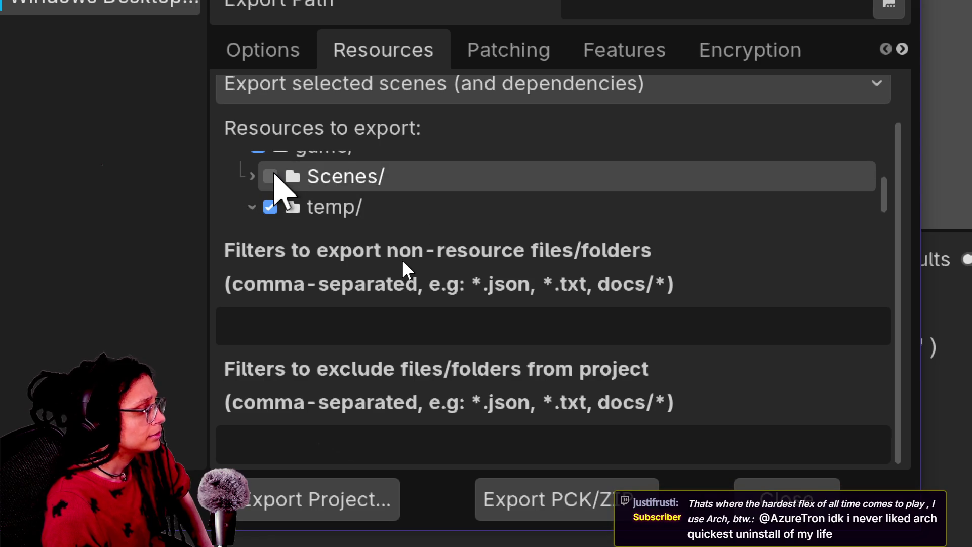
pyautogui.click(267, 175)
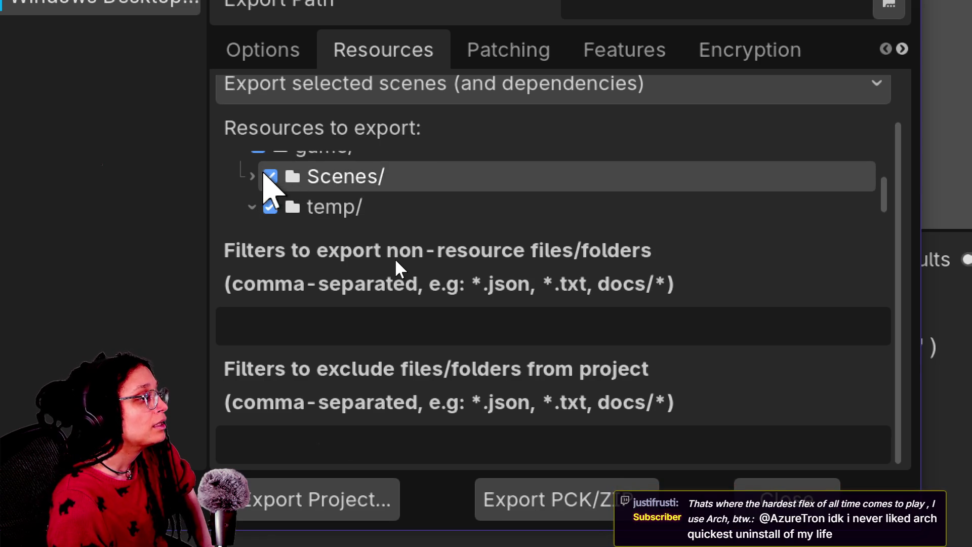
pyautogui.click(253, 176)
pyautogui.scroll(-3, 266, 180)
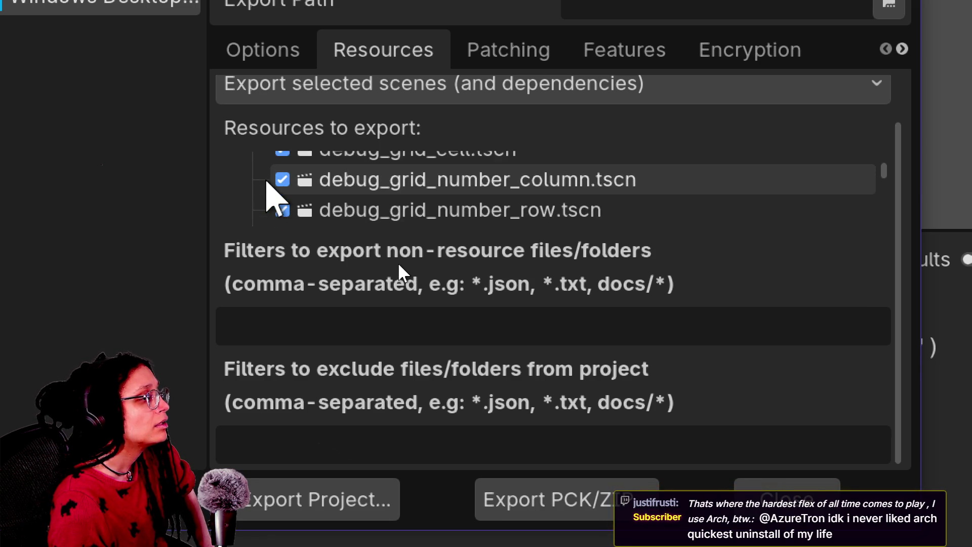
pyautogui.scroll(-4, 267, 183)
pyautogui.scroll(-5, 267, 183)
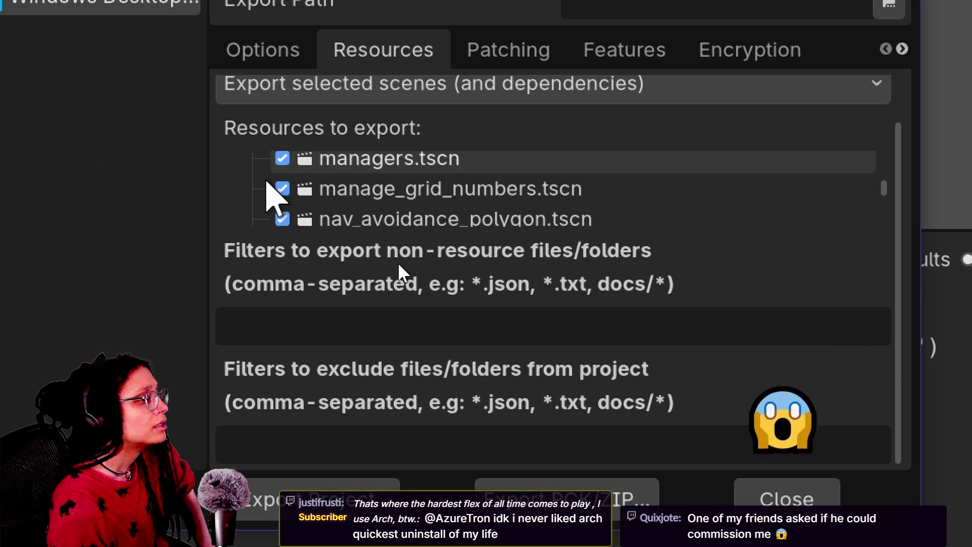
pyautogui.scroll(-4, 267, 183)
pyautogui.scroll(-4, 343, 178)
pyautogui.scroll(12, 342, 178)
pyautogui.scroll(4, 342, 178)
pyautogui.scroll(5, 342, 179)
pyautogui.scroll(-8, 342, 178)
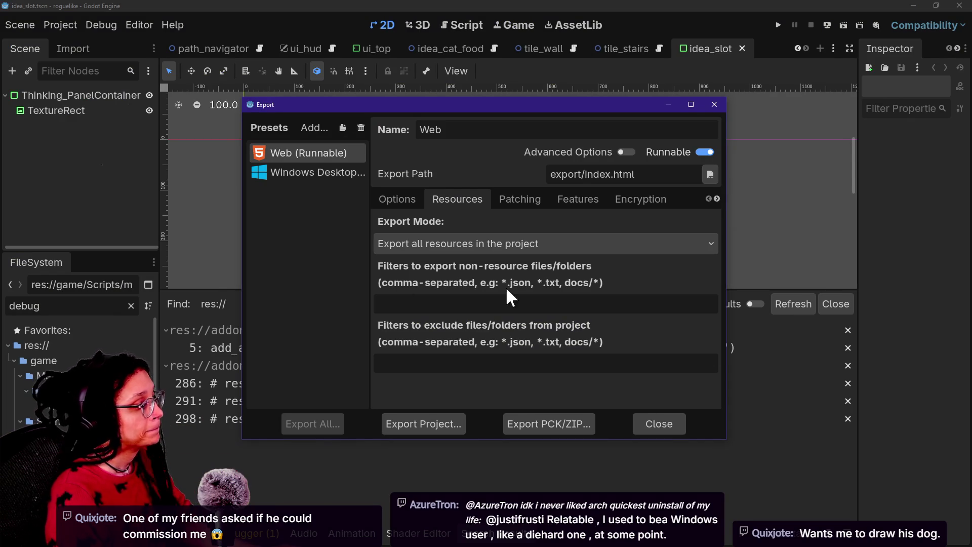
# Close the Export dialog and quit the Fancy Prints window, choosing Don't Save.
pyautogui.click(659, 424)
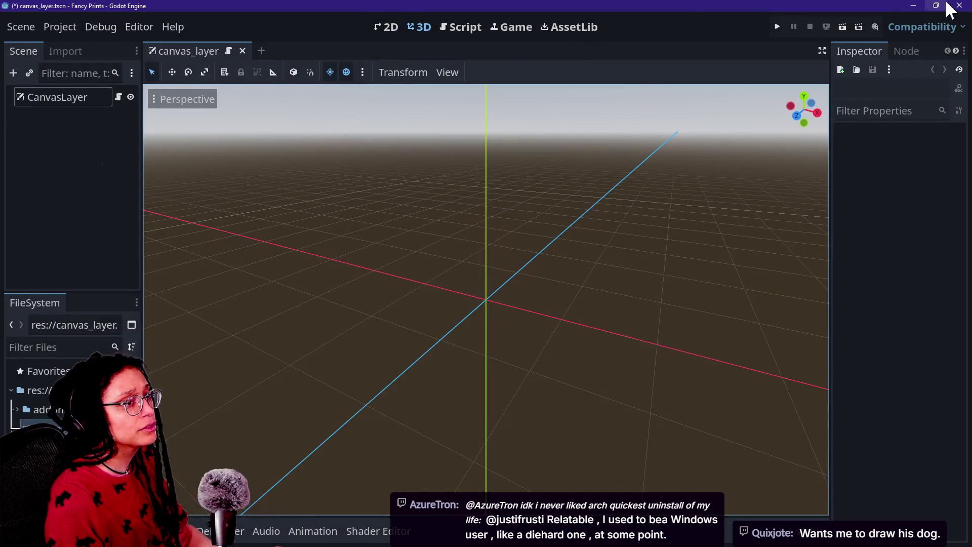
pyautogui.click(945, 6)
pyautogui.click(721, 181)
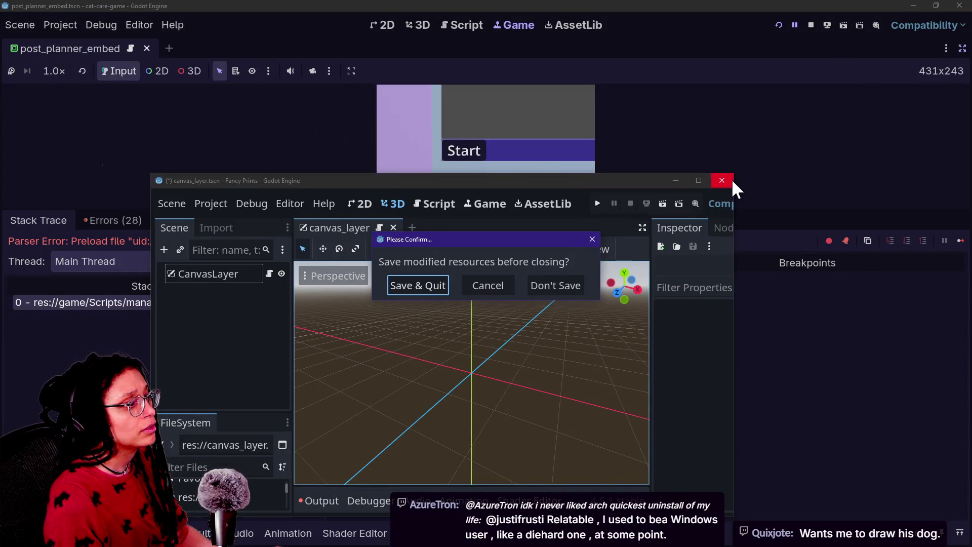
pyautogui.click(546, 290)
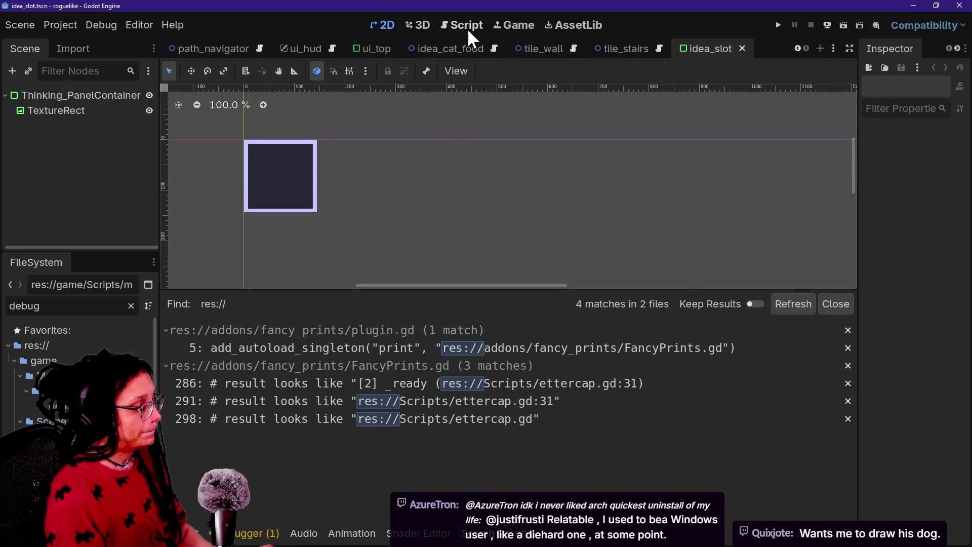
# Search the project for debug_window and open tile.gd at its destroy_debug_window function.
pyautogui.hotkey('shift', 'alt', 'o')
pyautogui.write('debug_win')
pyautogui.press('Escape')
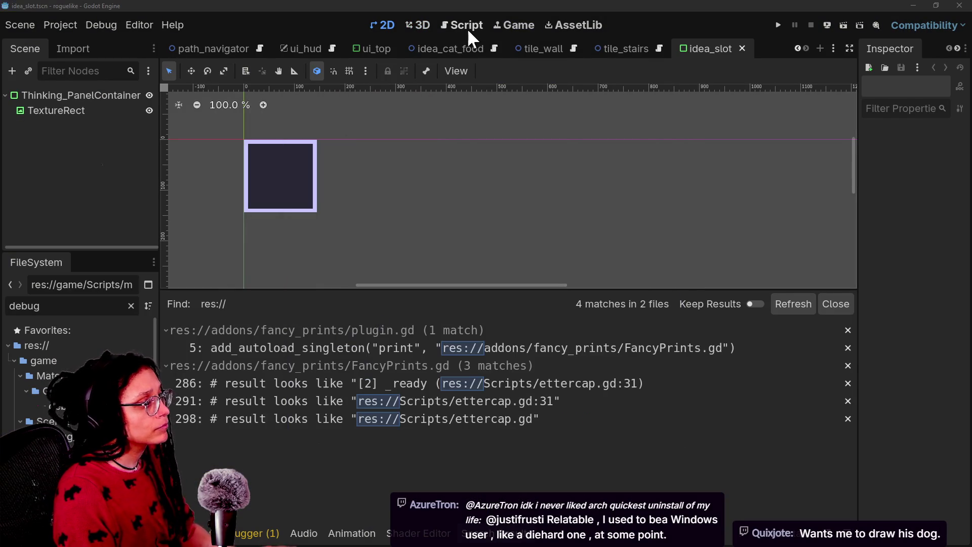
pyautogui.hotkey('ctrl', 'shift', 'f')
pyautogui.write('debug_wind')
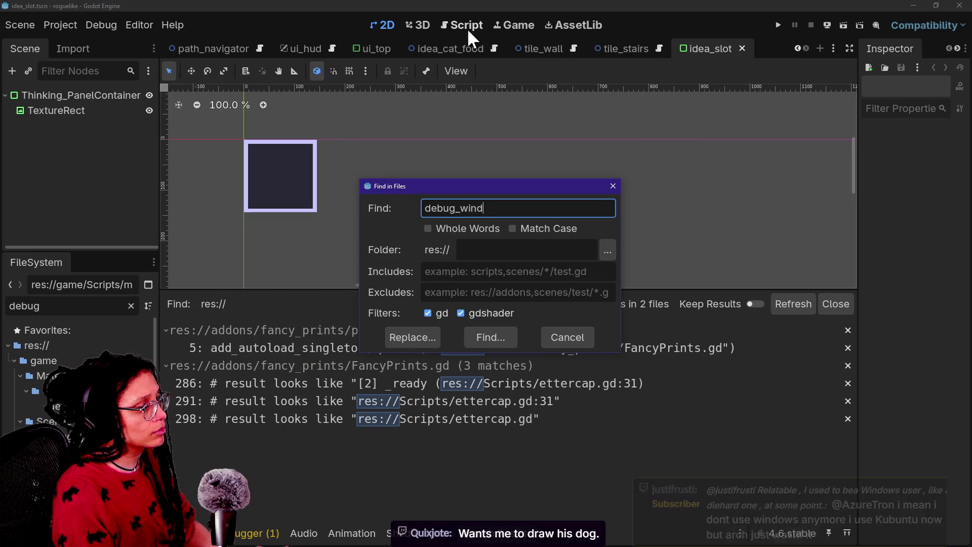
pyautogui.write('ow')
pyautogui.press('Return')
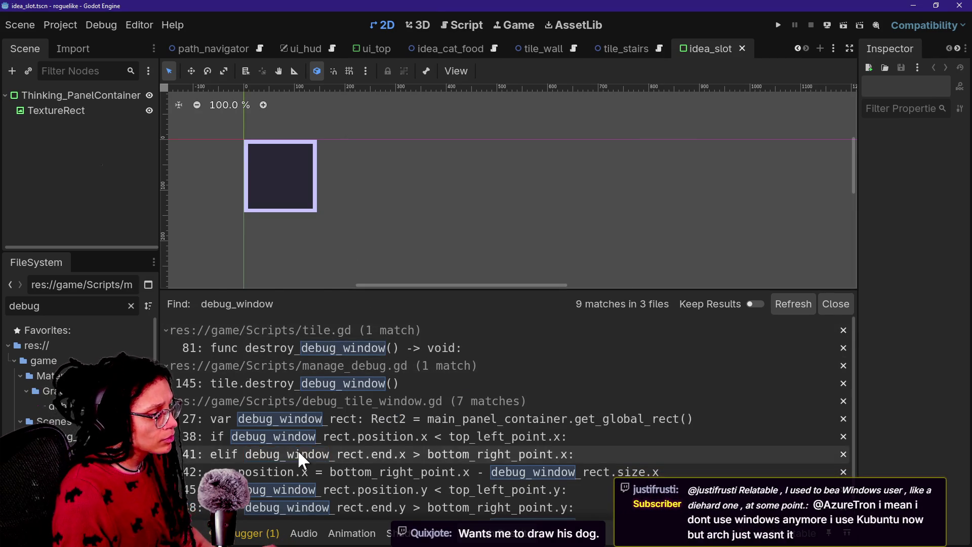
pyautogui.scroll(-1, 298, 450)
pyautogui.scroll(1, 298, 449)
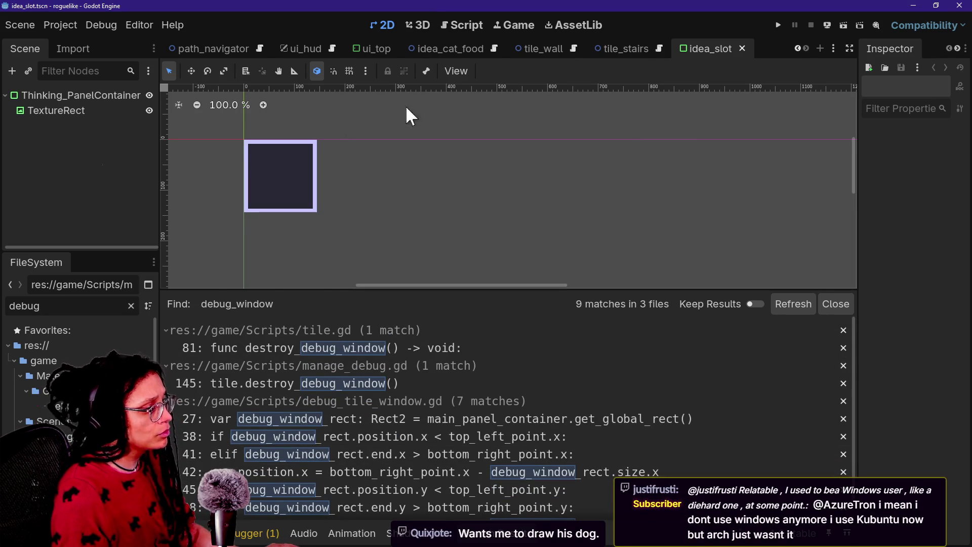
pyautogui.click(352, 347)
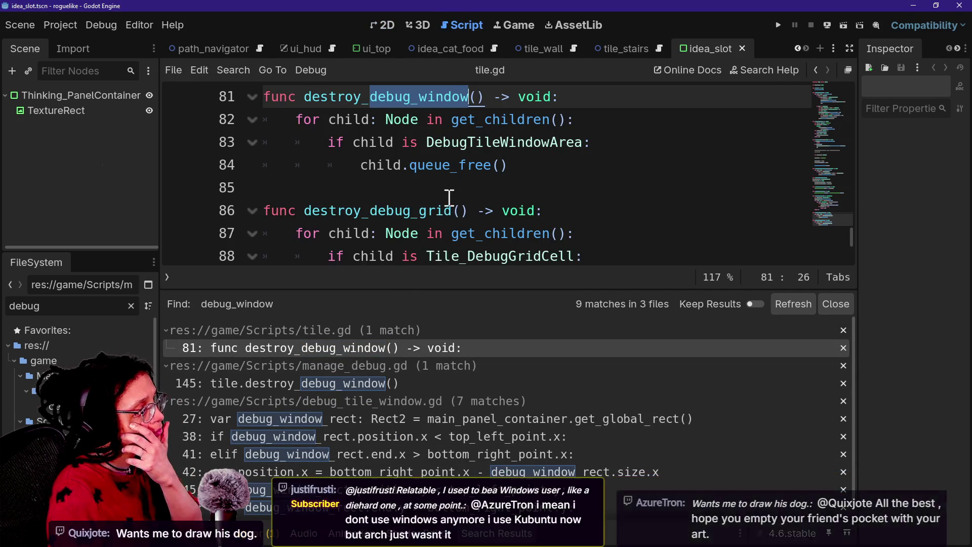
# Search the project for preload and open manage_debug.gd at its first preload line.
pyautogui.scroll(20, 449, 197)
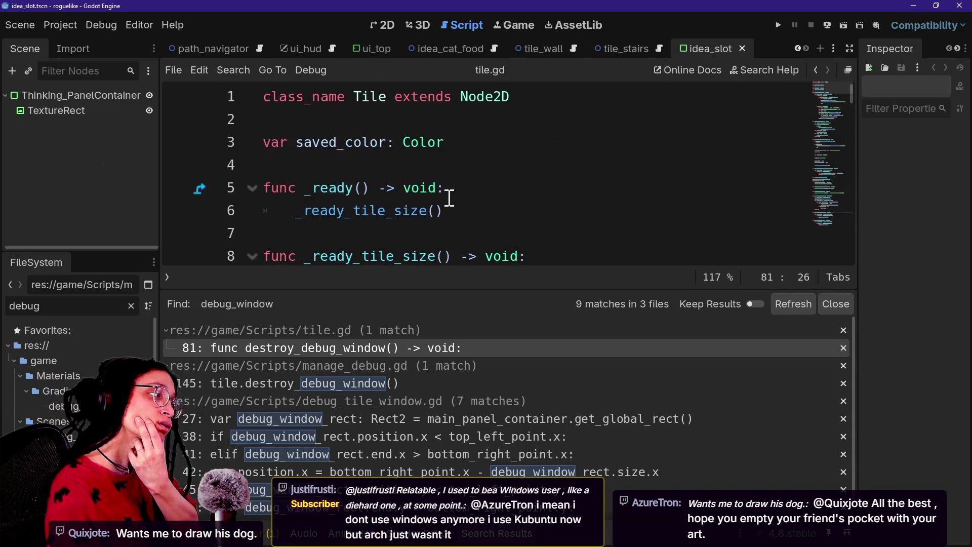
pyautogui.moveTo(449, 197); pyautogui.dragTo(536, 176)
pyautogui.hotkey('ctrl', 'shift', 'f')
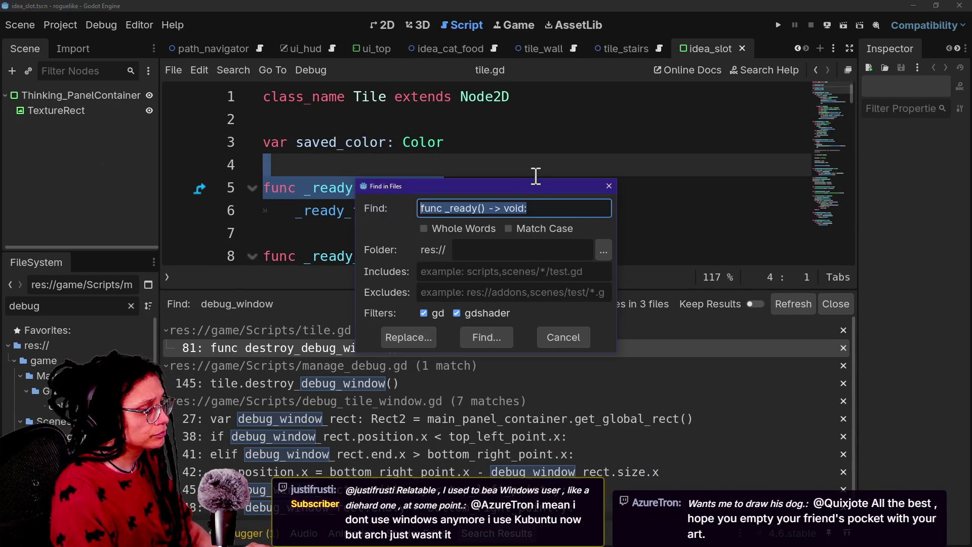
pyautogui.write('preload')
pyautogui.press('Return')
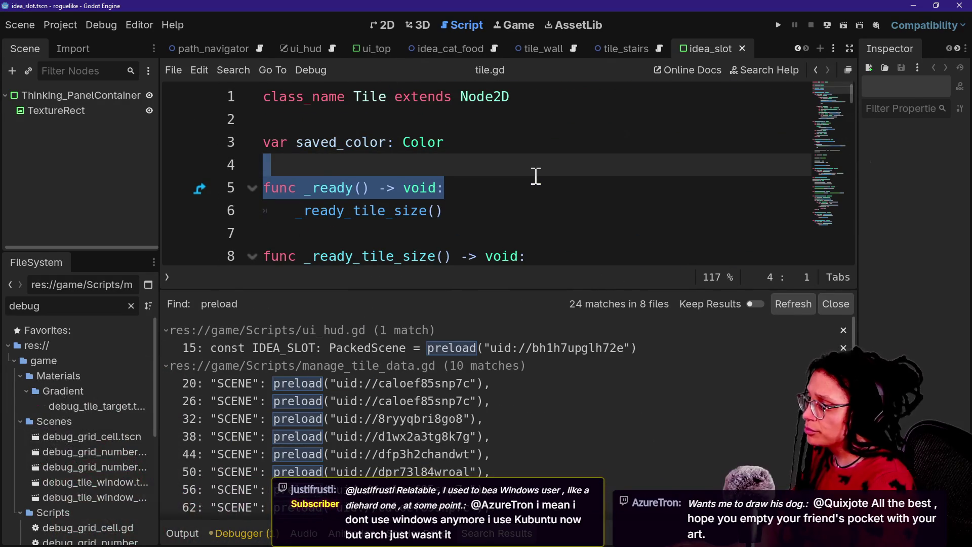
pyautogui.scroll(-5, 436, 368)
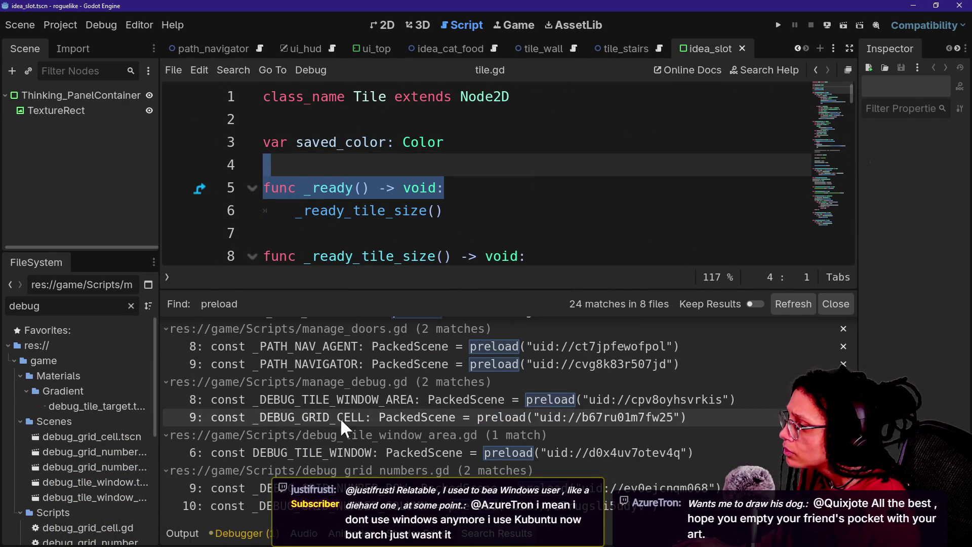
pyautogui.click(332, 401)
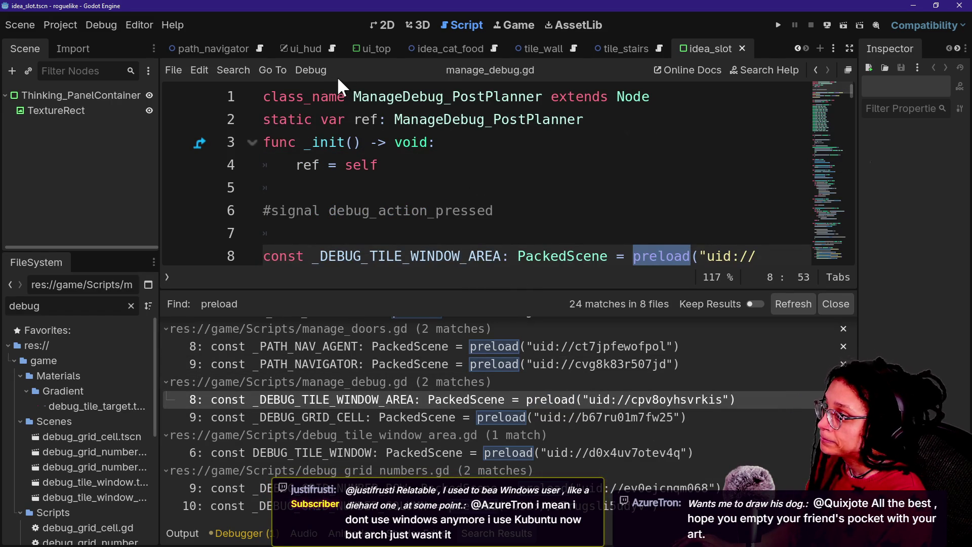
# Review manage_debug.gd's class declaration and its preload constants on lines 7 to 9.
pyautogui.moveTo(340, 83); pyautogui.dragTo(486, 109)
pyautogui.click(486, 109)
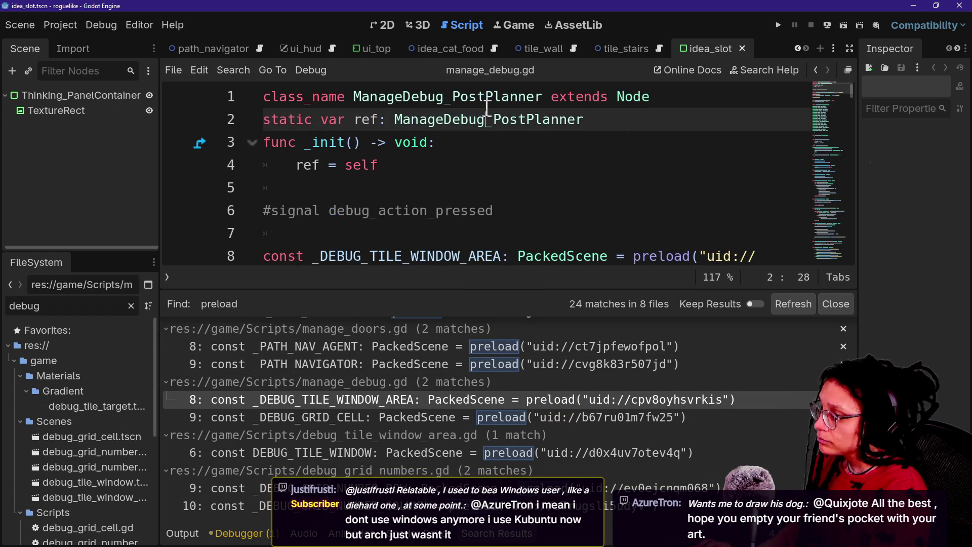
pyautogui.hotkey('ctrl', 'j')
pyautogui.click(424, 107)
pyautogui.moveTo(408, 228)
pyautogui.mouseDown()
pyautogui.moveTo(488, 341)
pyautogui.moveTo(461, 304)
pyautogui.mouseUp()
pyautogui.click(444, 234)
# Run the game with F5, then bring up Project > Export for the Web preset.
pyautogui.press('F5')
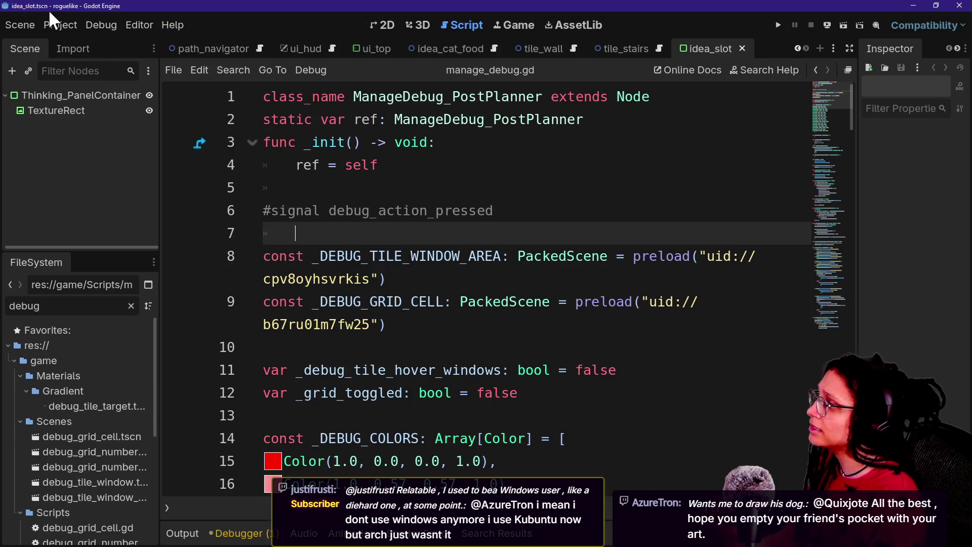
pyautogui.click(56, 25)
pyautogui.click(100, 100)
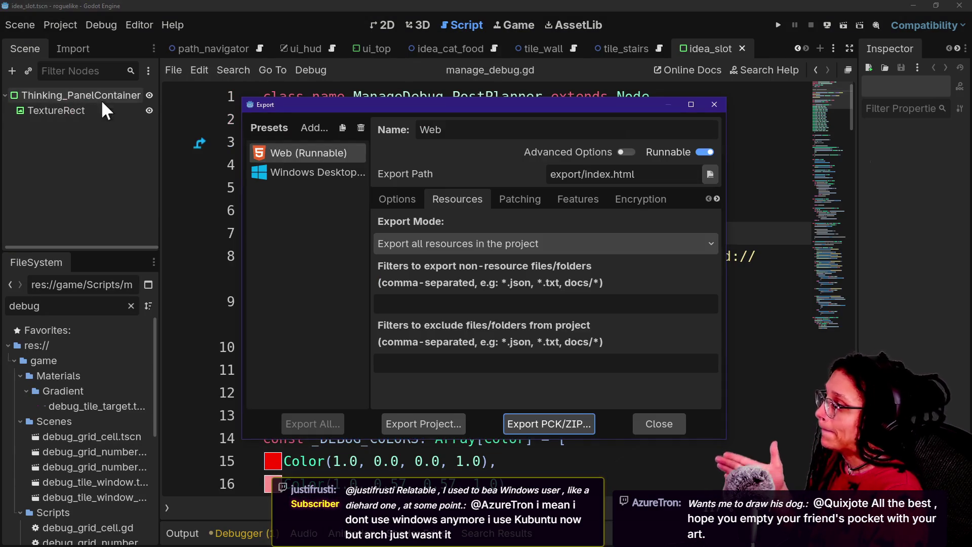
# Set the Web preset's Export Mode to 'Export selected resources'.
pyautogui.click(458, 243)
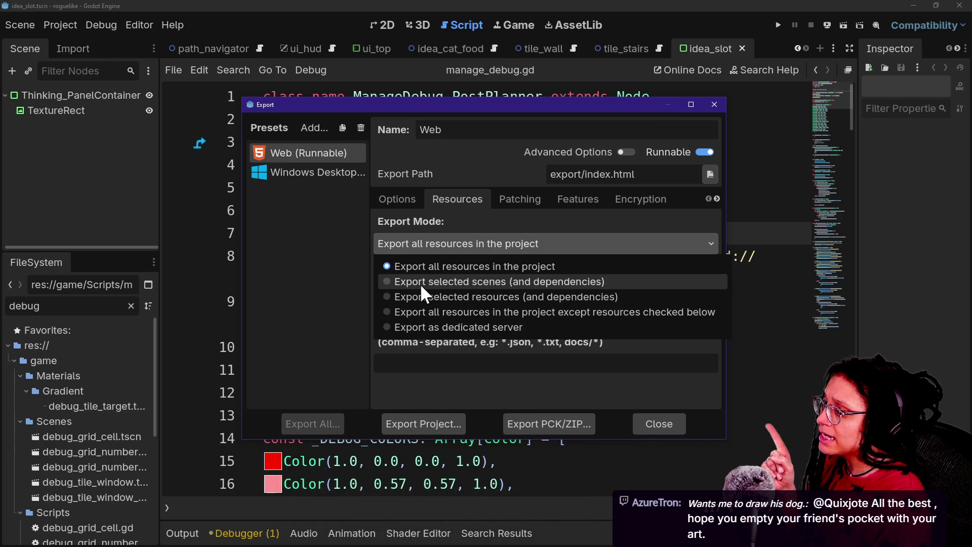
pyautogui.click(427, 250)
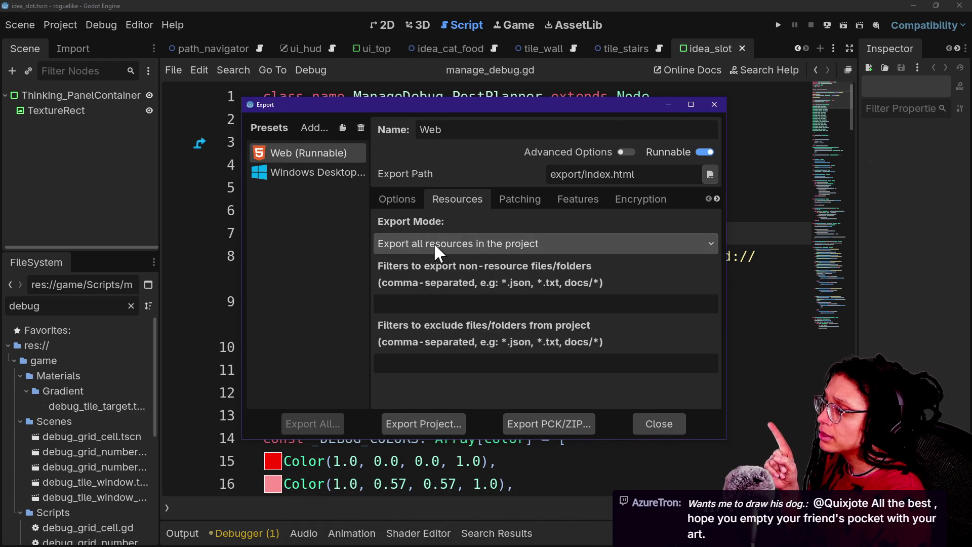
pyautogui.click(431, 250)
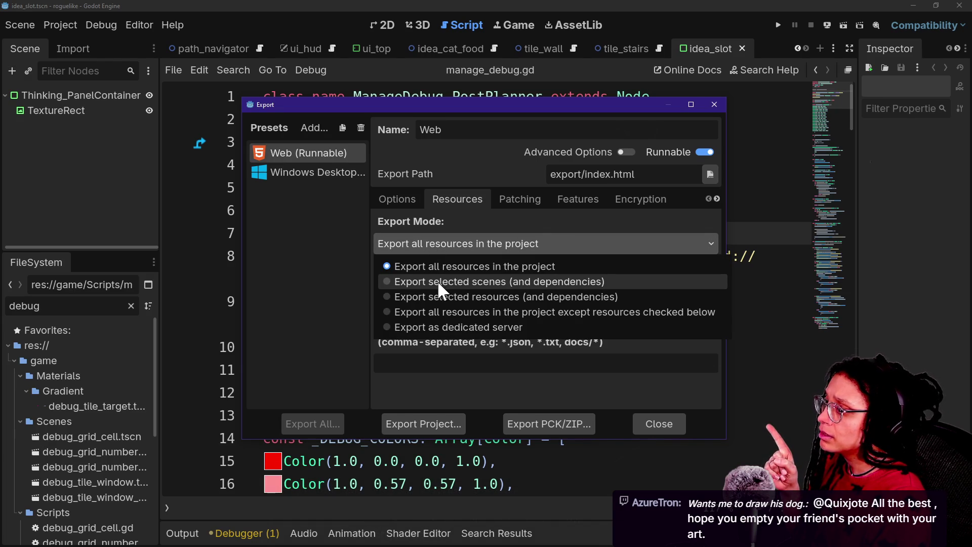
pyautogui.click(428, 295)
pyautogui.scroll(-5, 433, 280)
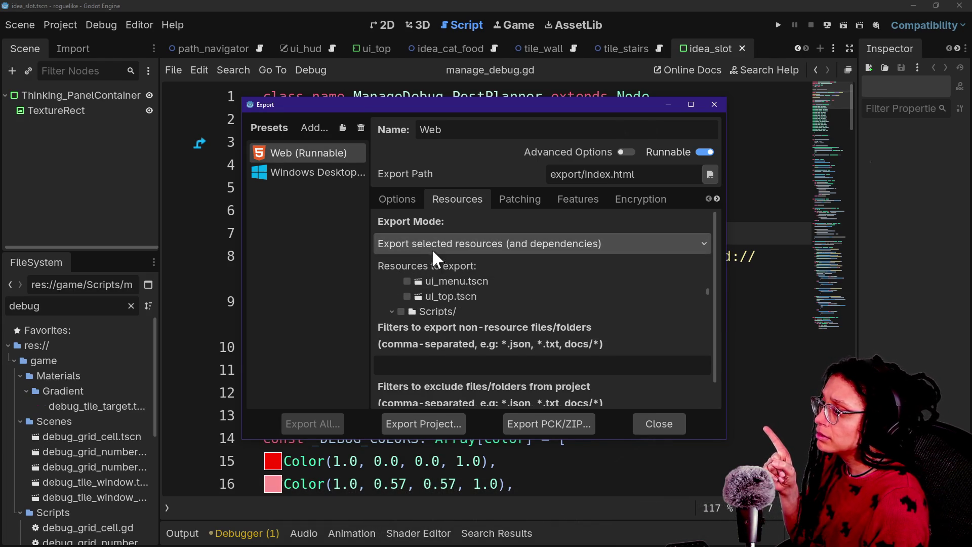
pyautogui.scroll(-5, 439, 286)
pyautogui.scroll(15, 431, 292)
# Tick the root to include all resources, untick manage_debug.gd, and start Export PCK/ZIP.
pyautogui.click(390, 290)
pyautogui.scroll(-10, 391, 289)
pyautogui.scroll(-3, 391, 288)
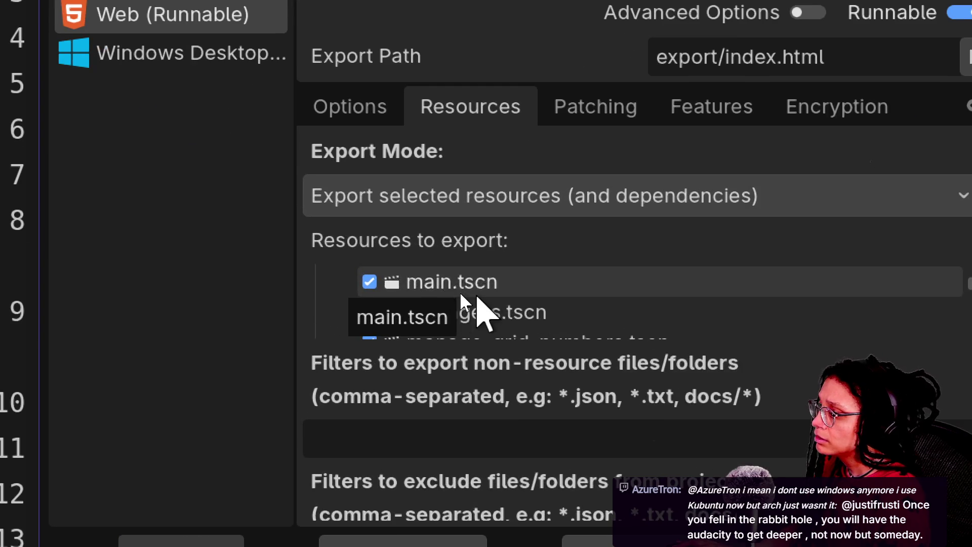
pyautogui.scroll(-4, 458, 296)
pyautogui.scroll(-6, 538, 315)
pyautogui.scroll(-10, 538, 314)
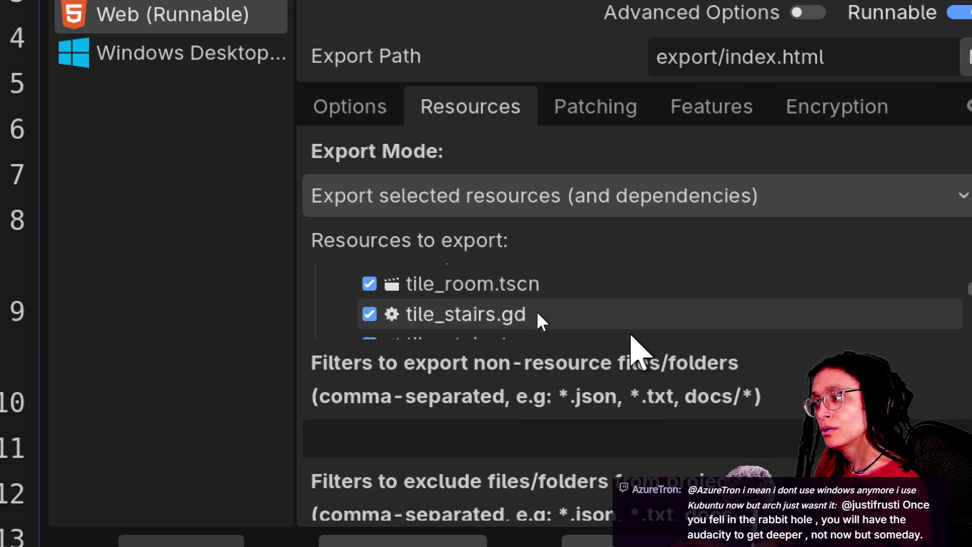
pyautogui.scroll(-10, 538, 314)
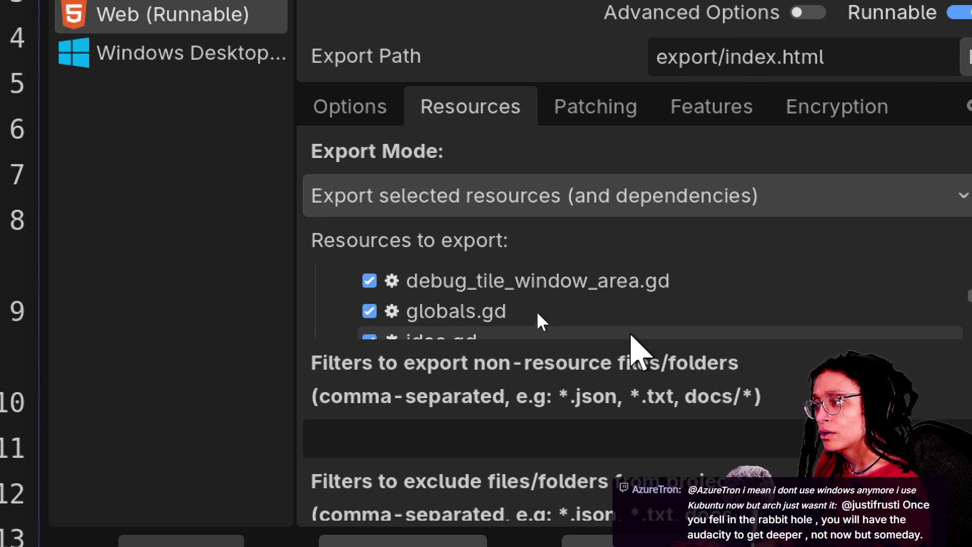
pyautogui.scroll(-2, 536, 311)
pyautogui.scroll(2, 537, 311)
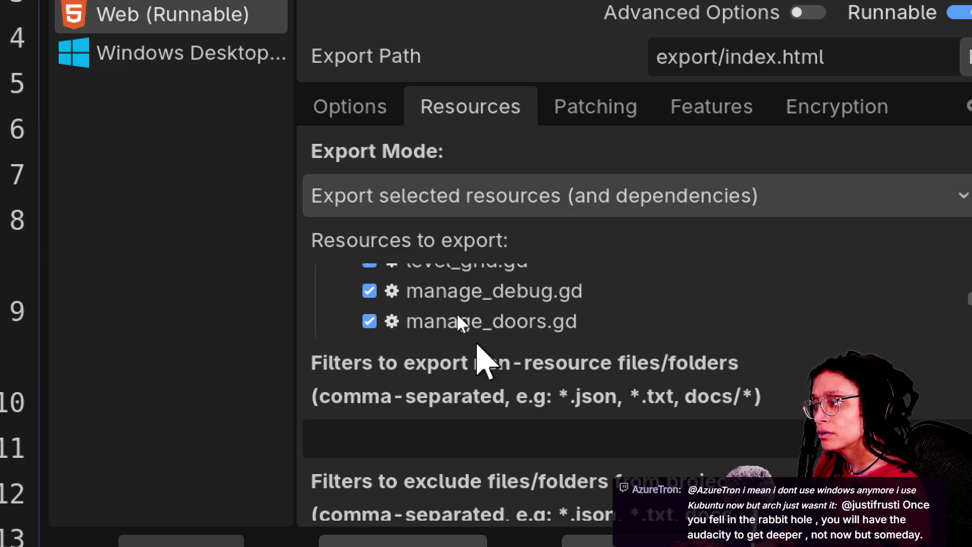
pyautogui.click(370, 290)
pyautogui.scroll(-3, 529, 314)
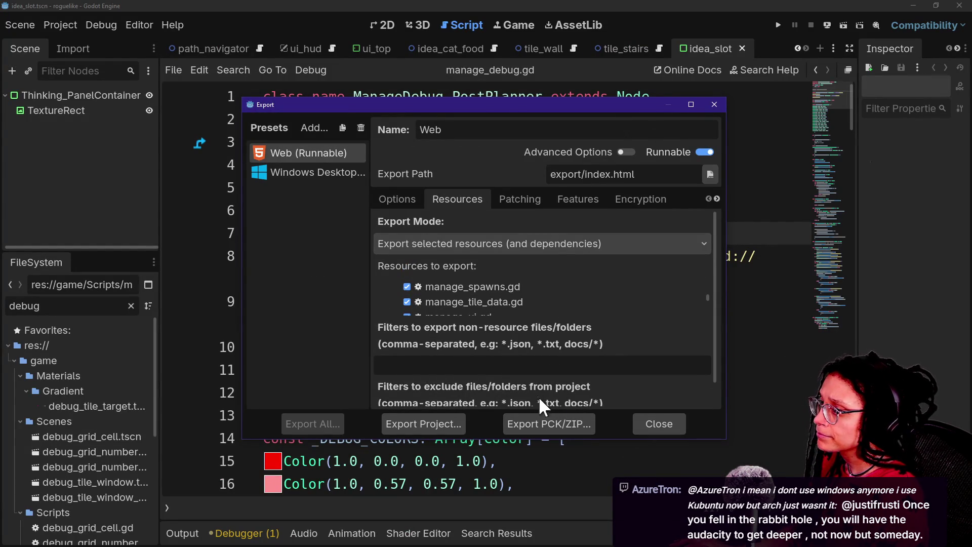
pyautogui.click(553, 424)
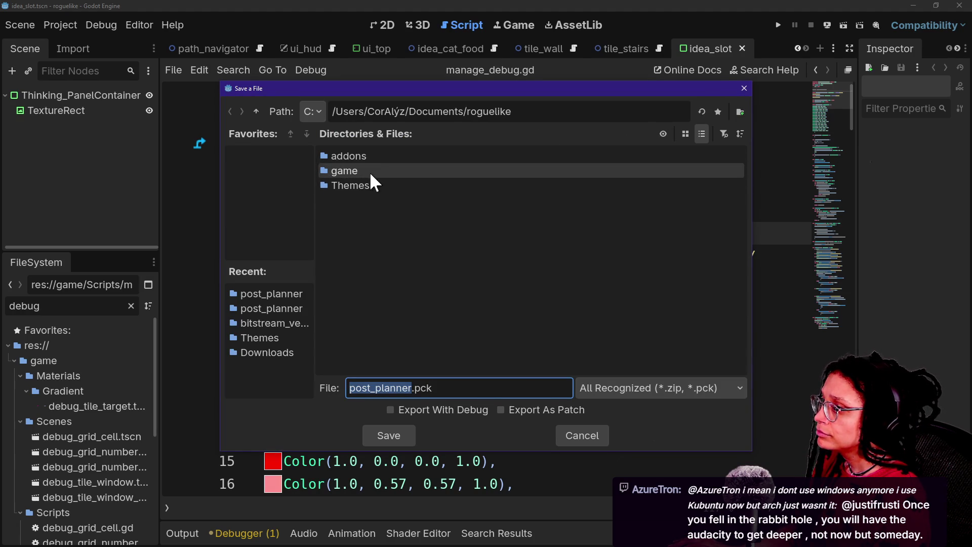
# Save post_planner.pck into app_userdata/cat-care-game/embedded_minigames/post_planner, overwriting the existing pack.
pyautogui.moveTo(409, 111); pyautogui.dragTo(737, 166)
pyautogui.press('BackSpace')
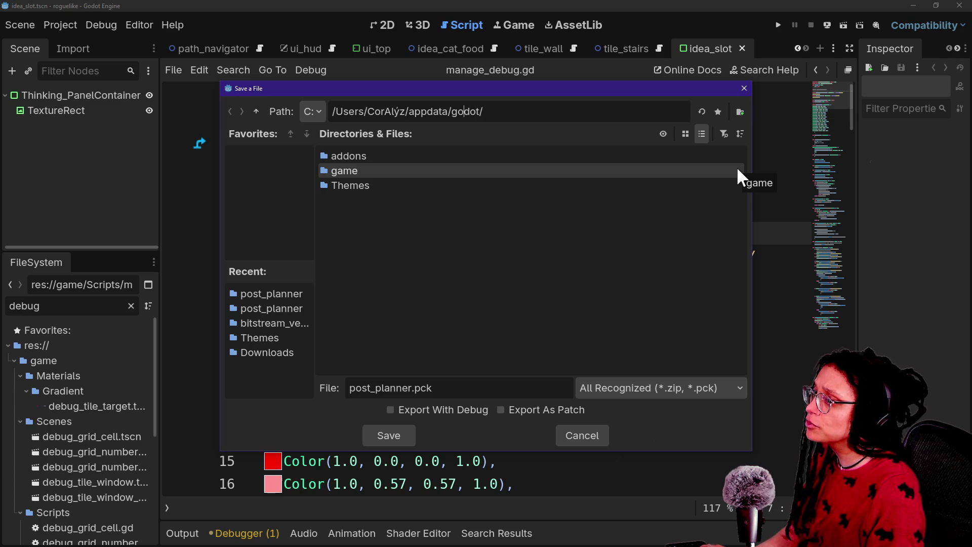
pyautogui.write('roaming/')
pyautogui.press('Return')
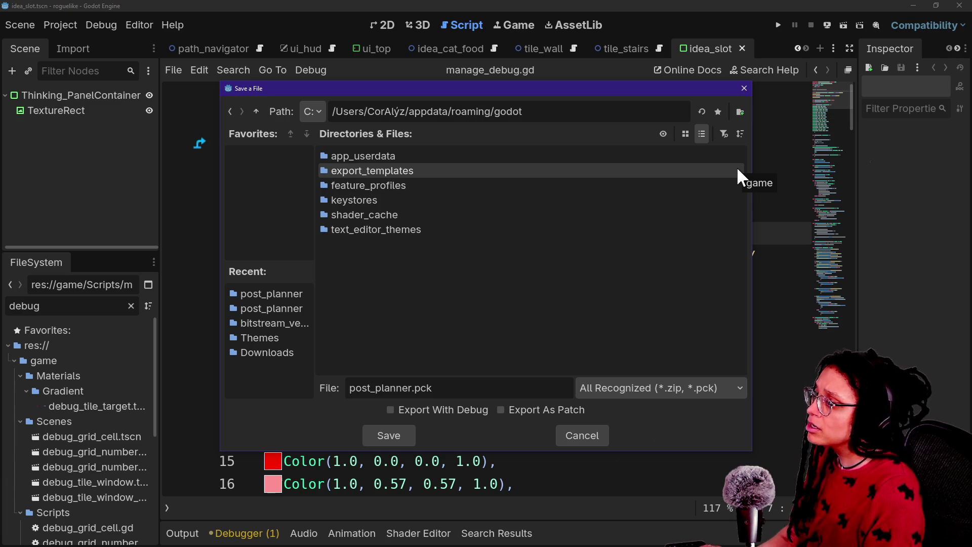
pyautogui.doubleClick(490, 154)
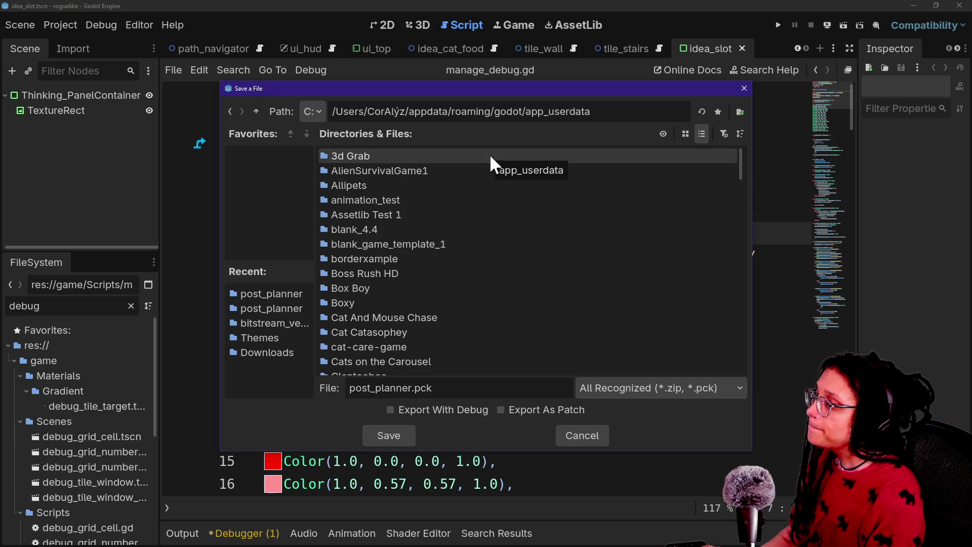
pyautogui.scroll(-3, 450, 274)
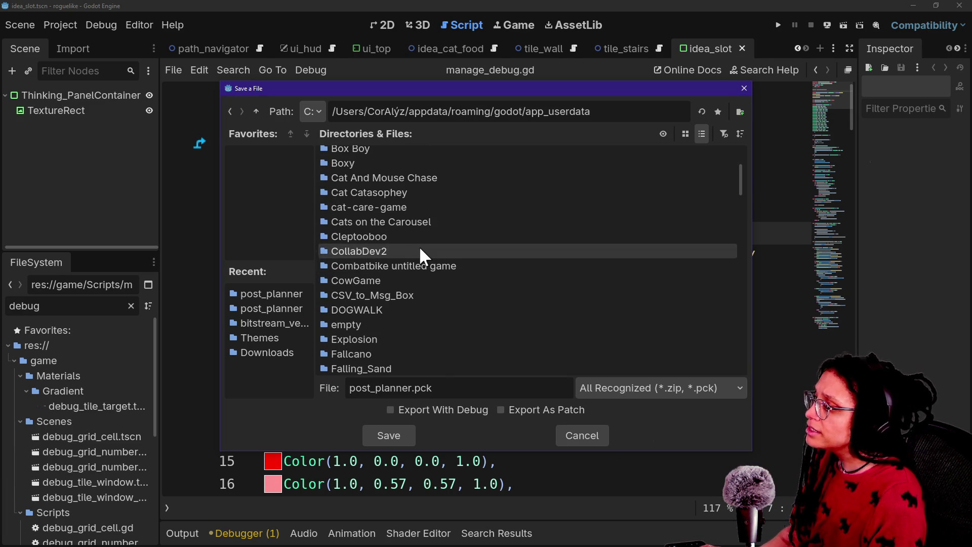
pyautogui.doubleClick(414, 206)
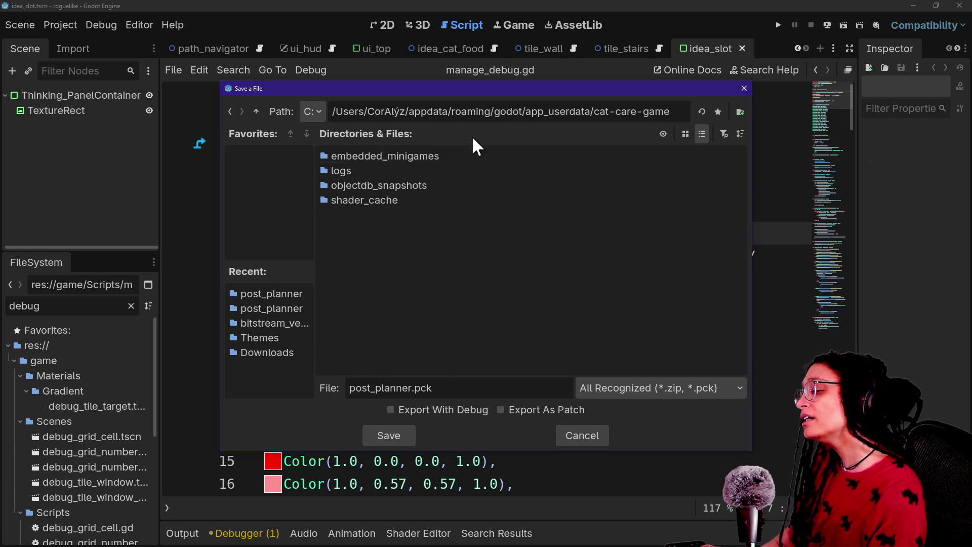
pyautogui.doubleClick(470, 156)
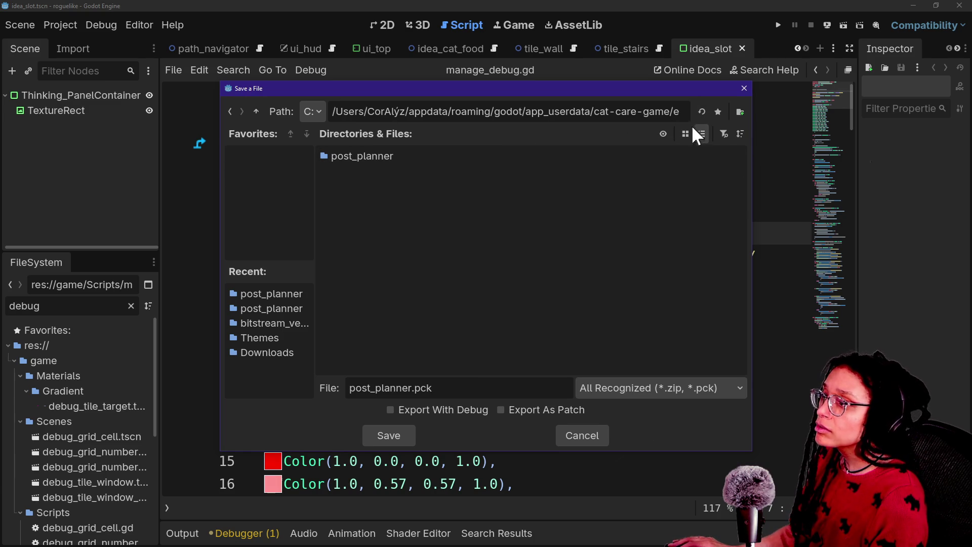
pyautogui.click(717, 113)
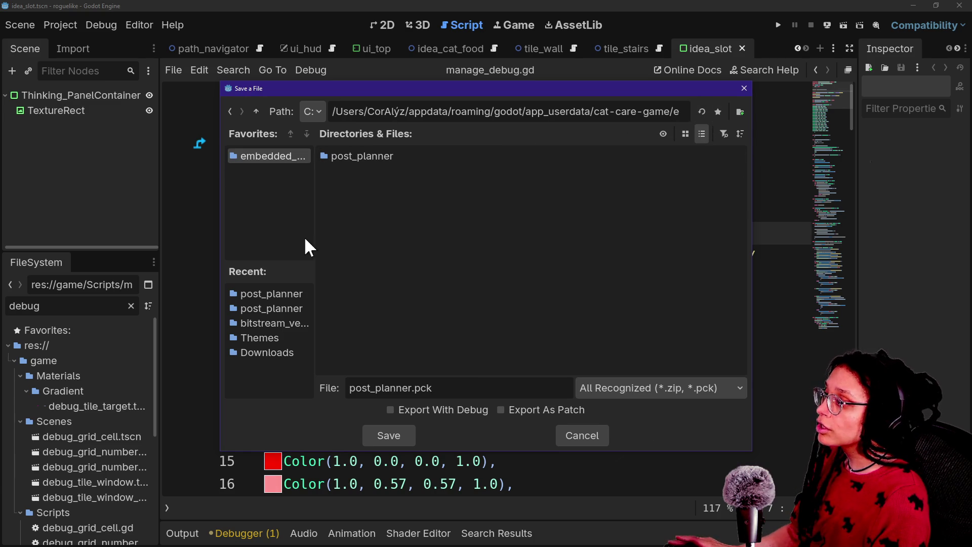
pyautogui.doubleClick(372, 158)
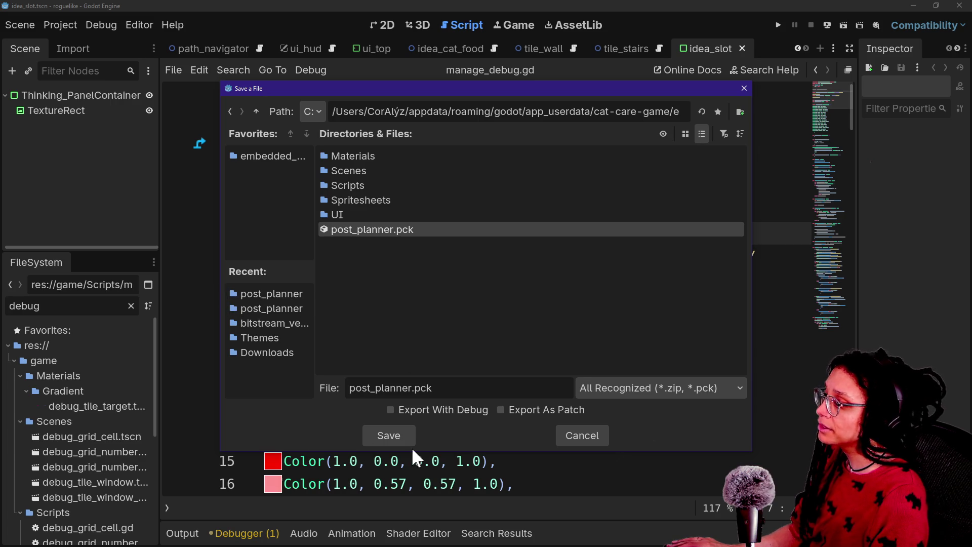
pyautogui.click(392, 438)
pyautogui.click(350, 298)
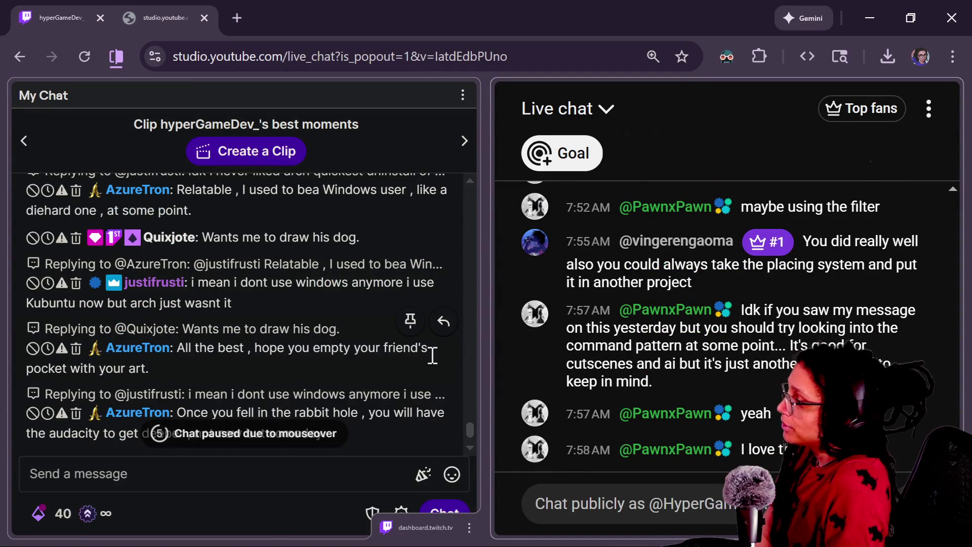
# Scroll through the Twitch chat history and open the info card for a Tier 1 sub emote.
pyautogui.scroll(10, 337, 324)
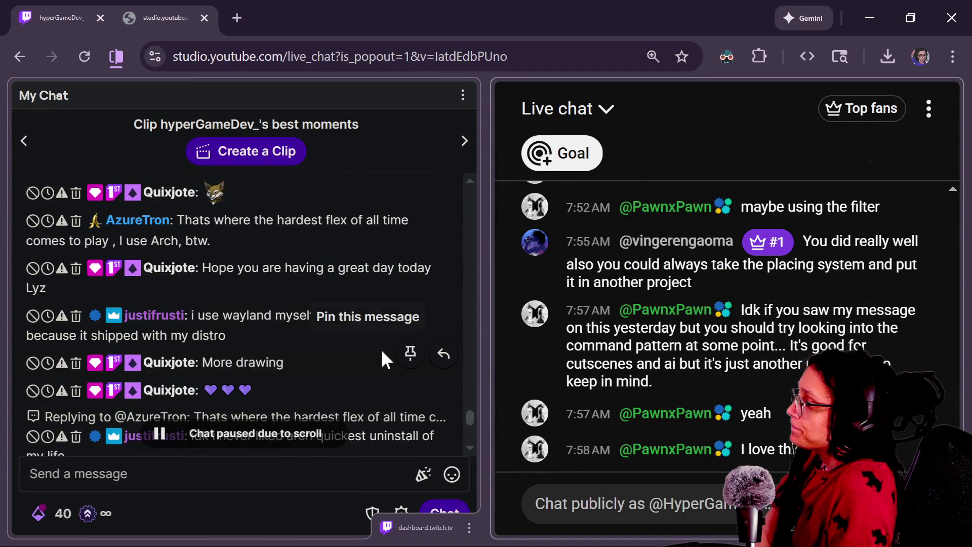
pyautogui.scroll(5, 384, 355)
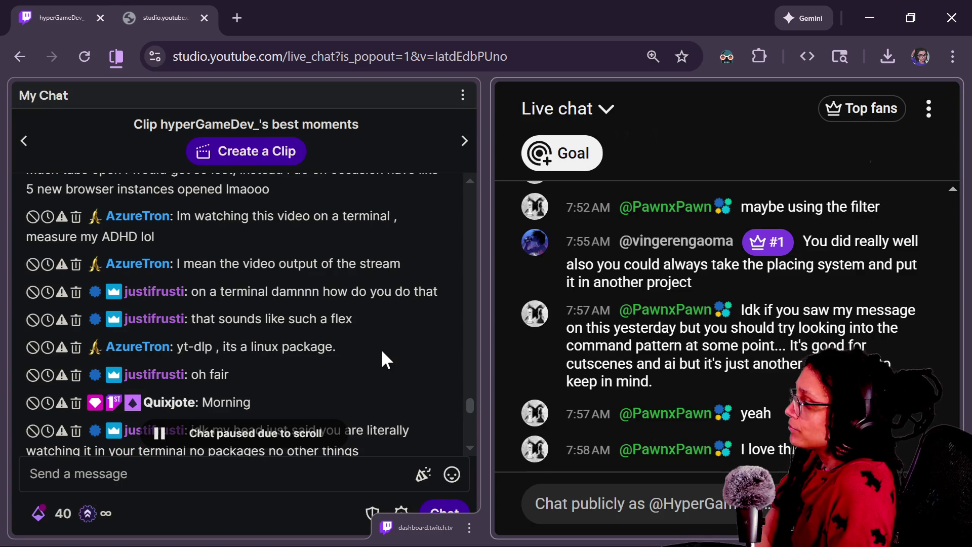
pyautogui.moveTo(415, 405)
pyautogui.scroll(-2, 471, 410)
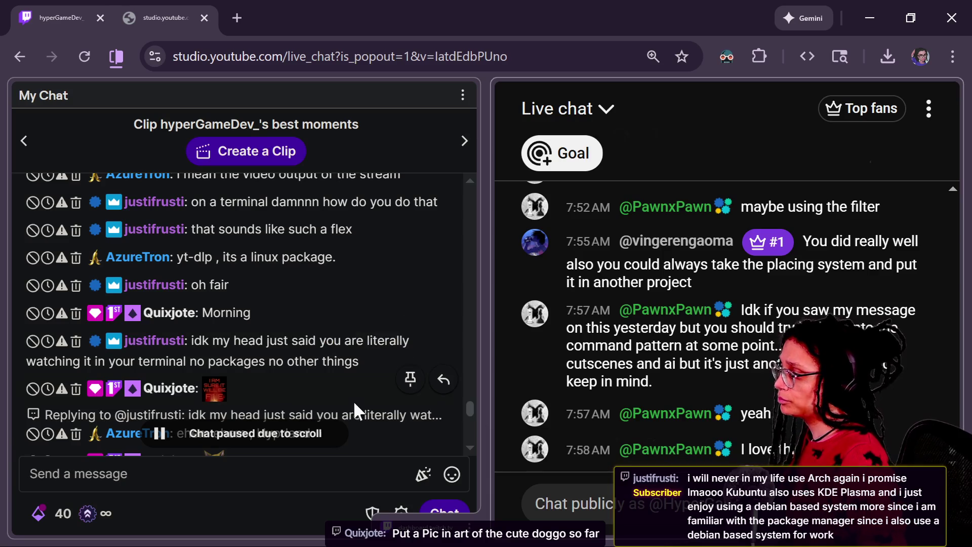
pyautogui.click(466, 412)
pyautogui.scroll(-2, 469, 414)
pyautogui.scroll(-2, 469, 414)
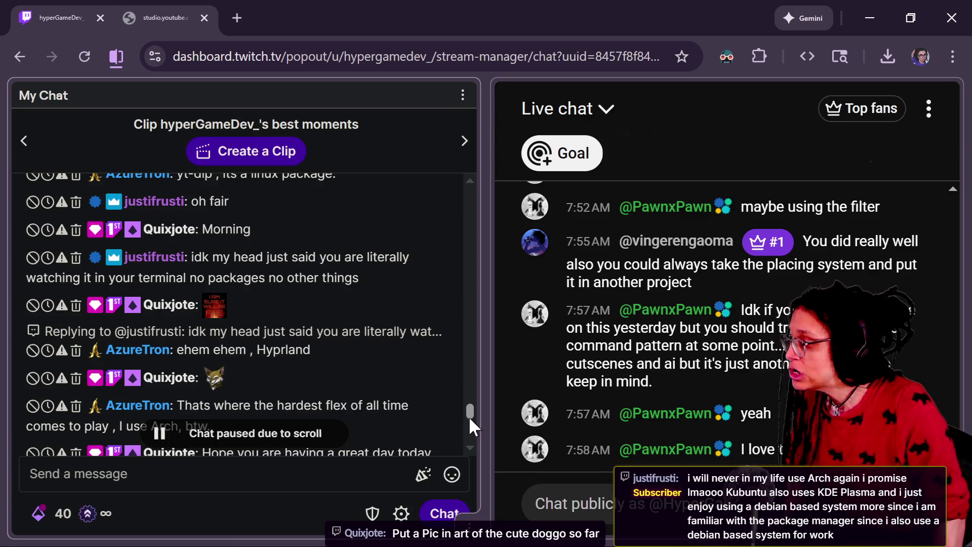
pyautogui.moveTo(203, 272)
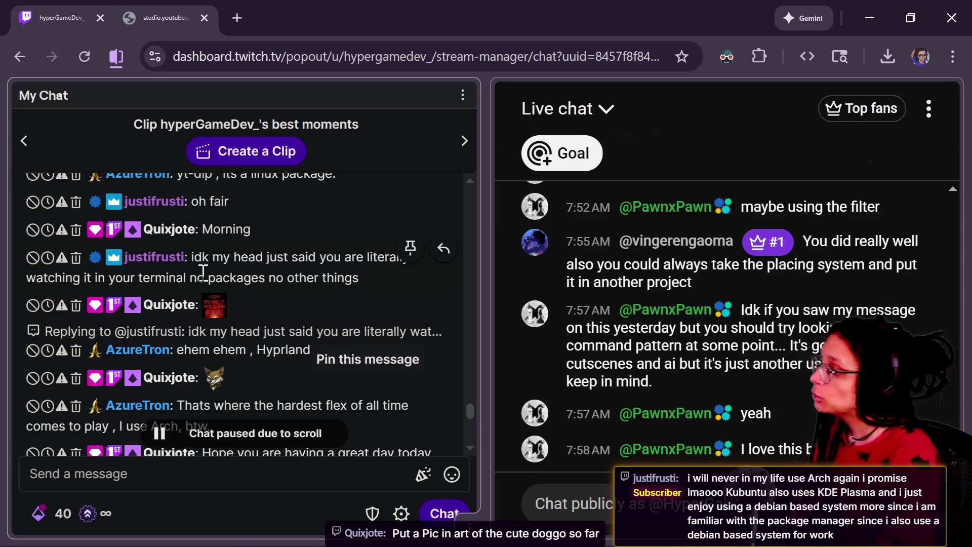
pyautogui.click(218, 316)
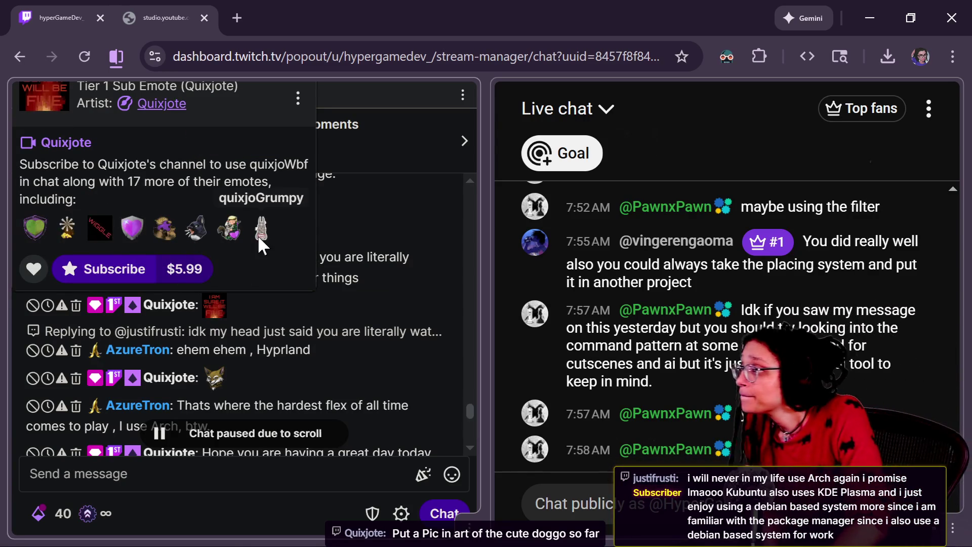
pyautogui.scroll(2, 321, 253)
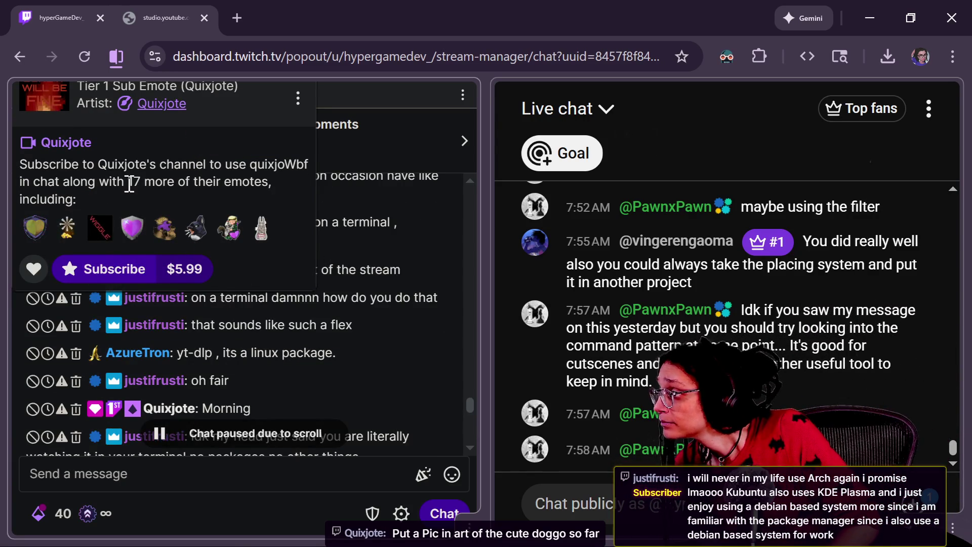
pyautogui.moveTo(228, 98); pyautogui.dragTo(232, 169)
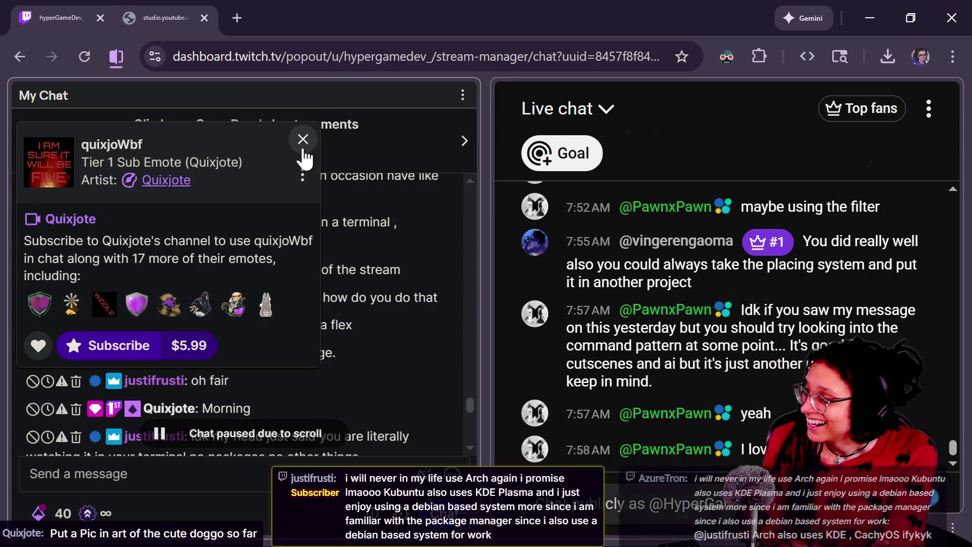
pyautogui.click(304, 150)
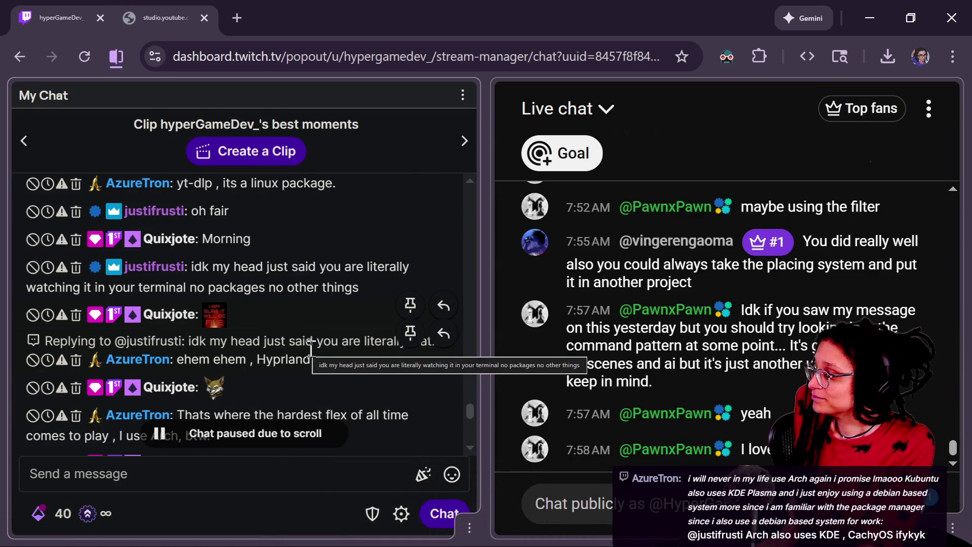
pyautogui.scroll(-2, 311, 350)
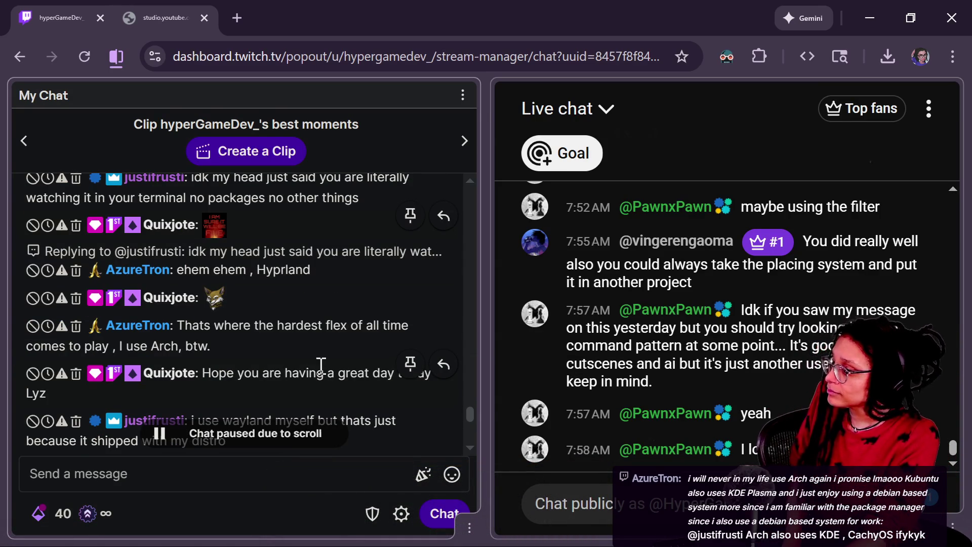
pyautogui.scroll(-4, 321, 365)
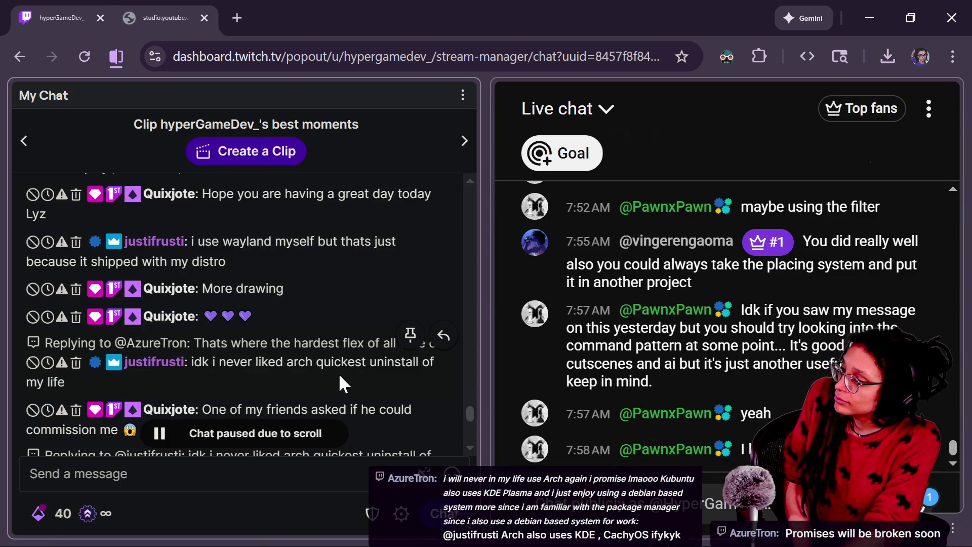
pyautogui.scroll(-2, 344, 372)
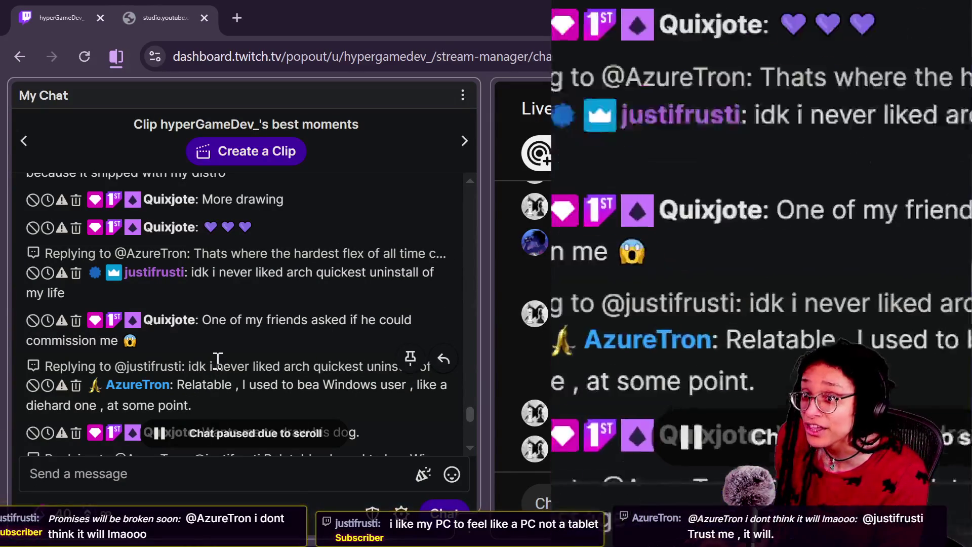
pyautogui.scroll(-2, 218, 359)
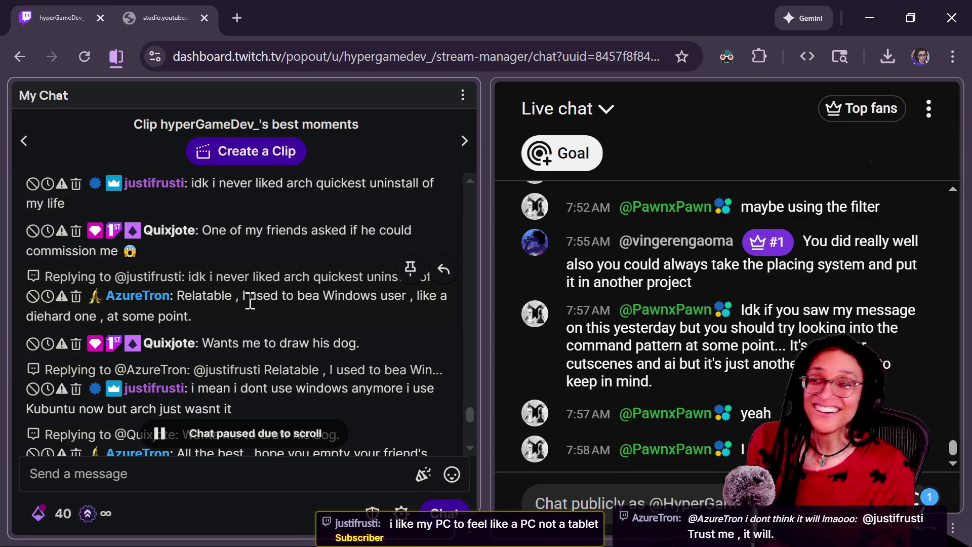
pyautogui.moveTo(207, 343); pyautogui.dragTo(347, 370)
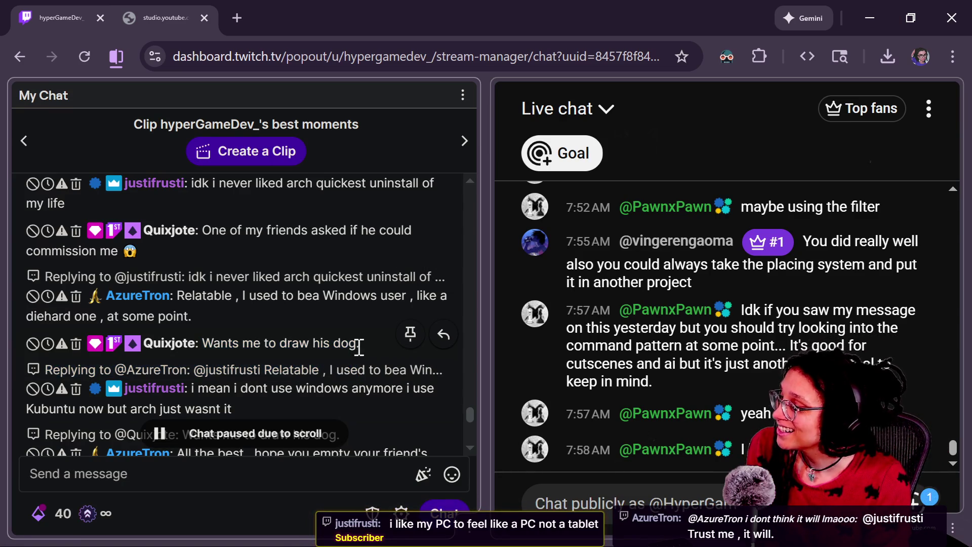
pyautogui.tripleClick(205, 336)
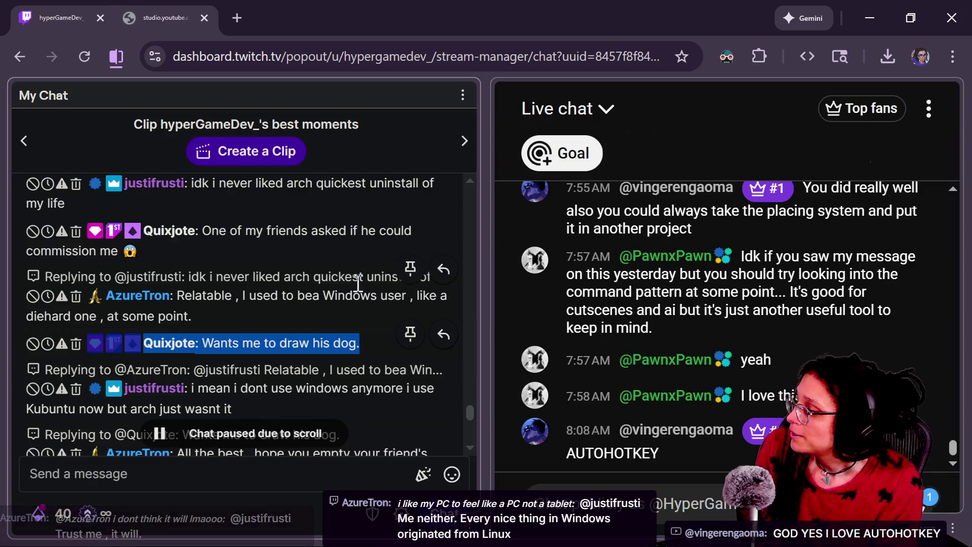
pyautogui.moveTo(471, 412); pyautogui.dragTo(469, 418)
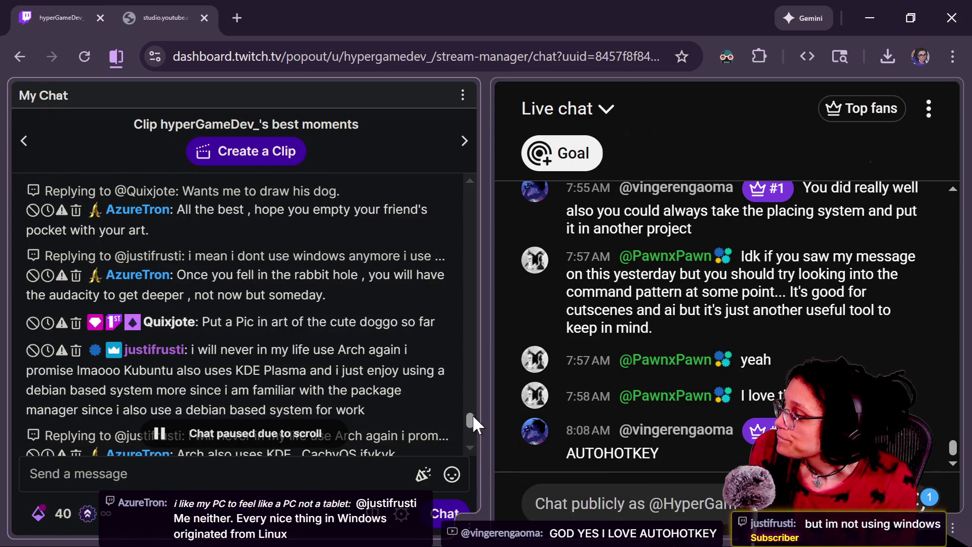
pyautogui.scroll(-2, 471, 420)
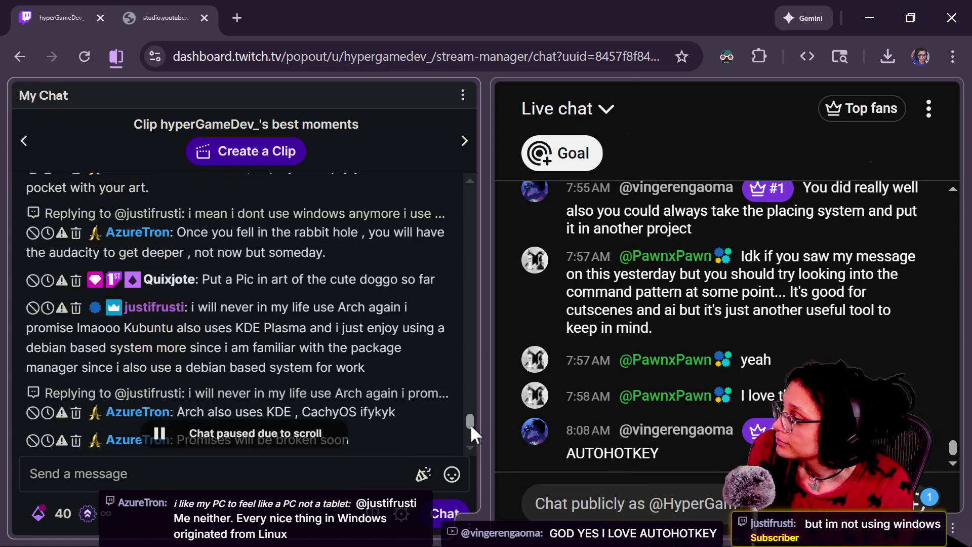
pyautogui.scroll(-1, 470, 424)
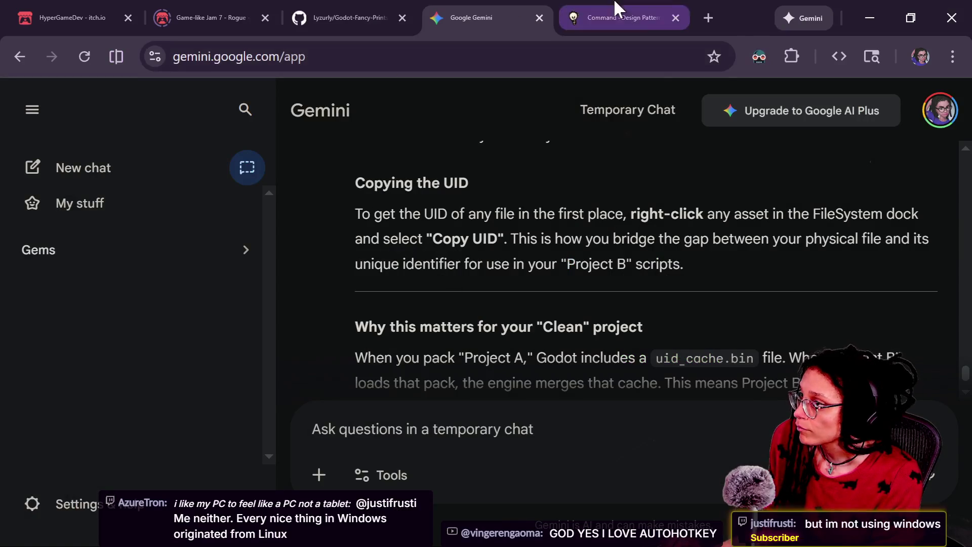
# Open the Hyper Game Dev! Discord server in a new tab and pick the art-by-you forum.
pyautogui.click(708, 17)
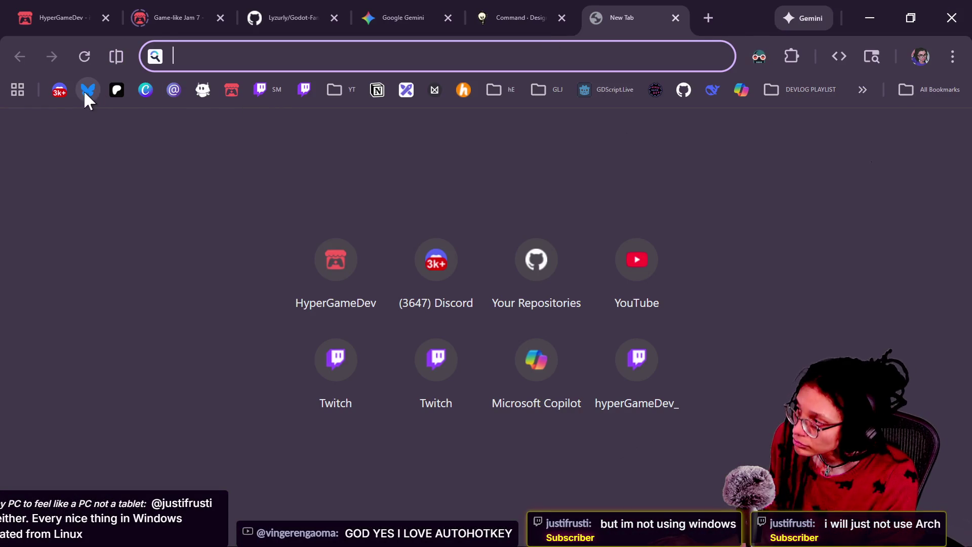
pyautogui.click(60, 91)
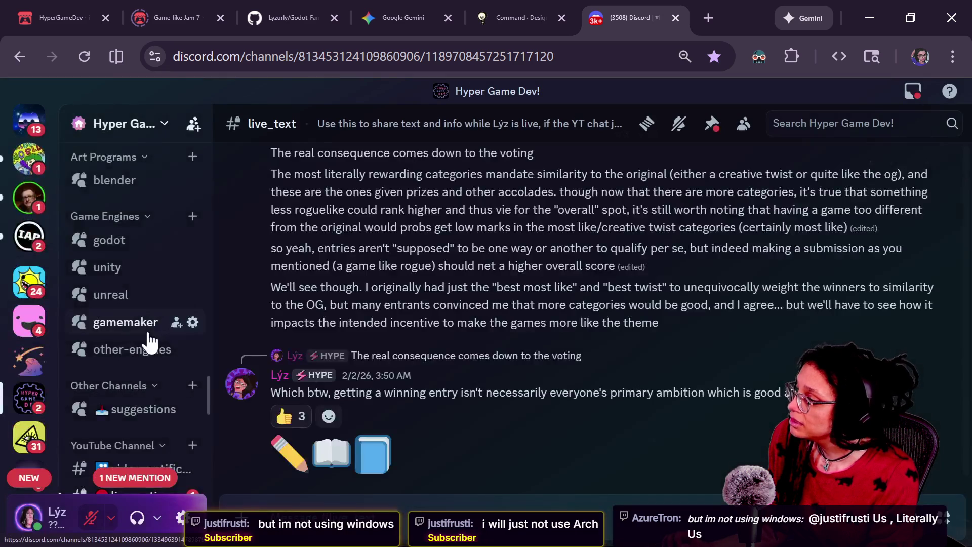
pyautogui.scroll(20, 149, 342)
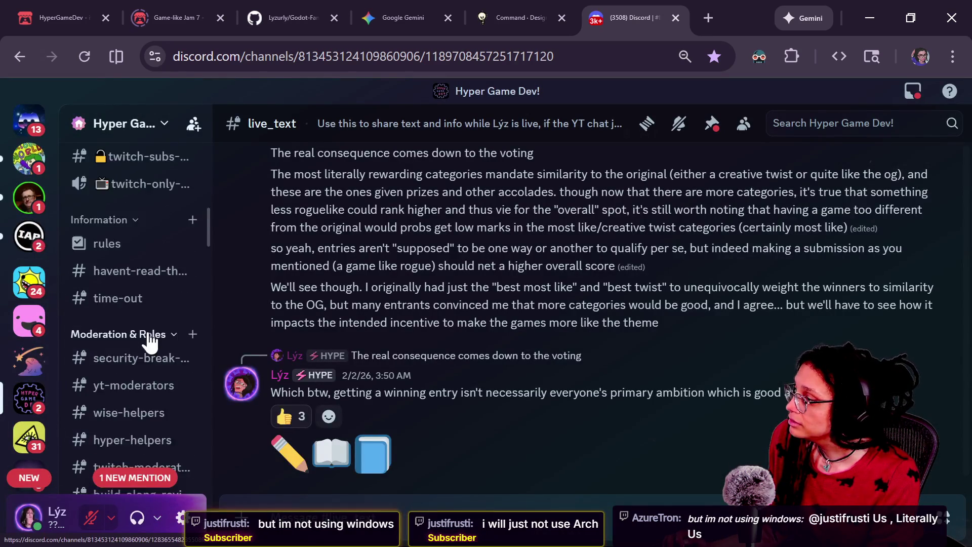
pyautogui.scroll(5, 150, 341)
pyautogui.scroll(-15, 150, 342)
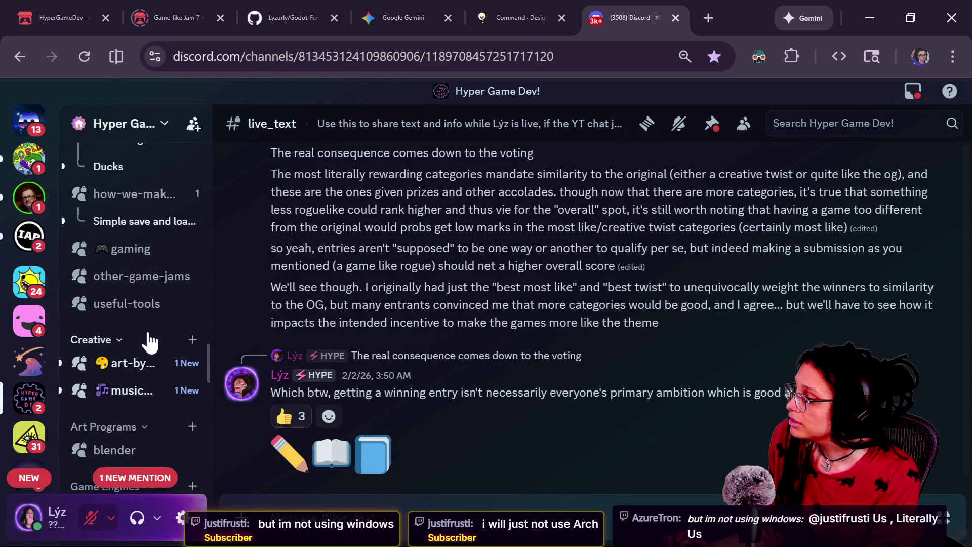
pyautogui.scroll(10, 156, 299)
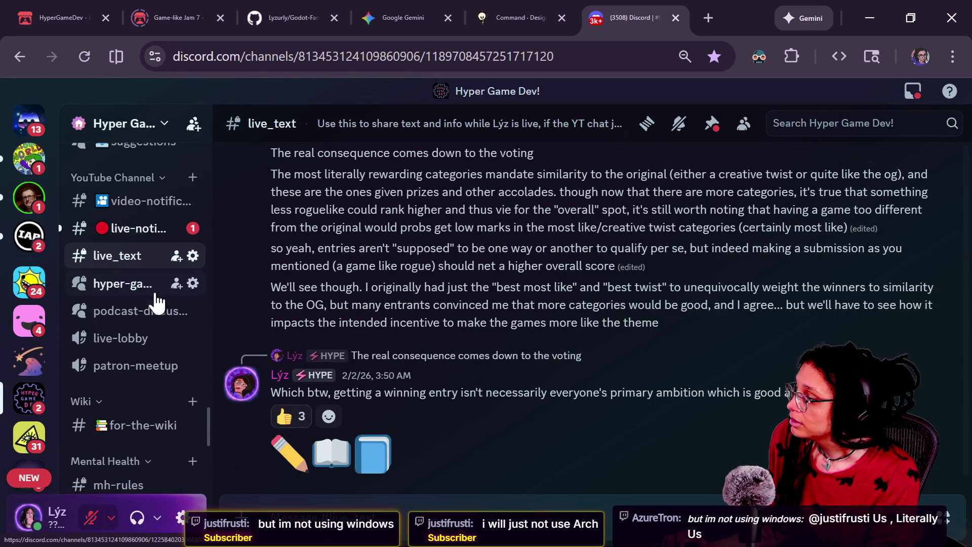
pyautogui.scroll(8, 135, 291)
pyautogui.click(132, 289)
# Open the 'Well, Rimworld Gave me Inspiration' post and add a heart reaction to the dog drawing.
pyautogui.click(134, 290)
pyautogui.click(454, 278)
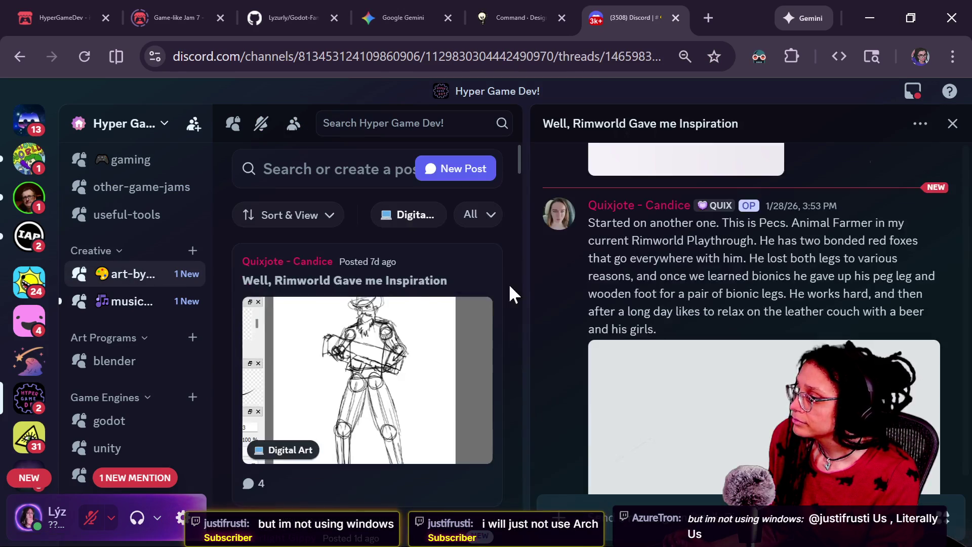
pyautogui.scroll(-5, 707, 321)
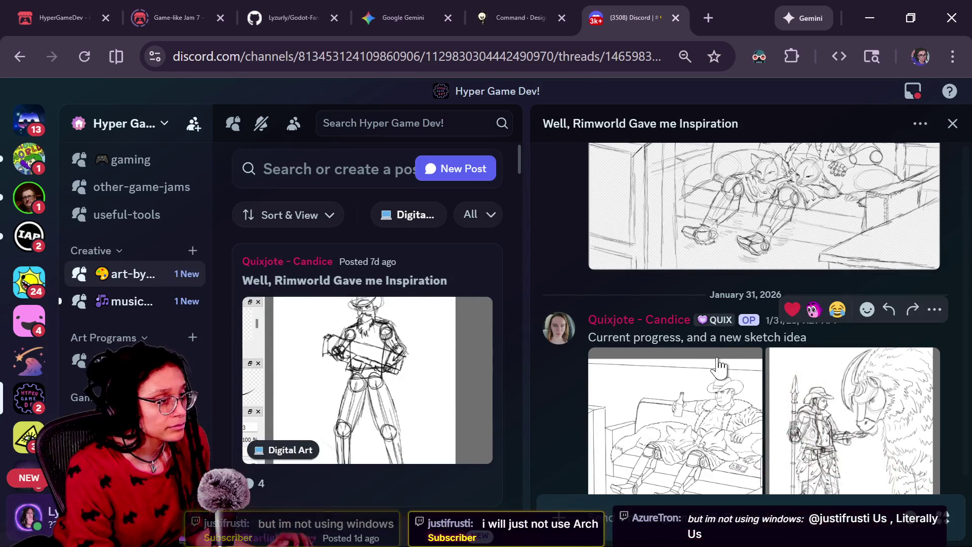
pyautogui.scroll(-7, 711, 344)
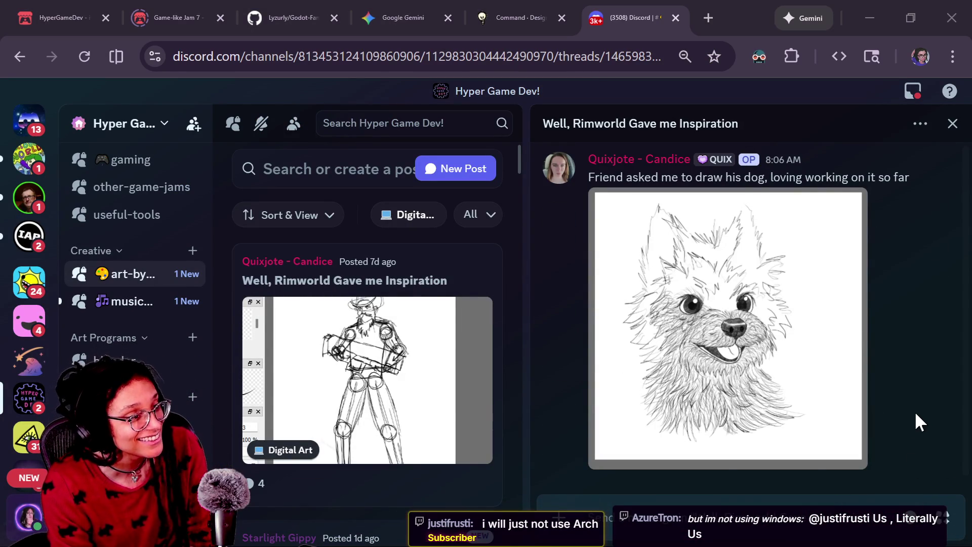
pyautogui.click(944, 208)
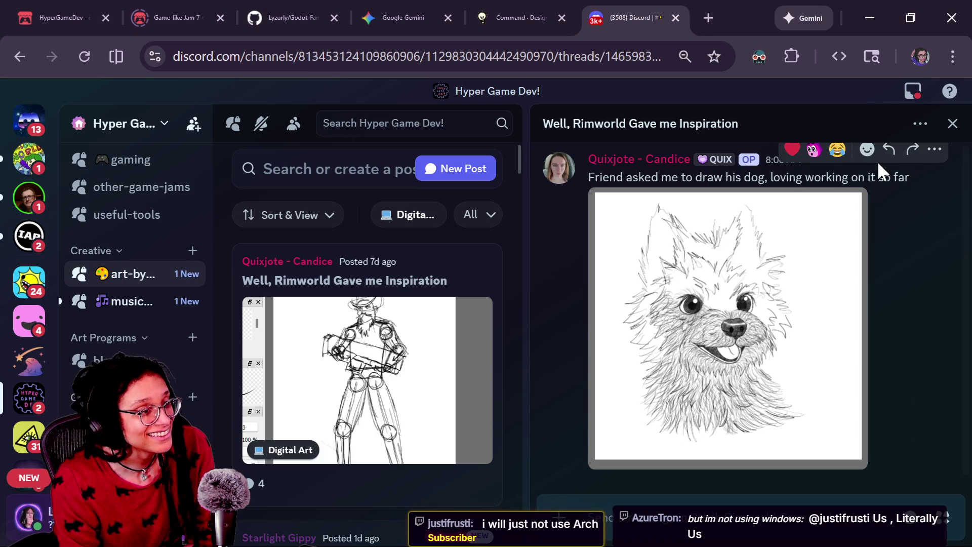
pyautogui.click(792, 149)
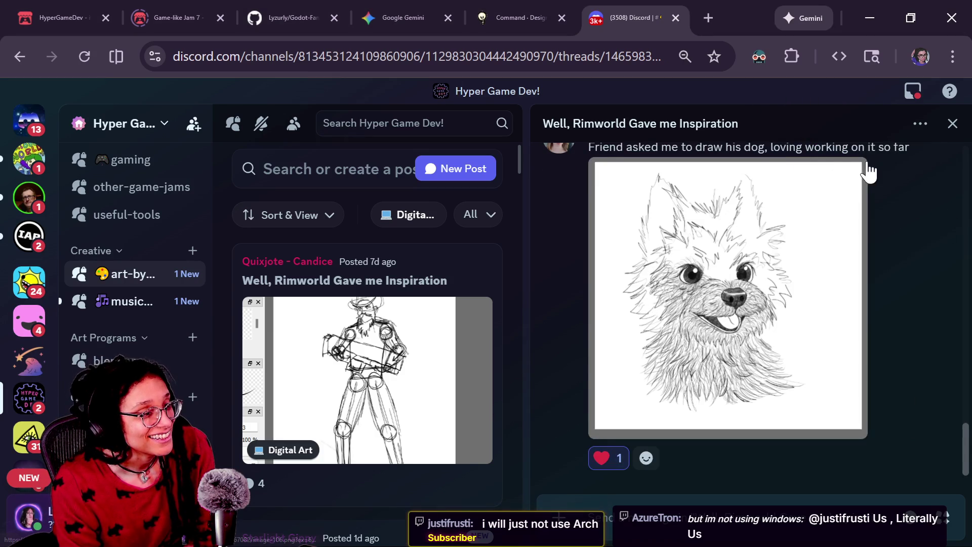
pyautogui.scroll(2, 922, 222)
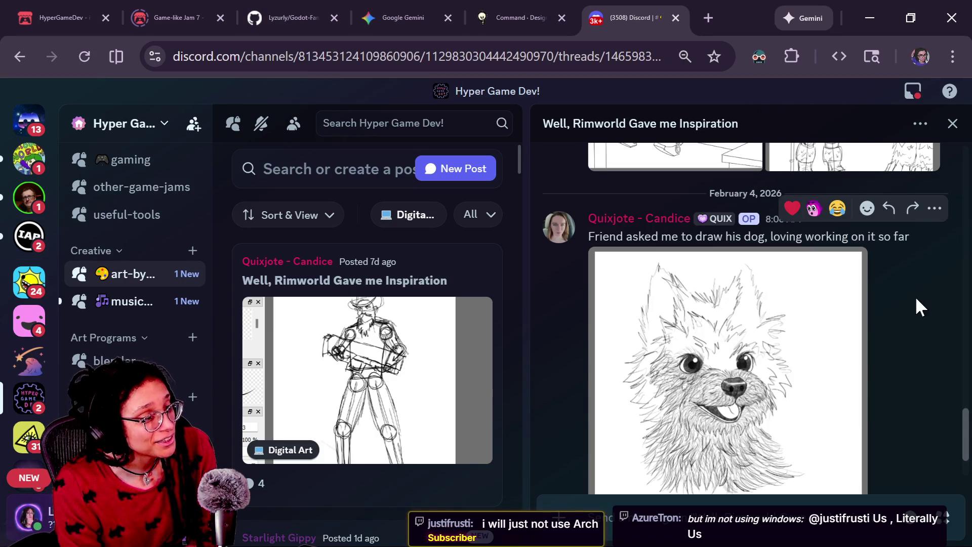
pyautogui.click(865, 213)
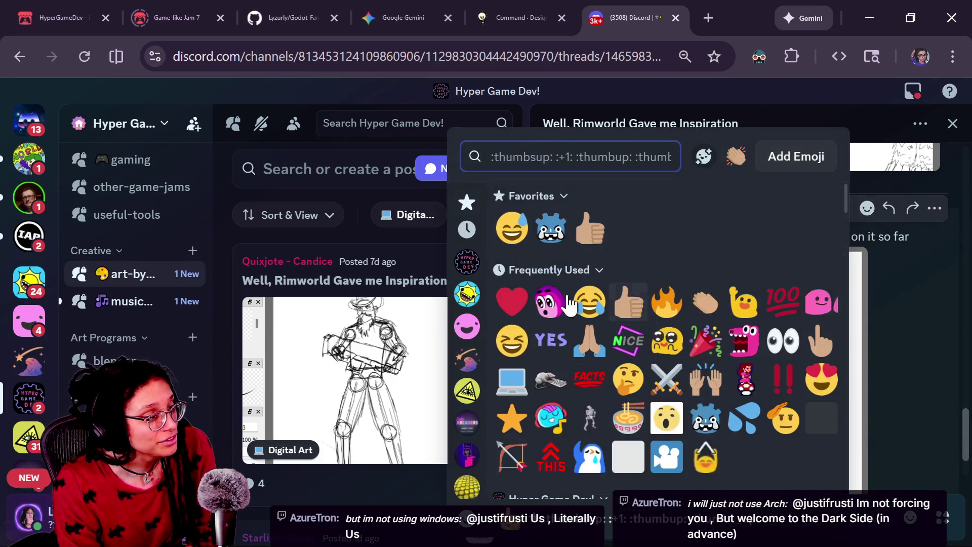
pyautogui.click(932, 398)
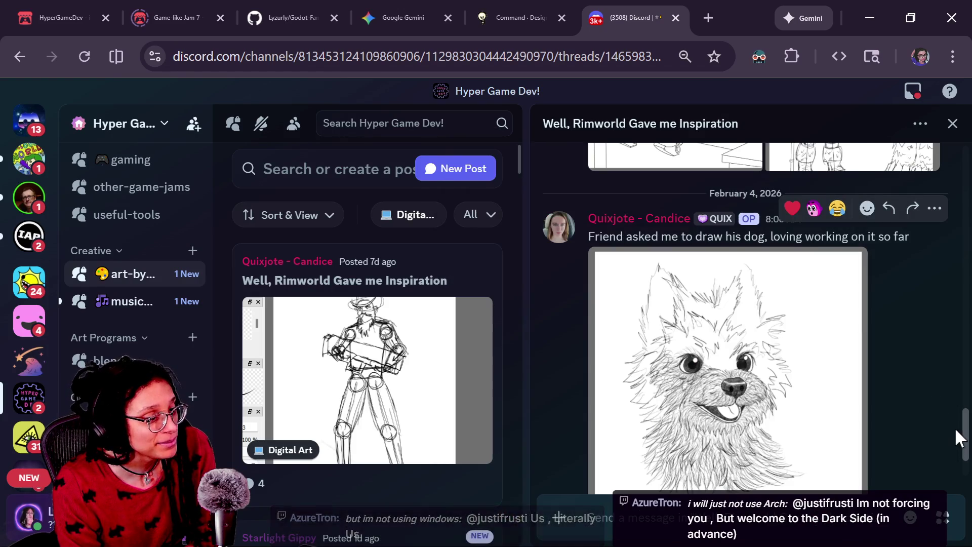
pyautogui.scroll(-2, 957, 435)
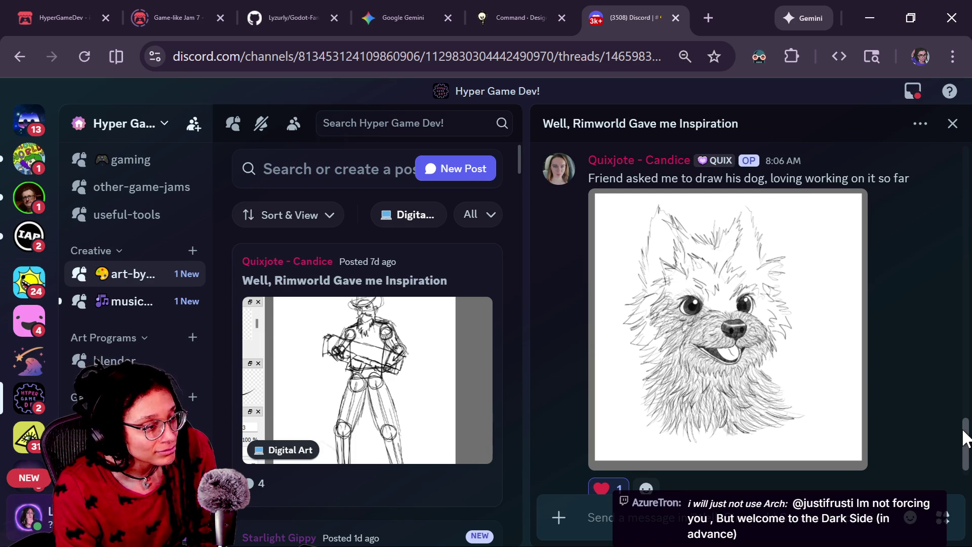
# View the dog drawing full-size, zoom in on its face and back out, then close it.
pyautogui.click(752, 342)
pyautogui.click(463, 312)
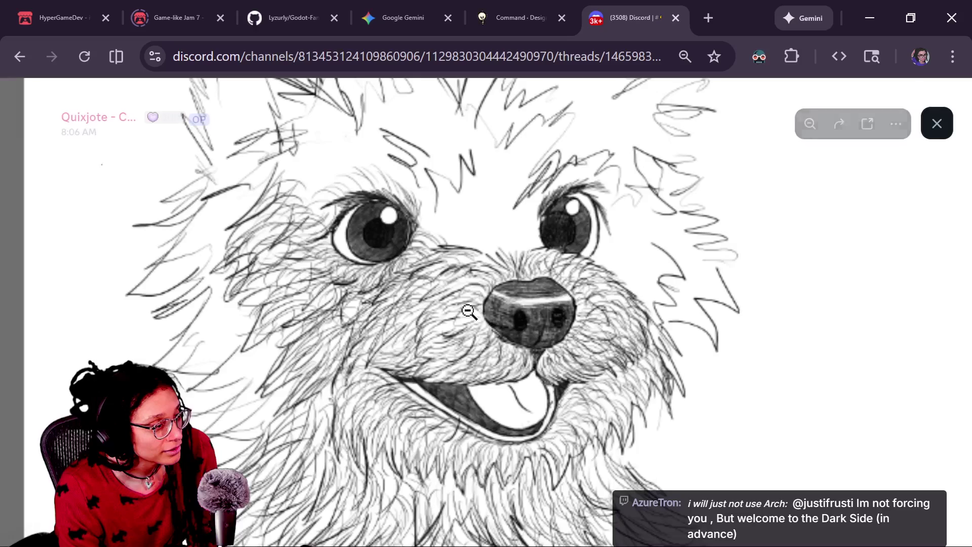
pyautogui.click(622, 323)
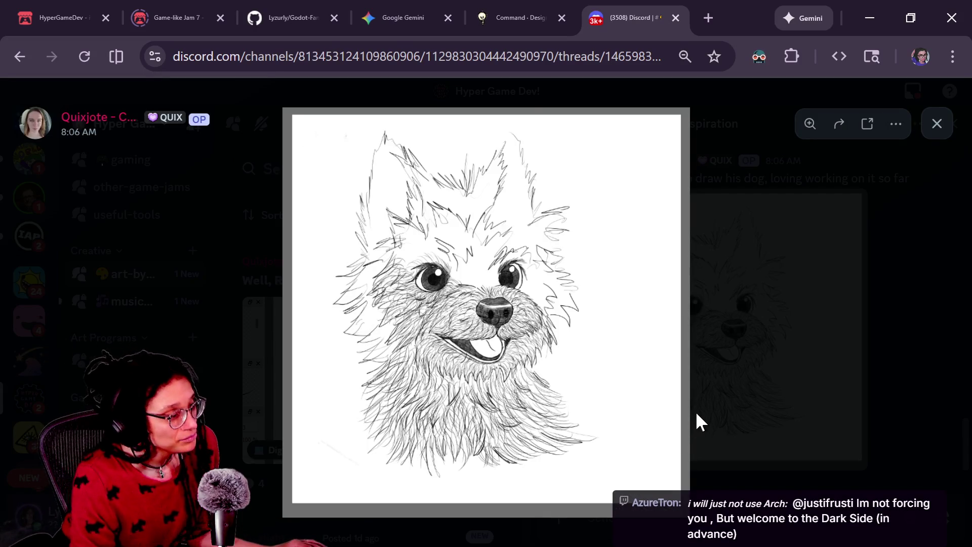
pyautogui.click(723, 397)
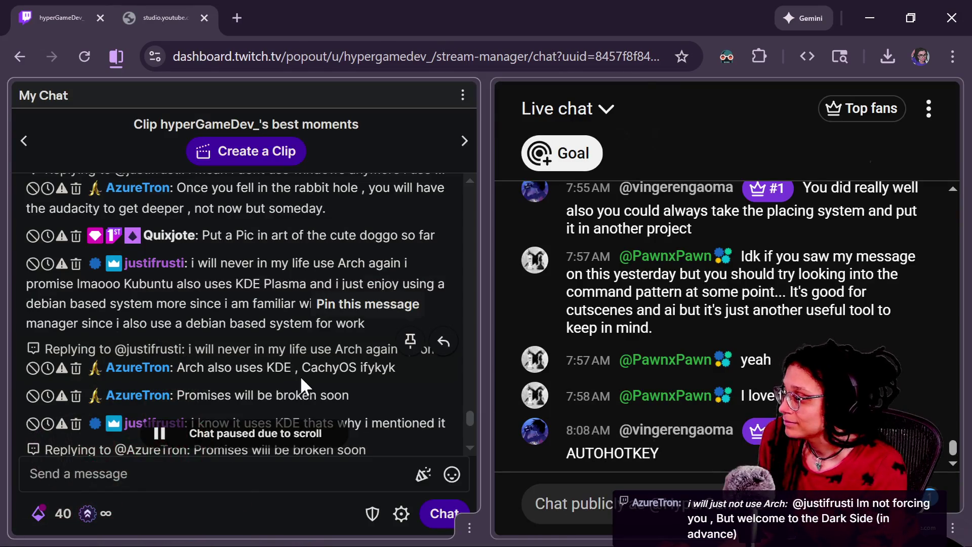
# Scroll My Chat down to the newest messages, then return to Godot showing the PCK write error.
pyautogui.scroll(-3, 379, 324)
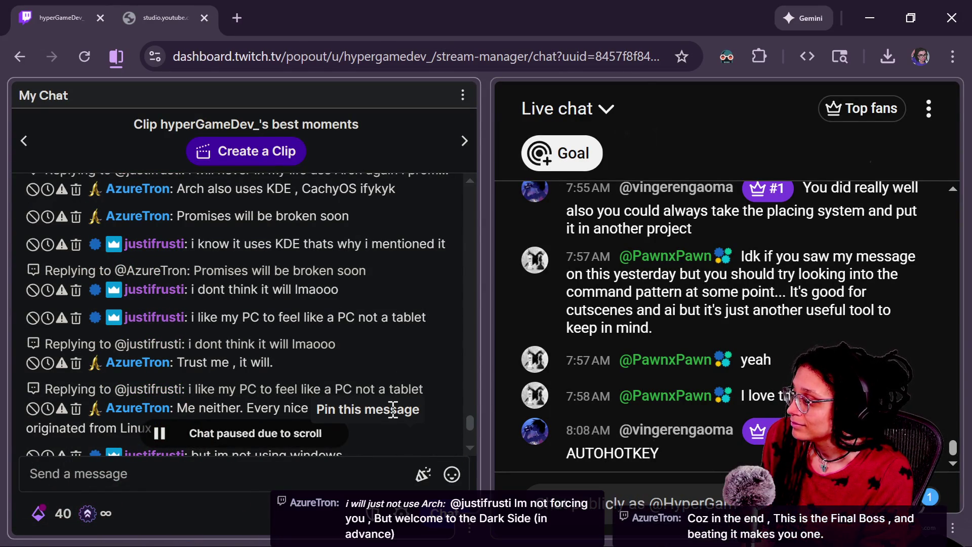
pyautogui.scroll(-5, 469, 430)
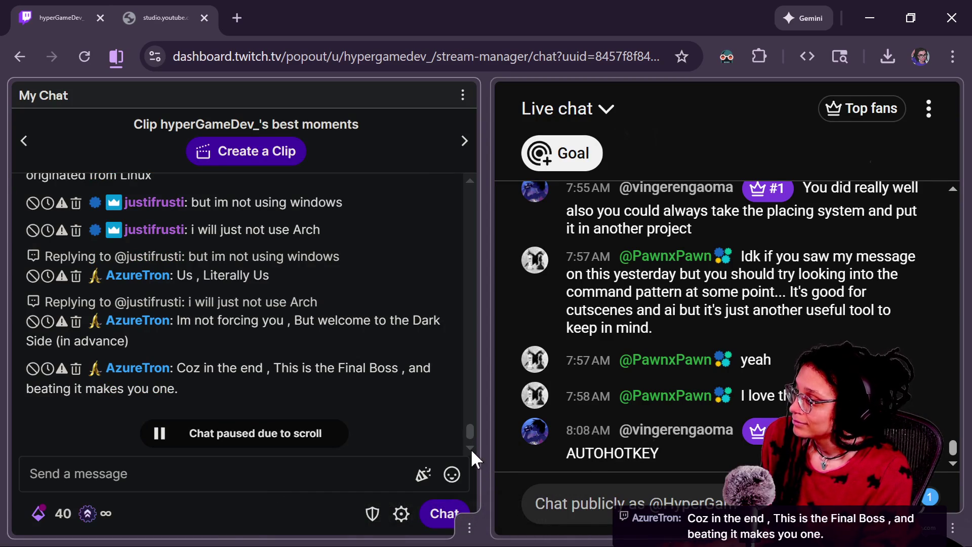
pyautogui.hotkey('alt', 'Tab')
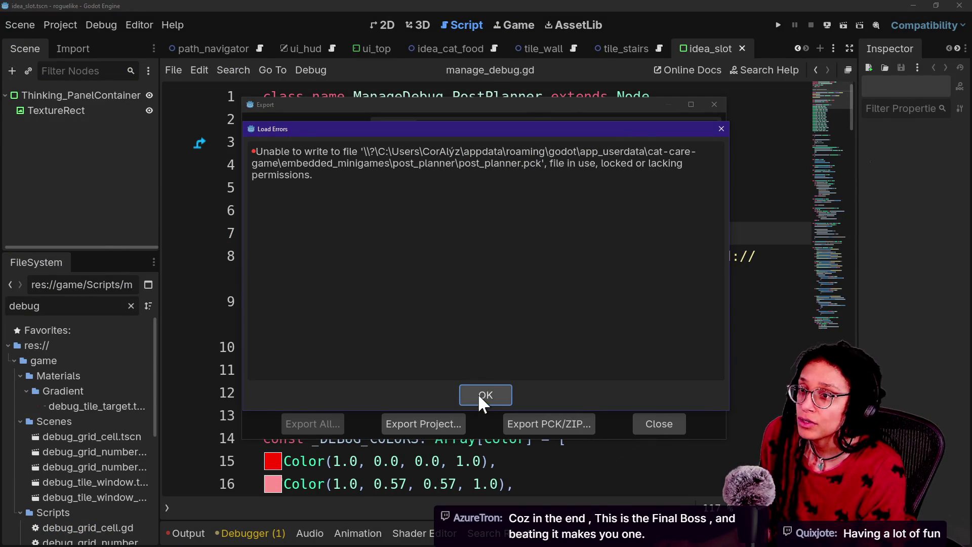
# Switch to the Godot debugger and stop the running post_planner minigame.
pyautogui.hotkey('alt', 'Tab')
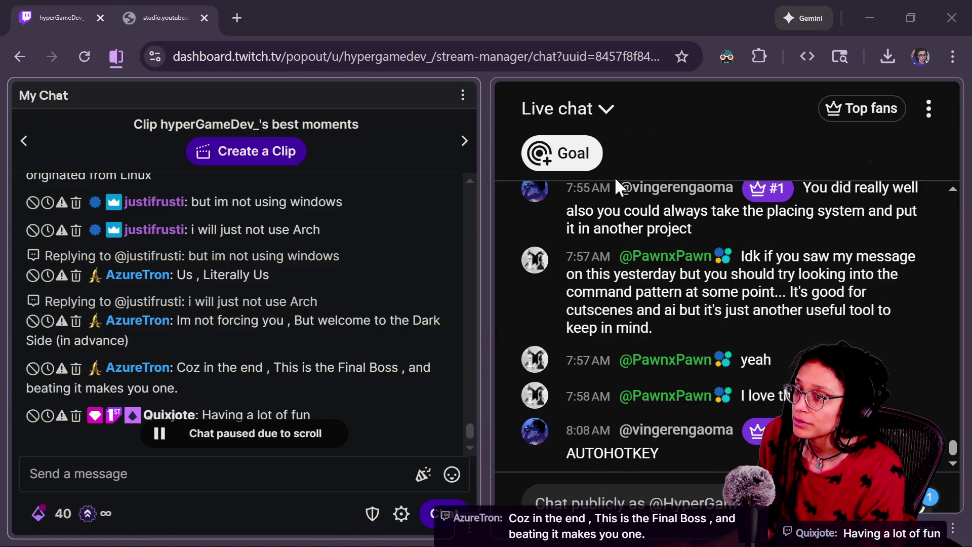
pyautogui.hotkey('alt', 'Tab')
pyautogui.hotkey('alt', 'Tab')
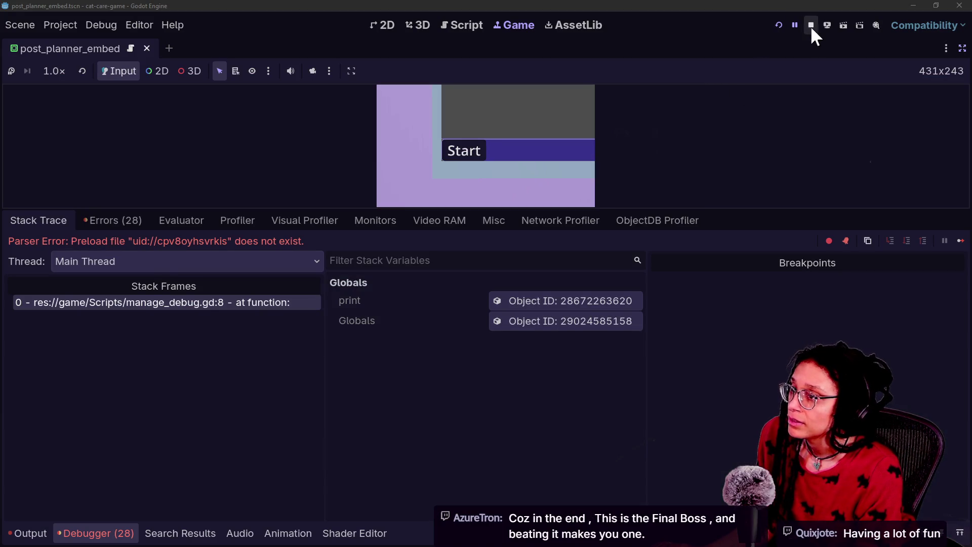
pyautogui.click(810, 26)
pyautogui.hotkey('alt', 'Tab')
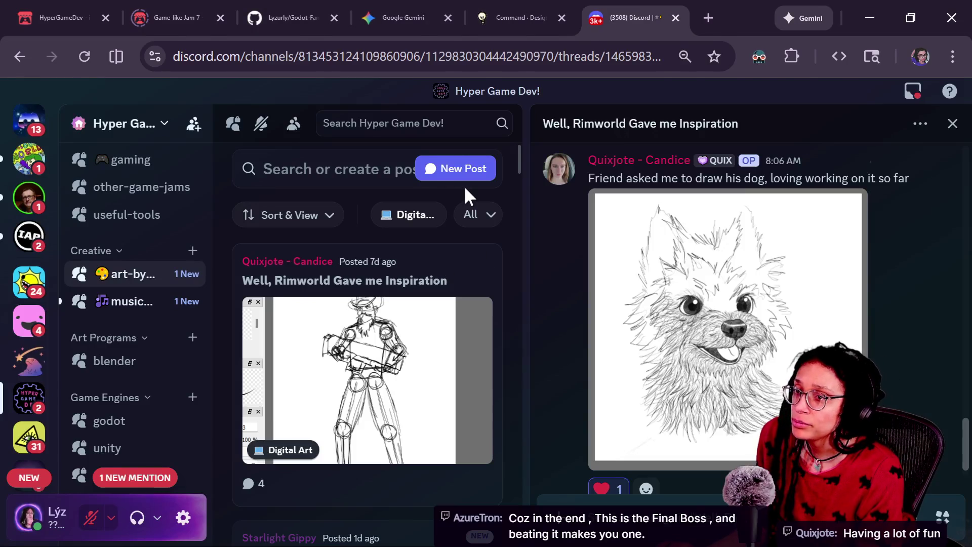
# Dismiss the Load Errors message and scroll through the Web preset's export resource tree.
pyautogui.hotkey('alt', 'Tab')
pyautogui.click(471, 398)
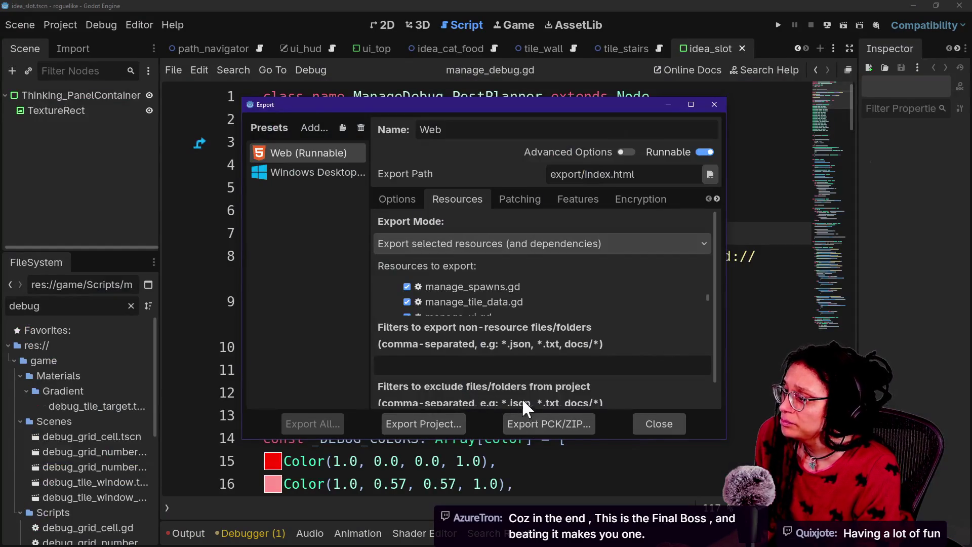
pyautogui.scroll(-5, 445, 284)
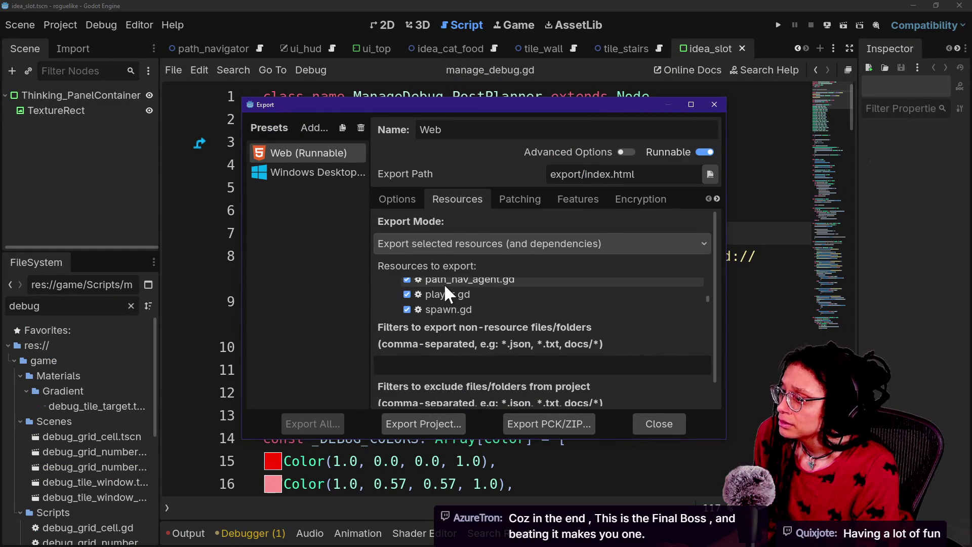
pyautogui.scroll(-5, 445, 284)
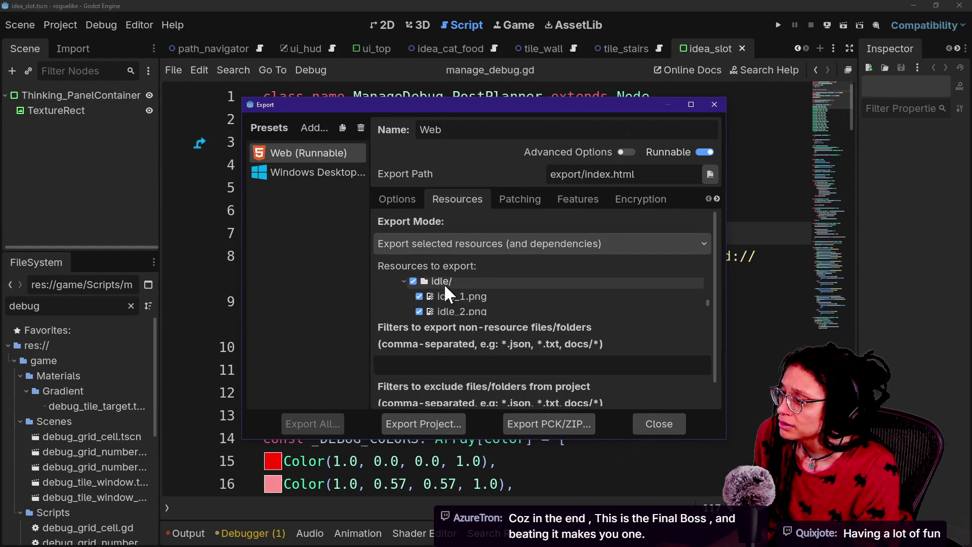
pyautogui.scroll(-5, 445, 284)
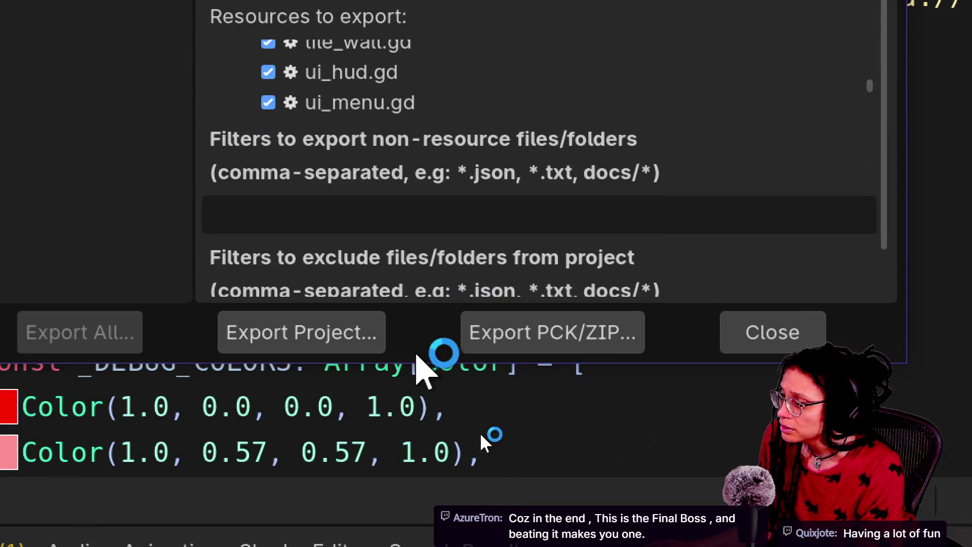
# Enlarge the Export dialog, confirm manage_debug.gd is still left out, and start a PCK/ZIP export.
pyautogui.moveTo(419, 361); pyautogui.dragTo(421, 542)
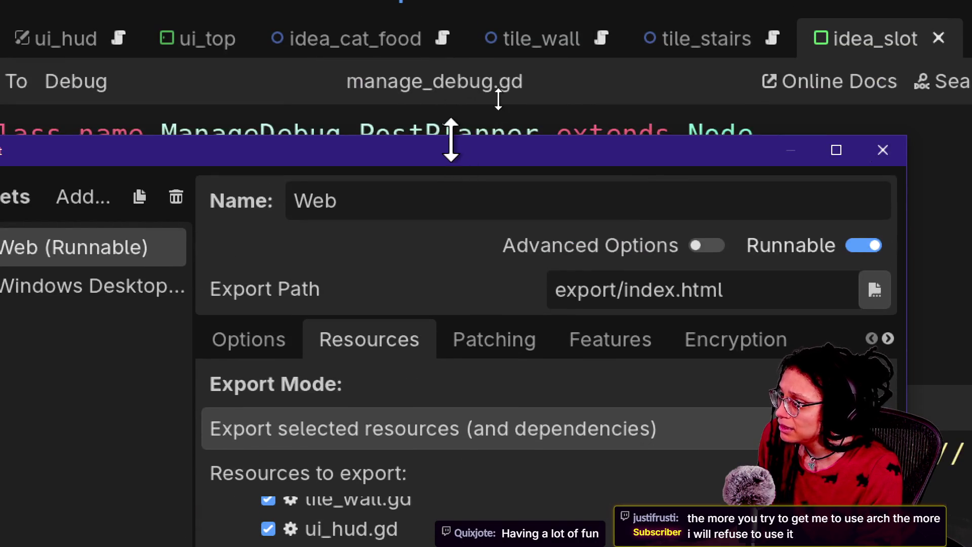
pyautogui.moveTo(452, 142); pyautogui.dragTo(520, 10)
pyautogui.scroll(-5, 711, 335)
pyautogui.scroll(-5, 711, 335)
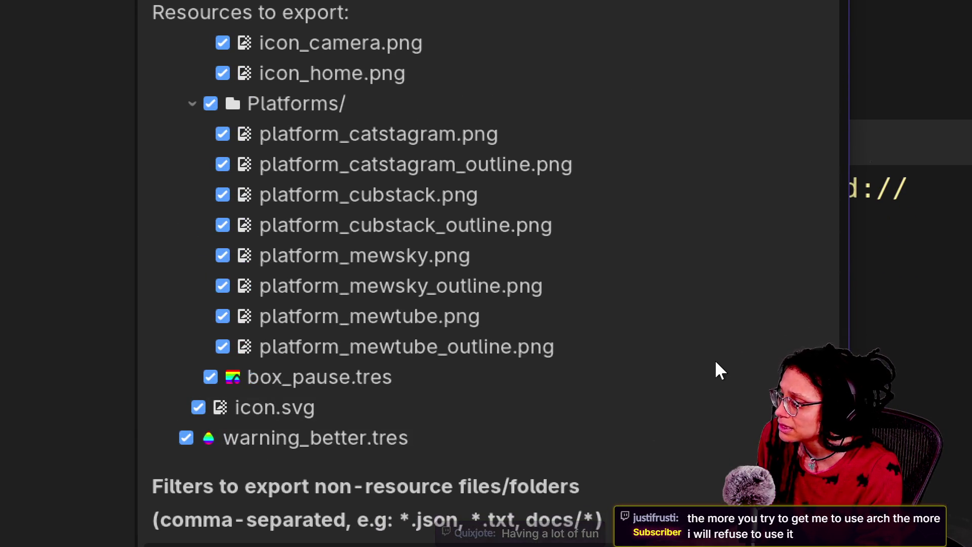
pyautogui.scroll(-5, 716, 384)
pyautogui.scroll(5, 716, 385)
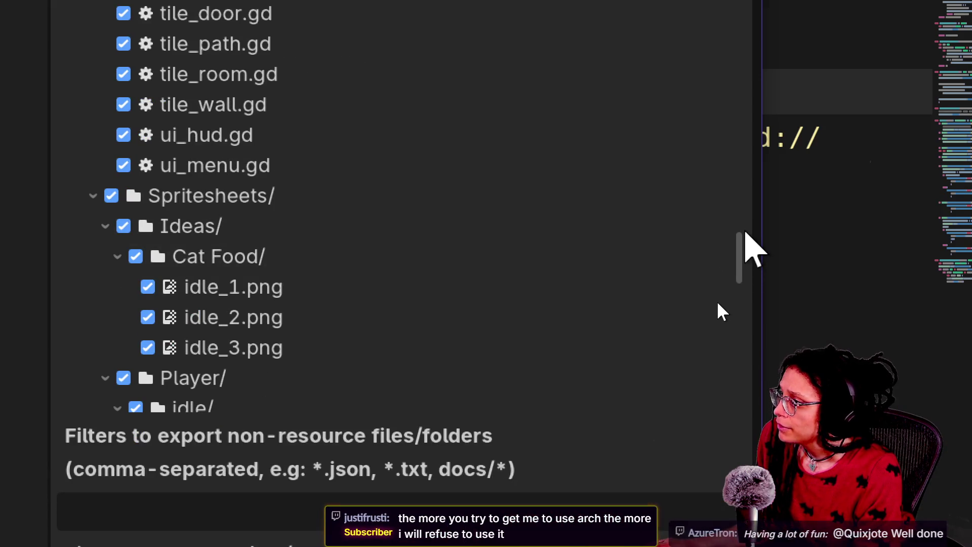
pyautogui.scroll(10, 717, 302)
pyautogui.scroll(-3, 717, 283)
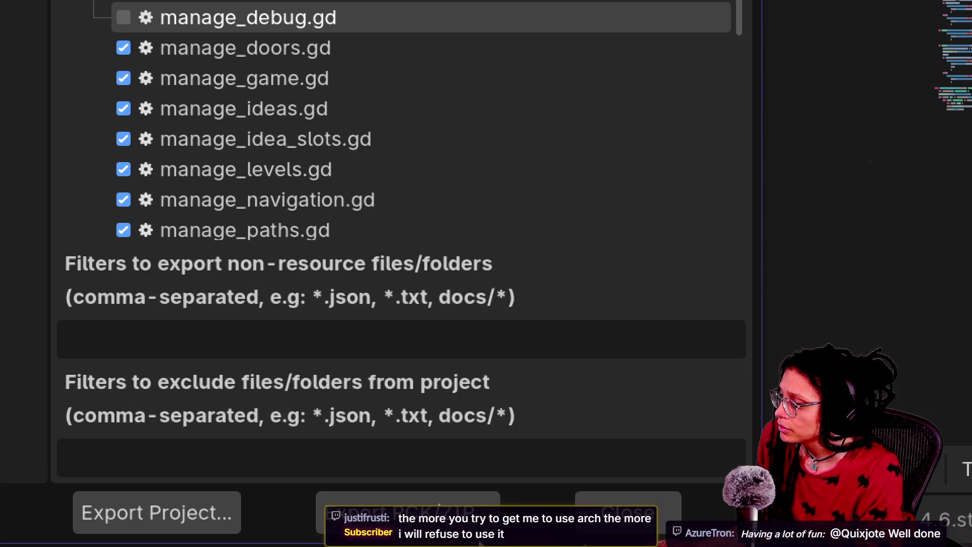
pyautogui.click(407, 511)
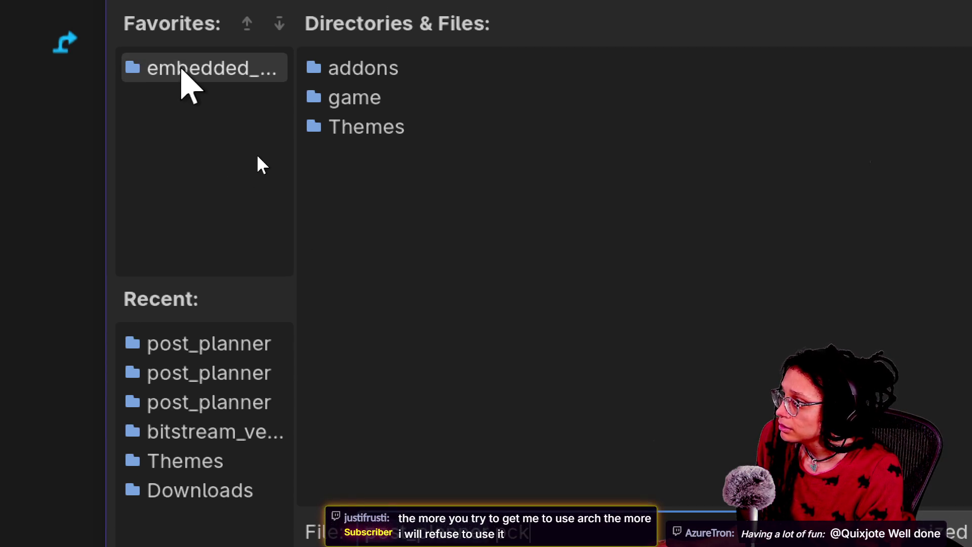
# Save post_planner.pck over the old pack in embedded_minigames/post_planner, then close the Export window.
pyautogui.click(182, 71)
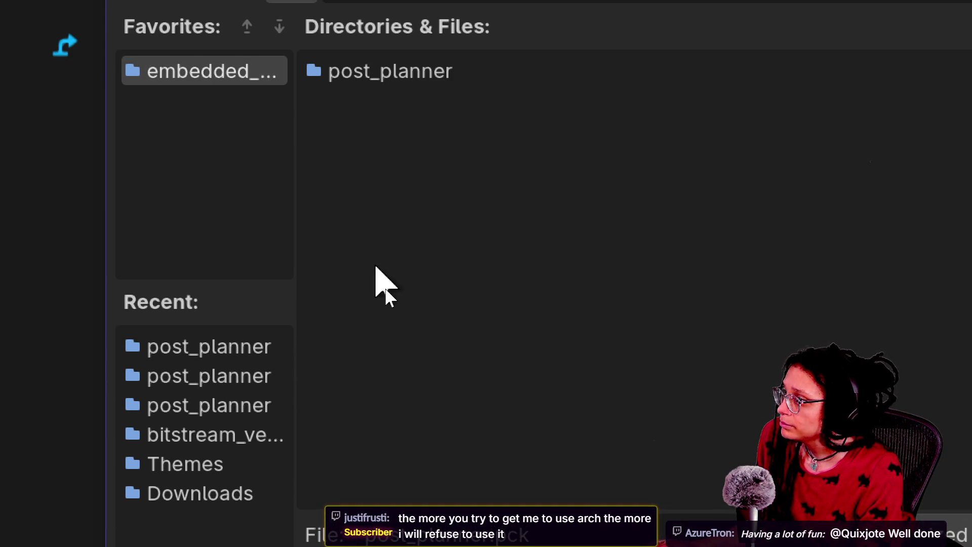
pyautogui.doubleClick(398, 73)
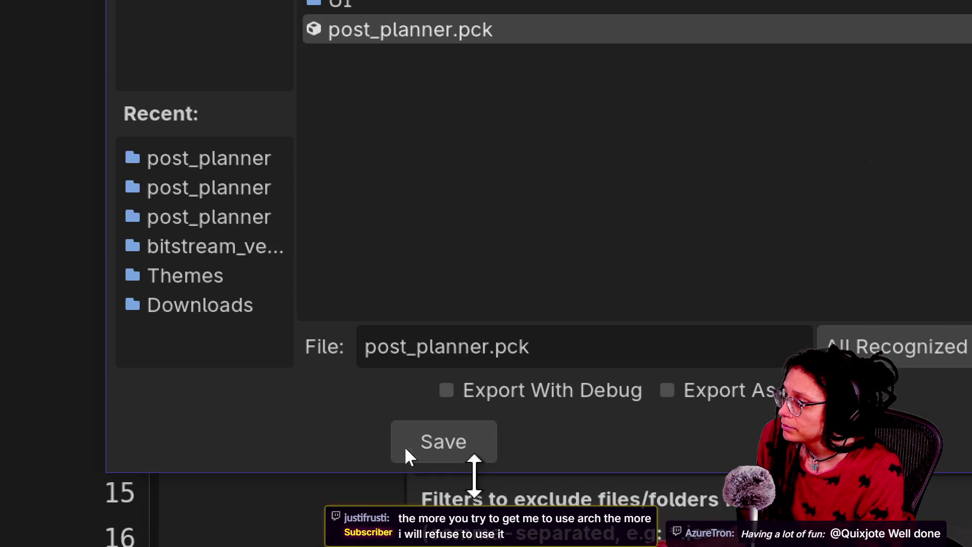
pyautogui.click(486, 437)
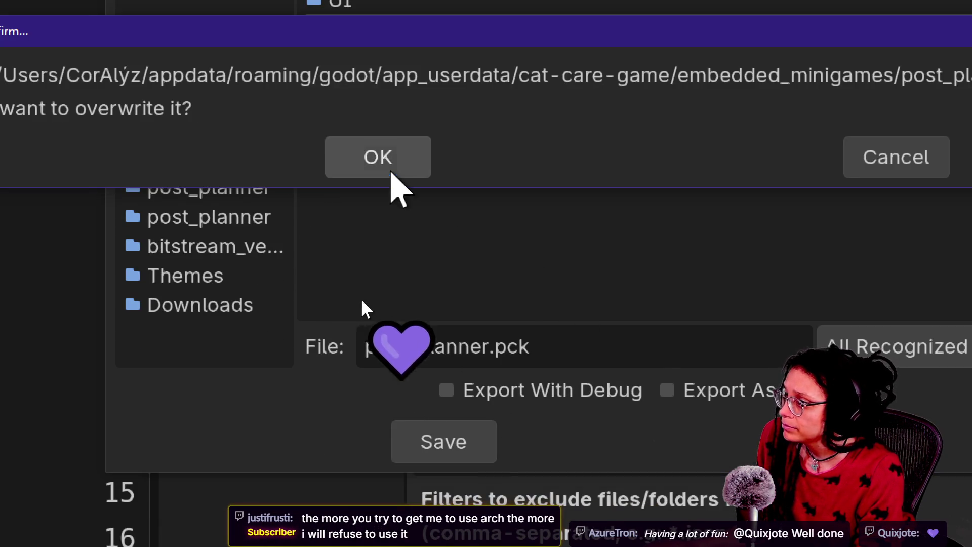
pyautogui.click(390, 167)
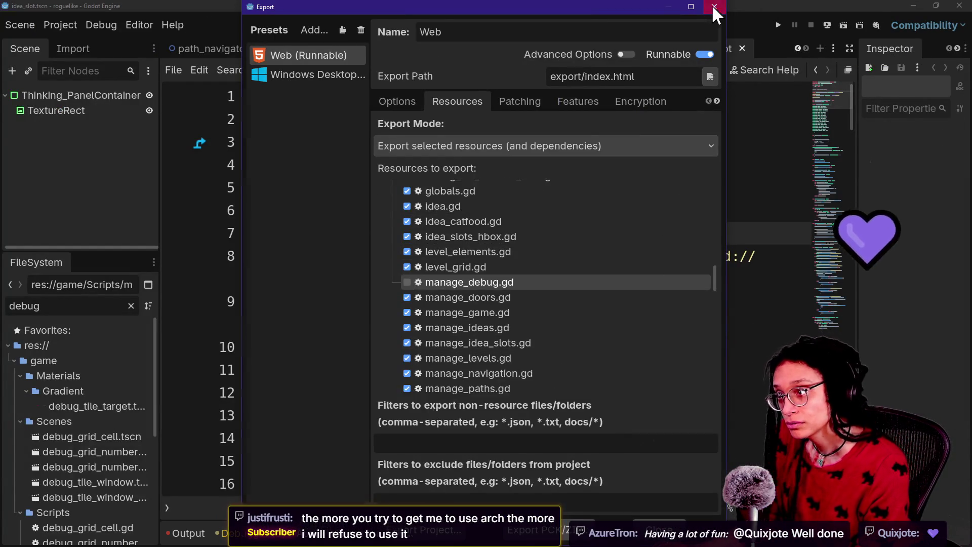
pyautogui.click(713, 6)
# Run the cat-care game with an enlarged Game view and the Errors tab showing.
pyautogui.hotkey('alt', 'Tab')
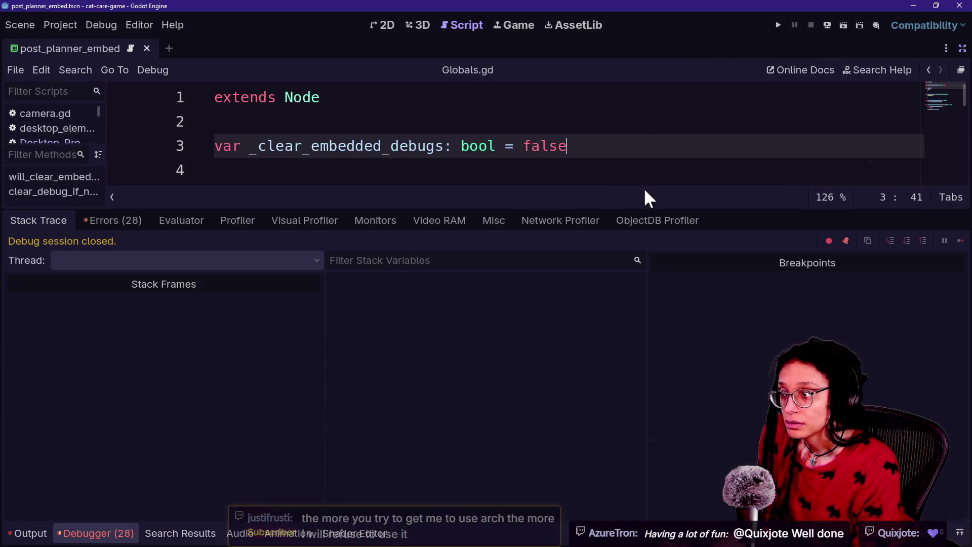
pyautogui.click(778, 25)
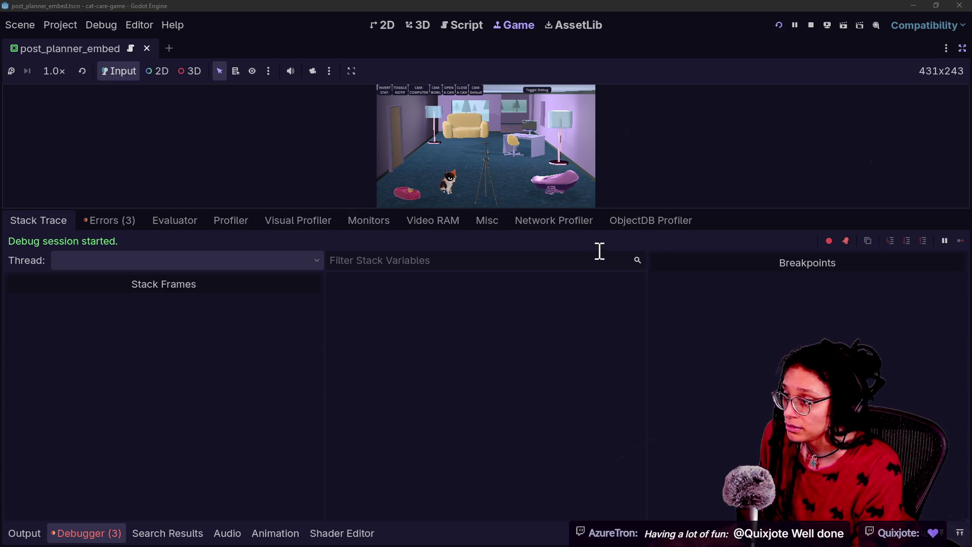
pyautogui.moveTo(594, 210); pyautogui.dragTo(578, 537)
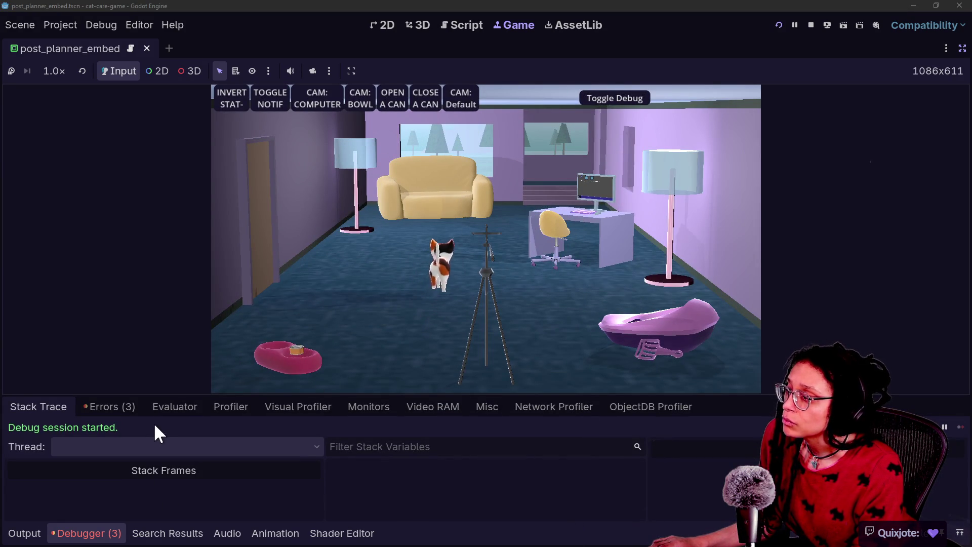
pyautogui.click(107, 407)
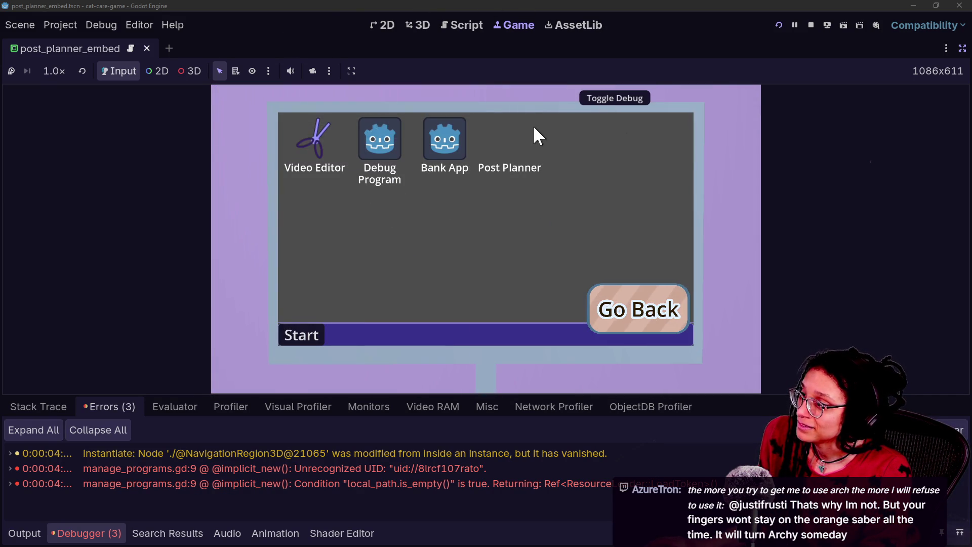
# Launch the Post Planner minigame in-game, then bring up the Google Gemini chat.
pyautogui.click(519, 128)
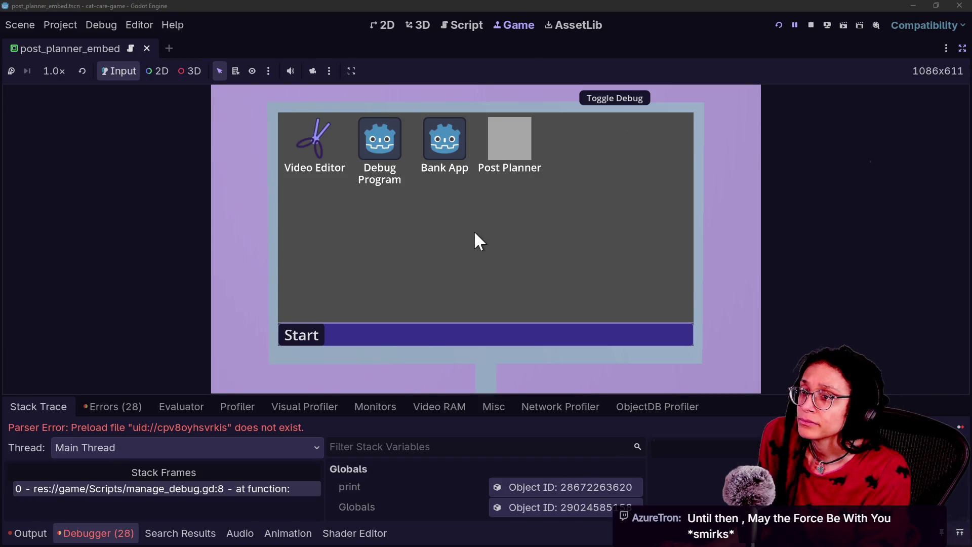
pyautogui.hotkey('alt', 'Tab')
pyautogui.click(377, 30)
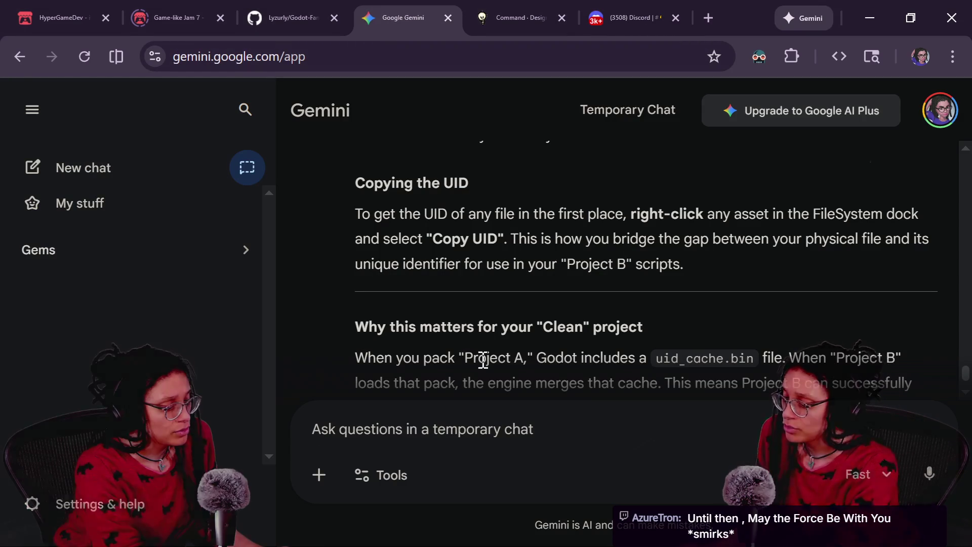
# Ask Gemini which global autoload takes precedence when both projects define the same one.
pyautogui.click(493, 419)
pyautogui.write('preloads')
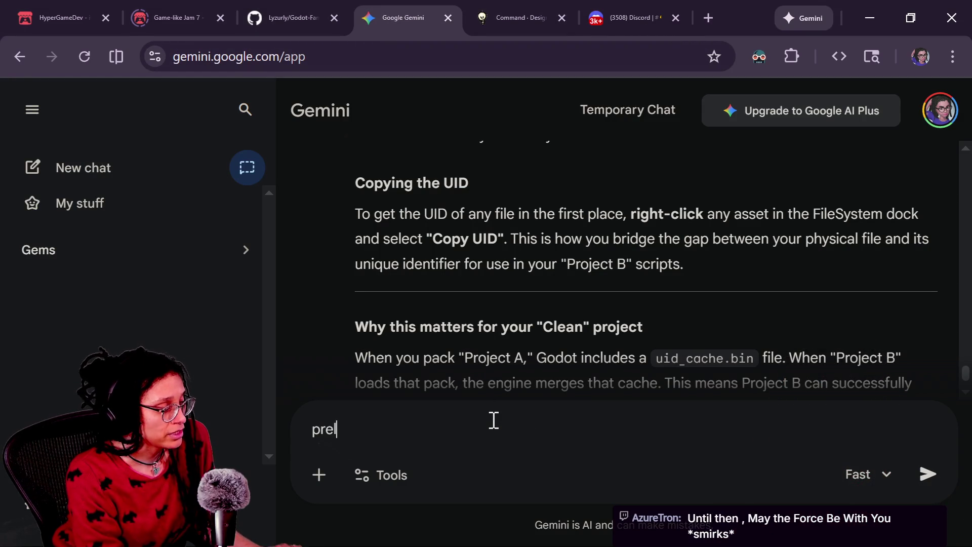
pyautogui.hotkey('ctrl', 'a')
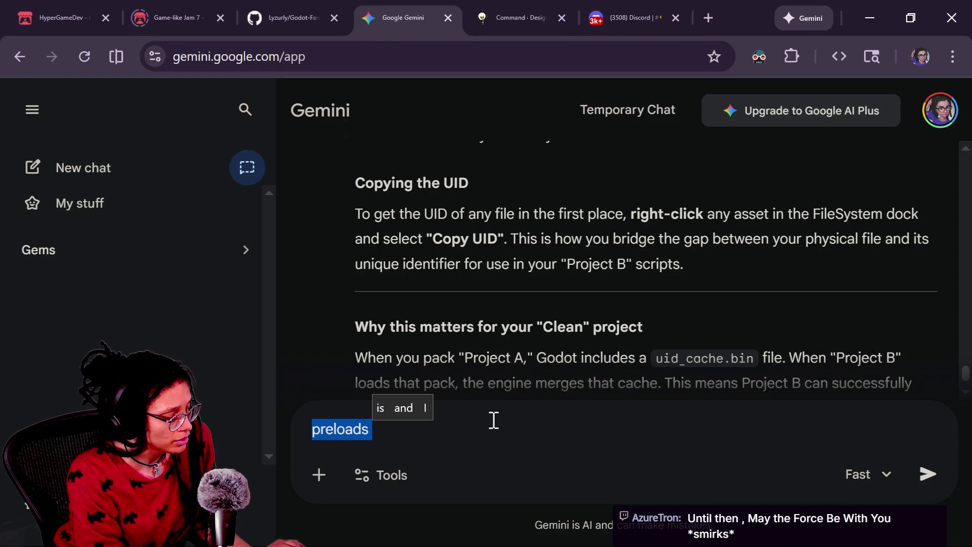
pyautogui.write('autoloads')
pyautogui.hotkey('ctrl', 'a')
pyautogui.write('global autoloads. if ')
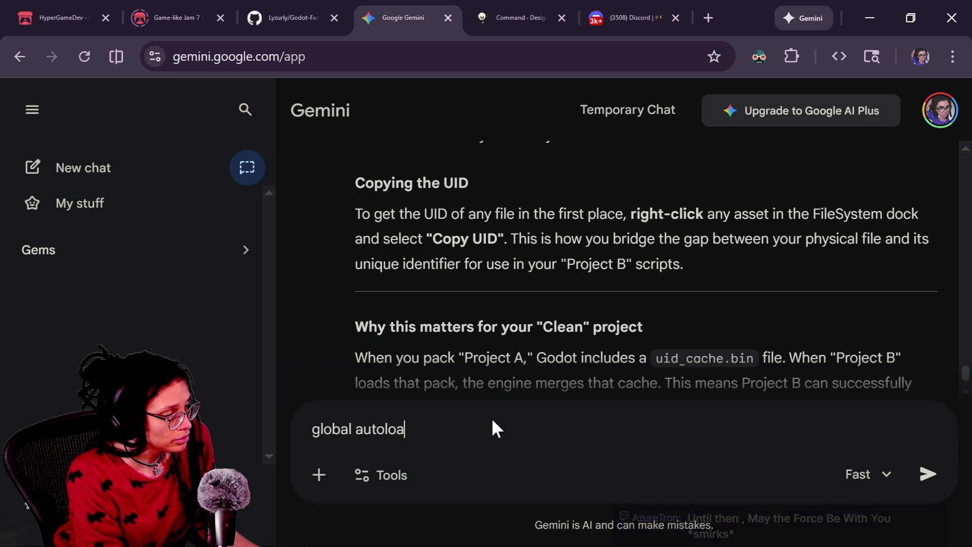
pyautogui.write('both')
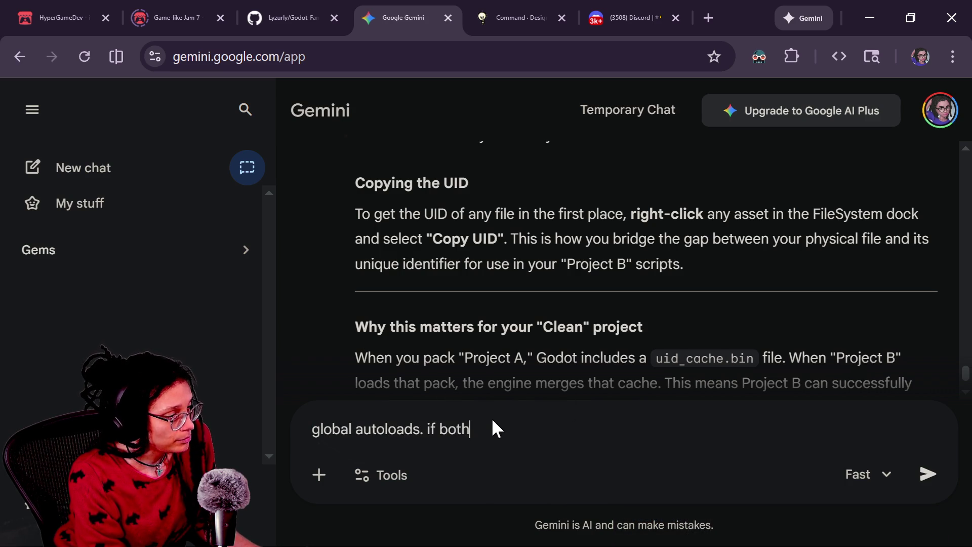
pyautogui.write(' projects have the s')
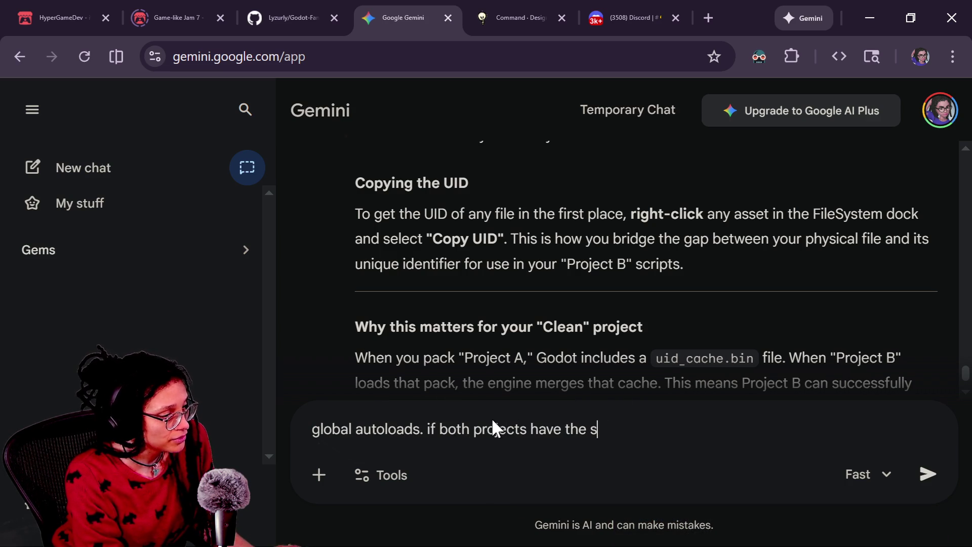
pyautogui.write('ame one, whch ')
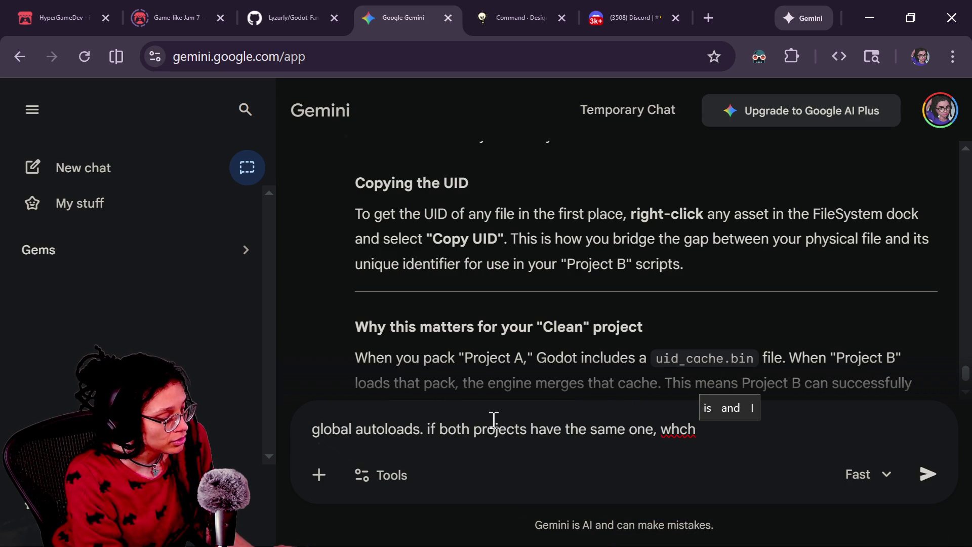
pyautogui.write('takes precen')
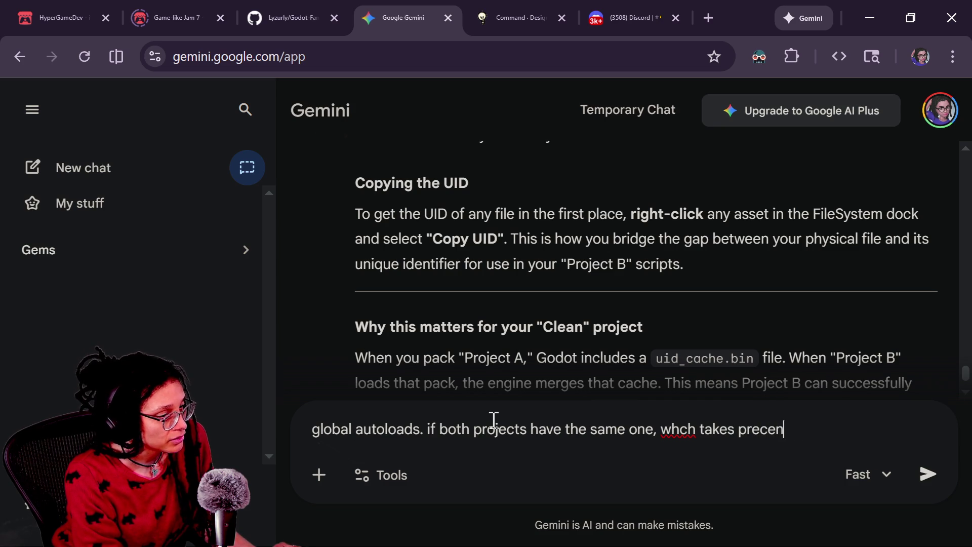
pyautogui.write('dence')
pyautogui.press('Return')
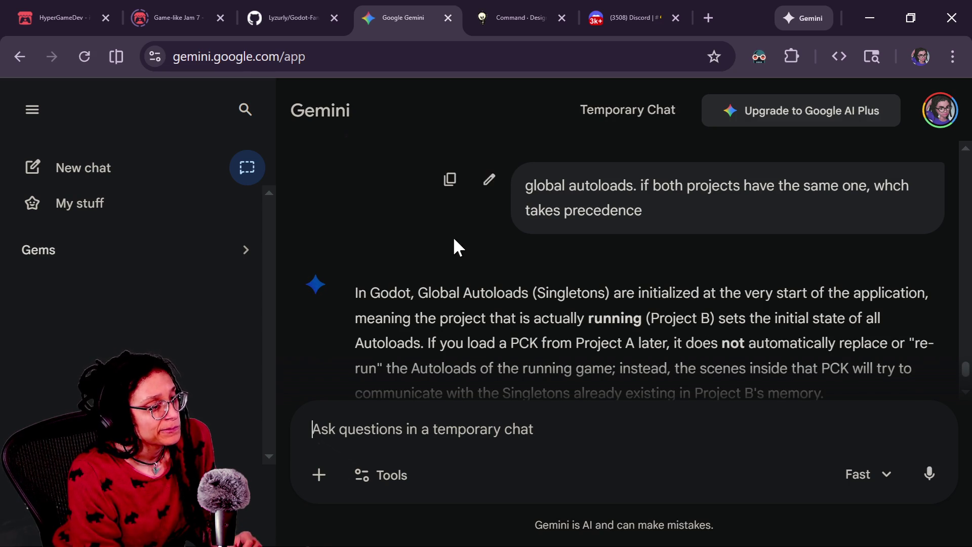
pyautogui.scroll(-10, 453, 245)
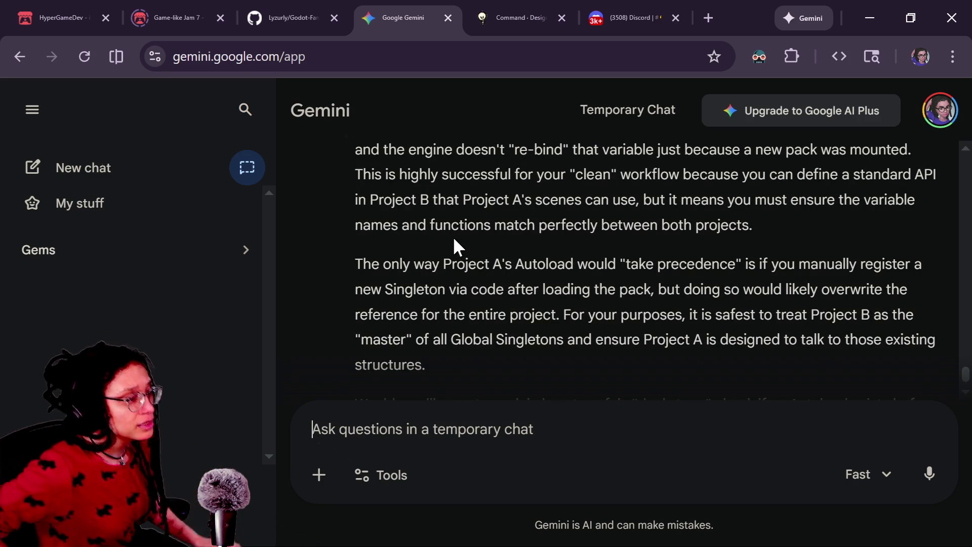
# Ask Gemini to call the two projects parent and minigame, and read the reply.
pyautogui.write('what')
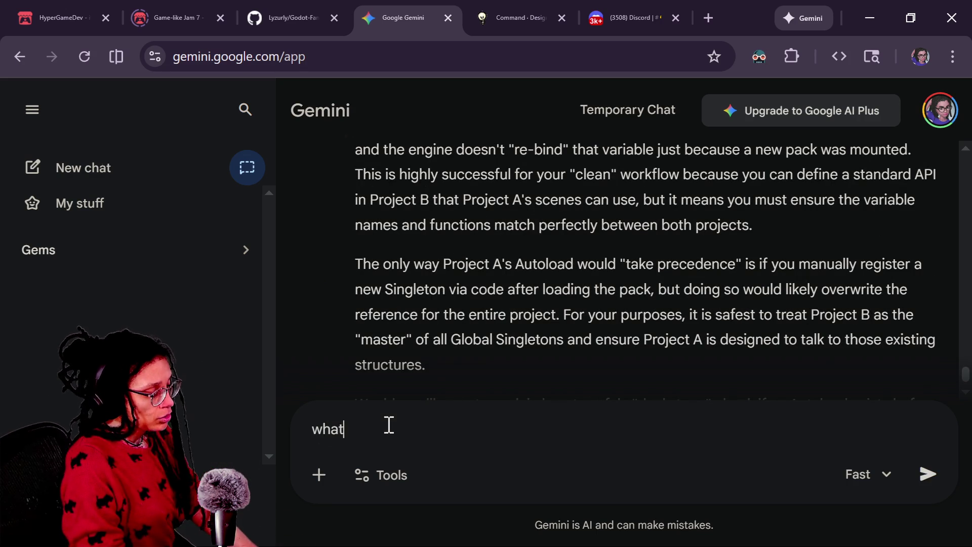
pyautogui.write('nd b')
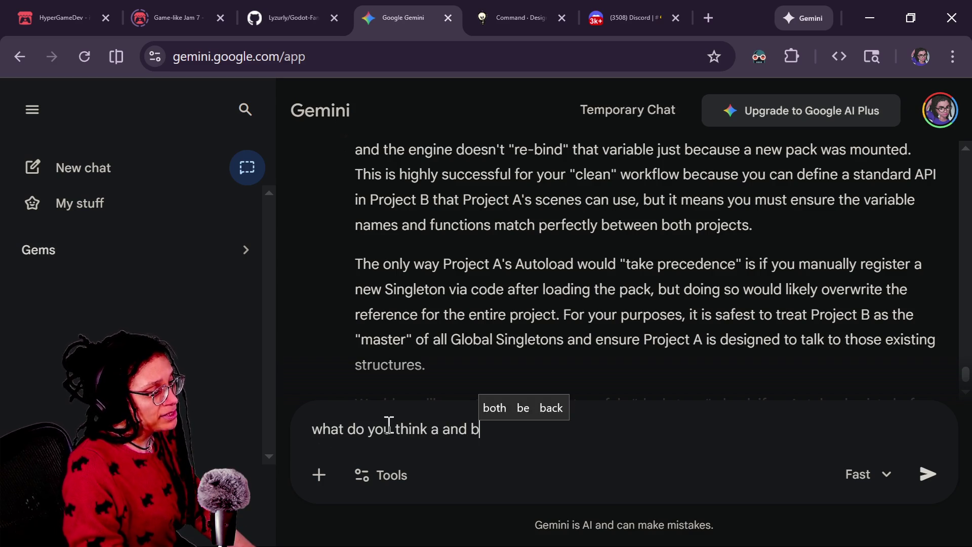
pyautogui.write('a  are can you ')
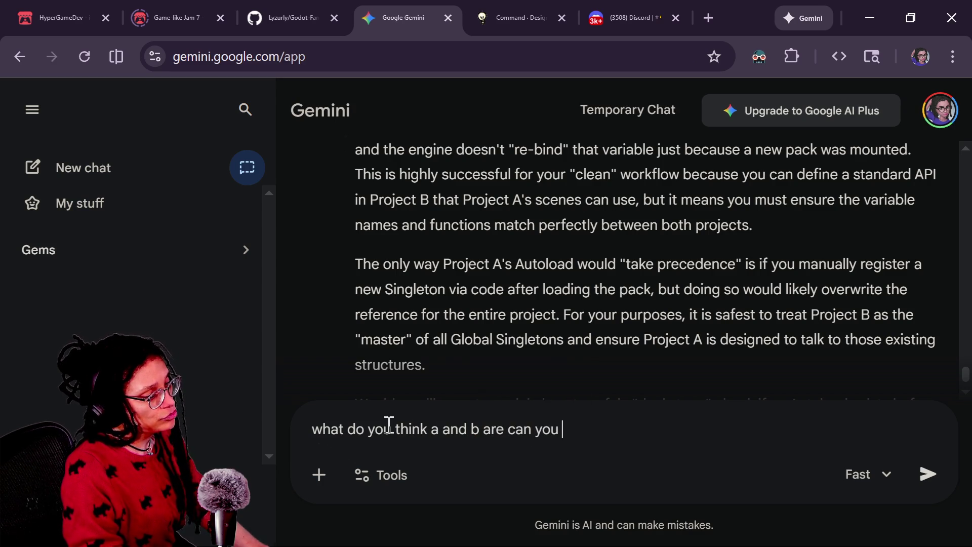
pyautogui.write('just call it parent and')
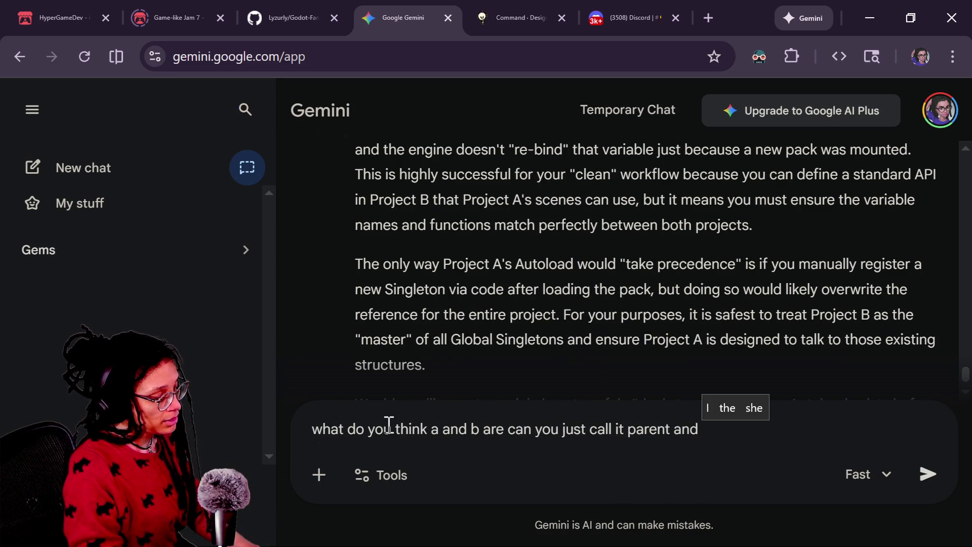
pyautogui.write('minigame')
pyautogui.press('Return')
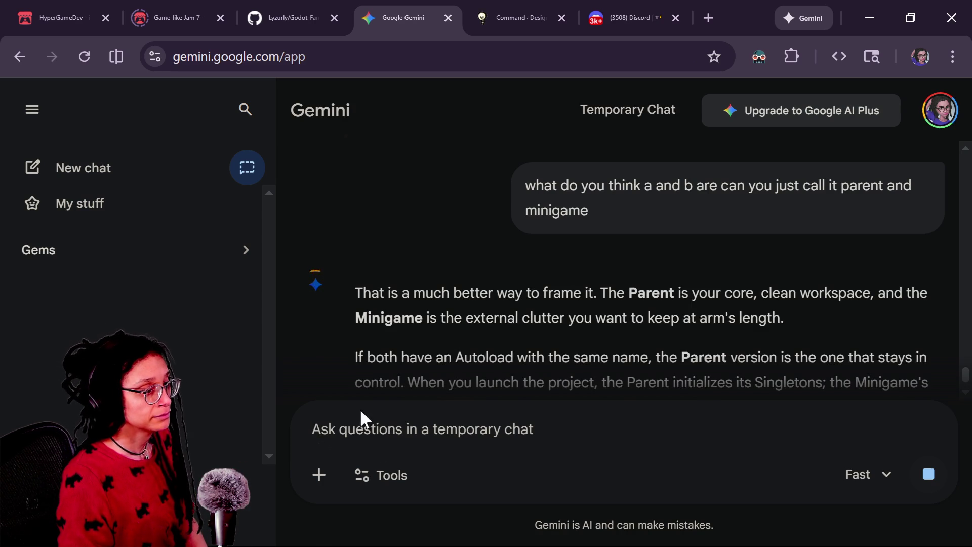
pyautogui.scroll(-3, 511, 344)
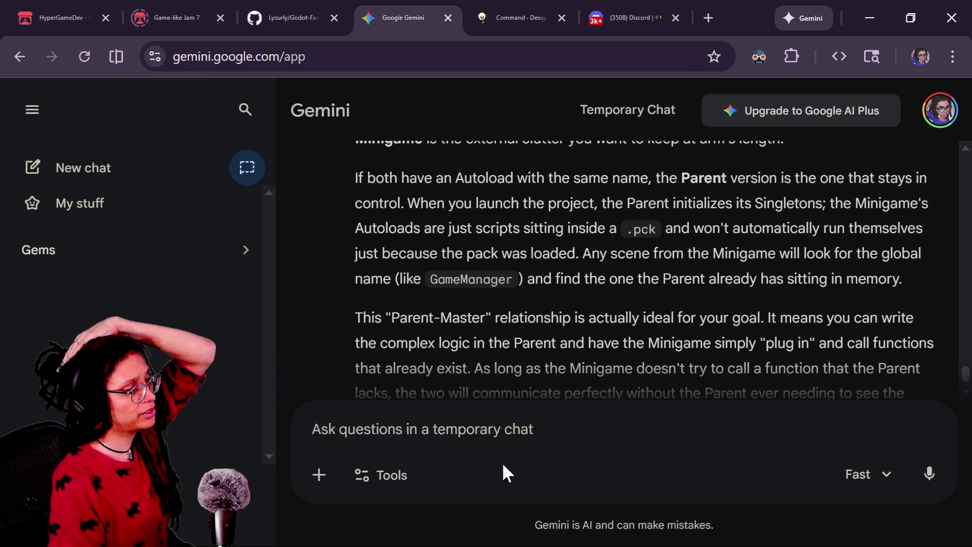
pyautogui.scroll(-4, 539, 369)
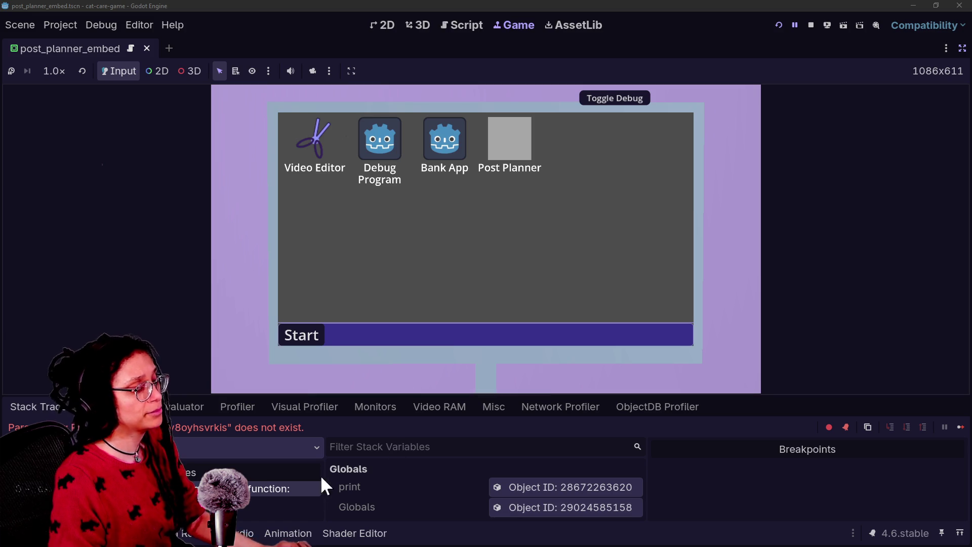
# Select the two manage_debug.gd ERROR lines in the Output log and restore the side docks.
pyautogui.click(31, 533)
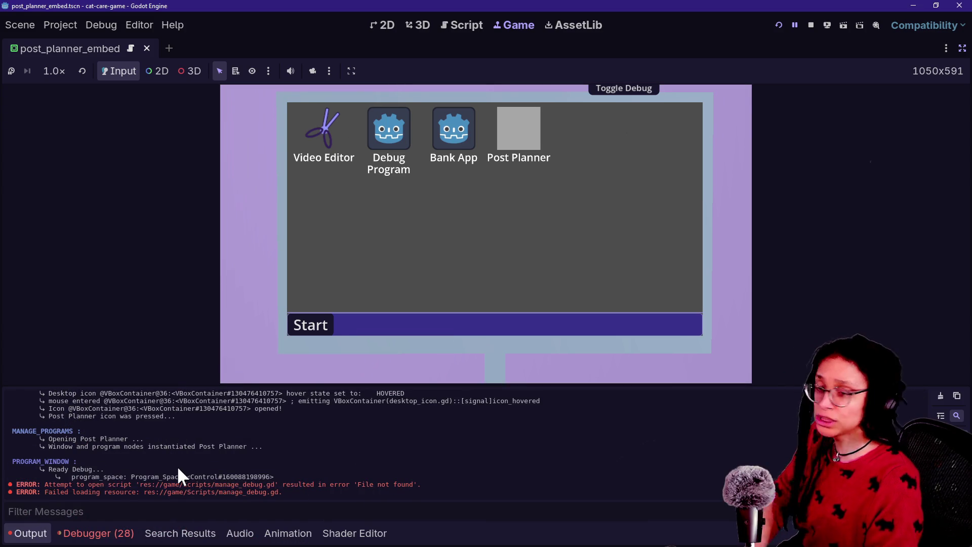
pyautogui.moveTo(122, 485); pyautogui.dragTo(349, 510)
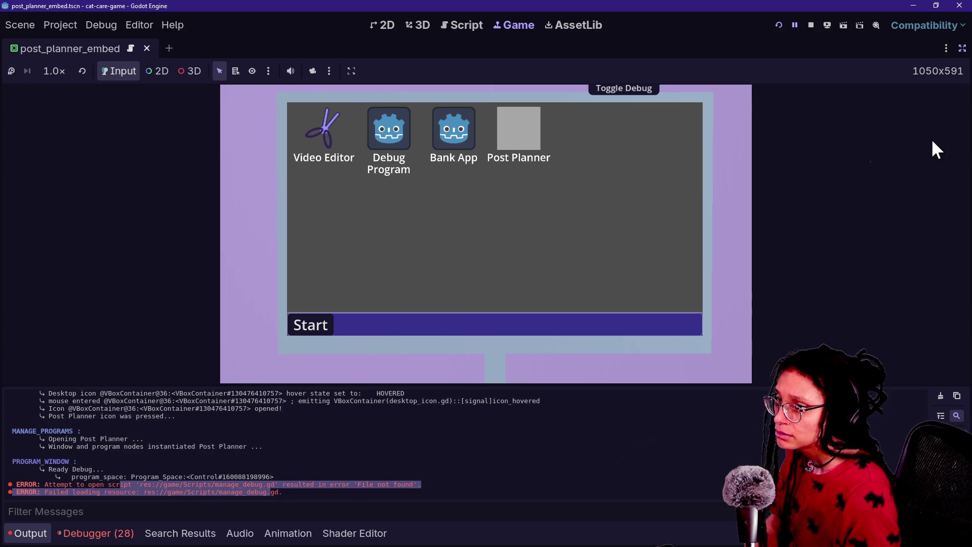
pyautogui.click(962, 48)
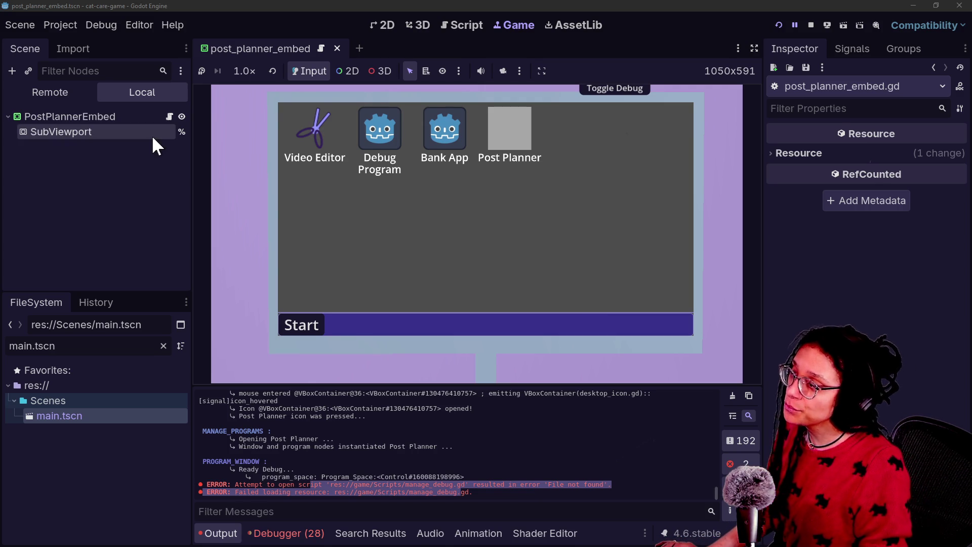
# Switch between Gemini and Godot, ending on the minigame project's manage_debug.gd script.
pyautogui.hotkey('alt', 'Tab')
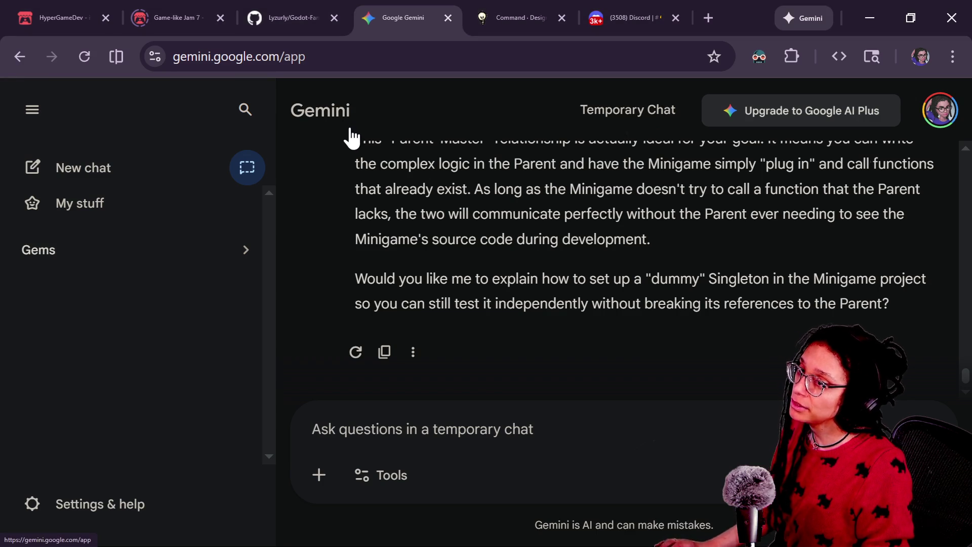
pyautogui.hotkey('alt', 'Tab')
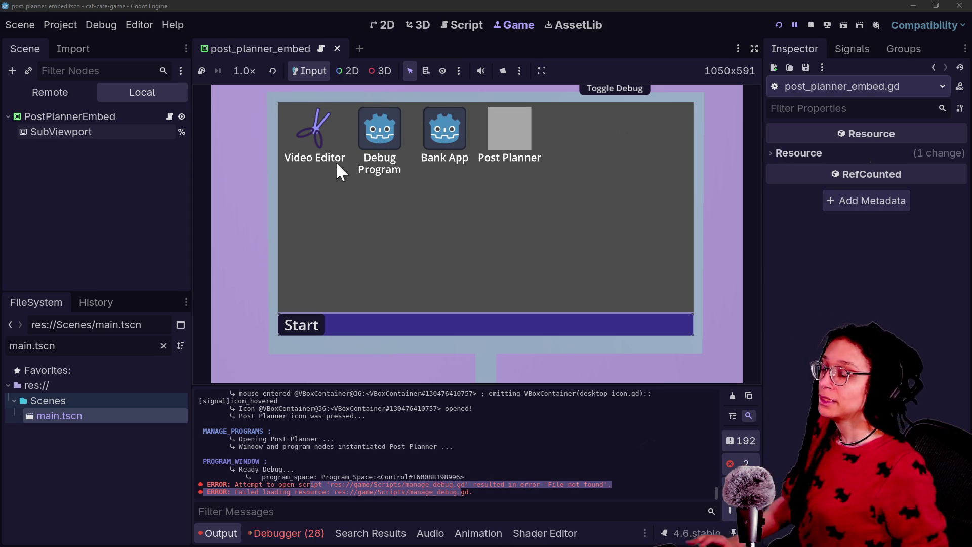
pyautogui.hotkey('alt', 'Tab')
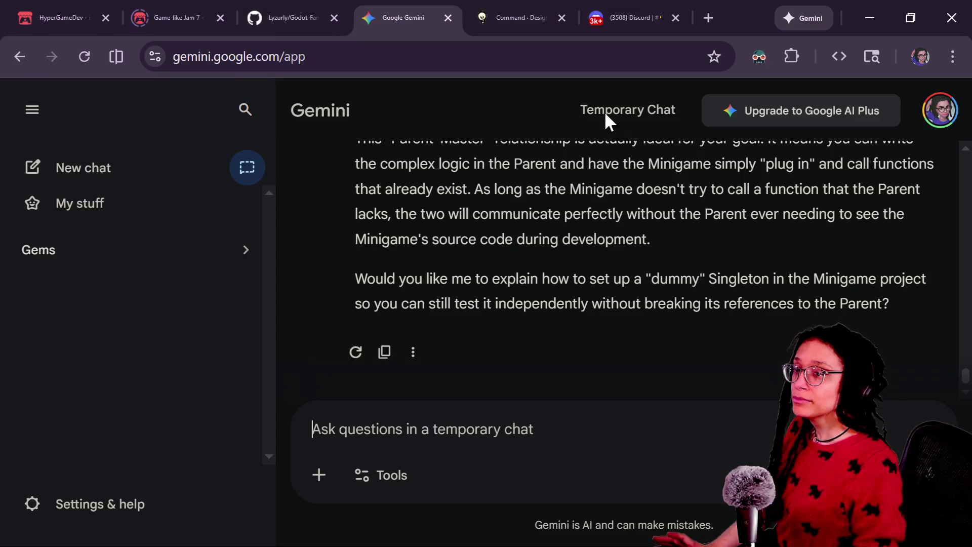
pyautogui.hotkey('alt', 'Tab')
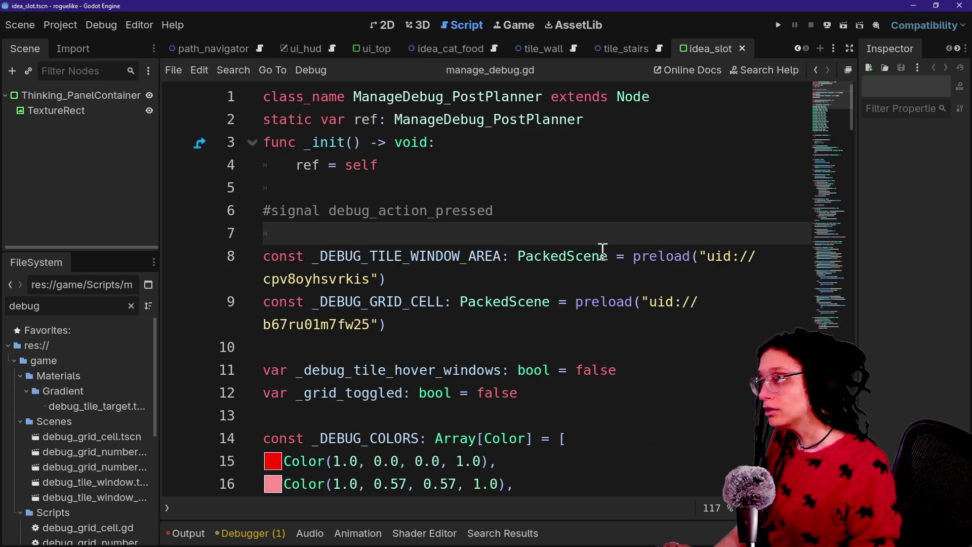
# Open Project > Export and set the Web preset to export all project resources.
pyautogui.hotkey('alt', 'Tab')
pyautogui.hotkey('alt', 'Tab')
pyautogui.click(58, 24)
pyautogui.click(114, 99)
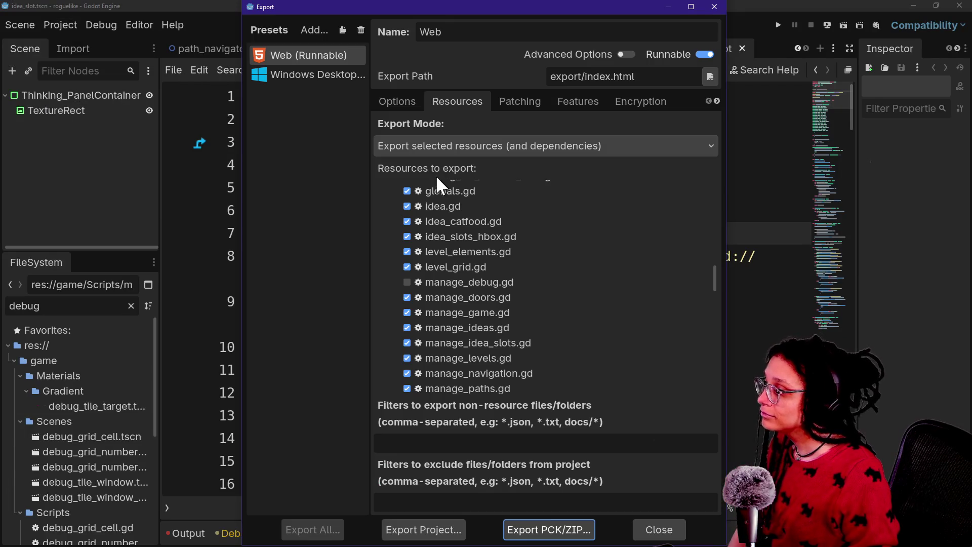
pyautogui.scroll(10, 400, 268)
pyautogui.click(389, 199)
pyautogui.click(388, 192)
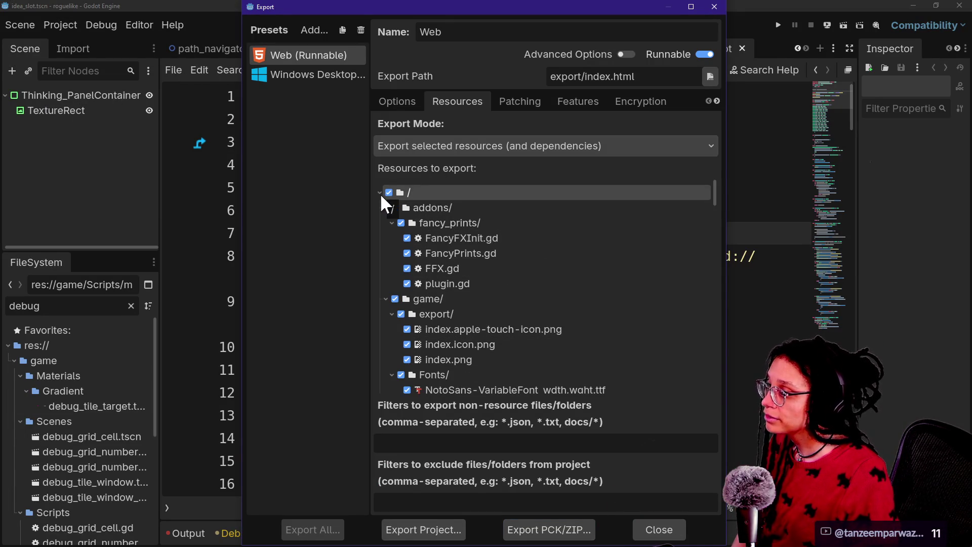
pyautogui.click(390, 152)
pyautogui.click(392, 172)
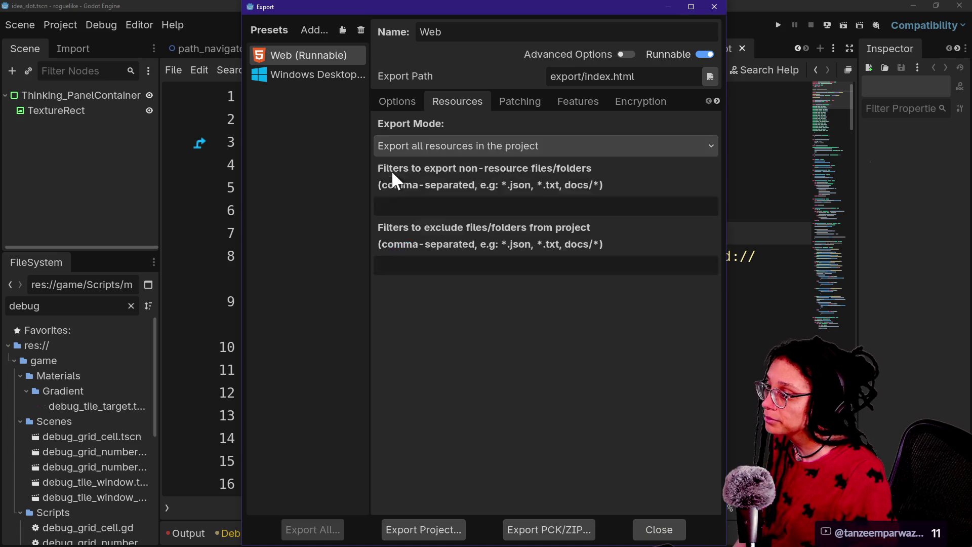
pyautogui.click(431, 530)
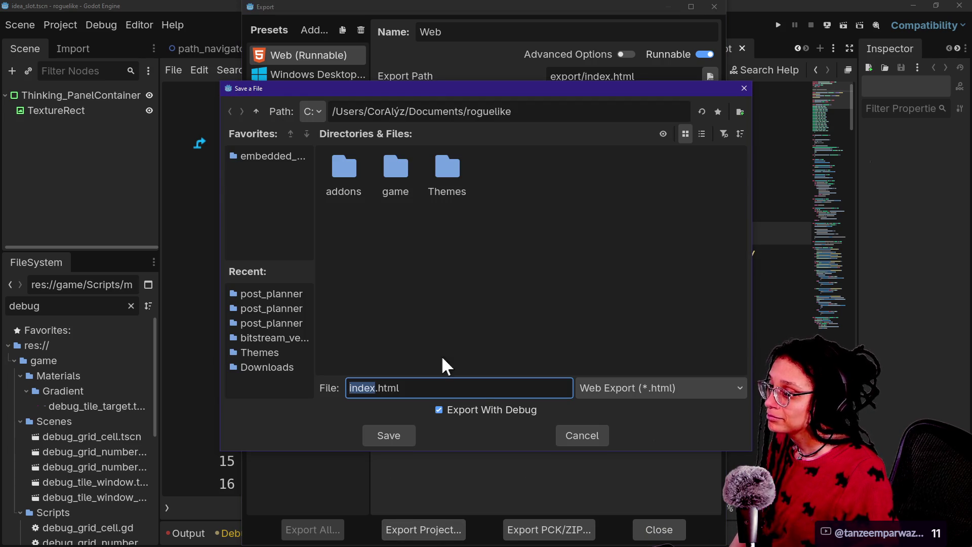
# Browse to embedded_minigames/post_planner in the save dialog, then cancel the Web export.
pyautogui.click(273, 156)
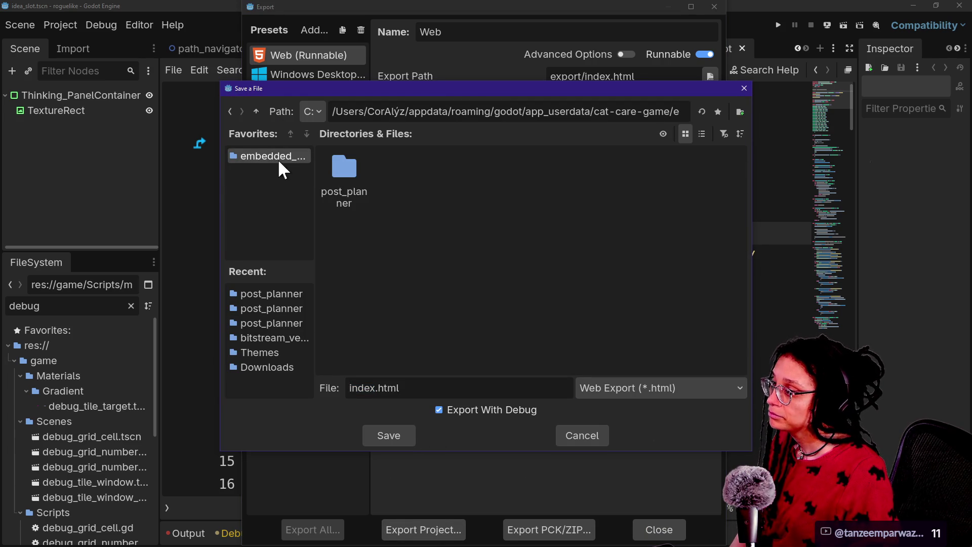
pyautogui.doubleClick(354, 184)
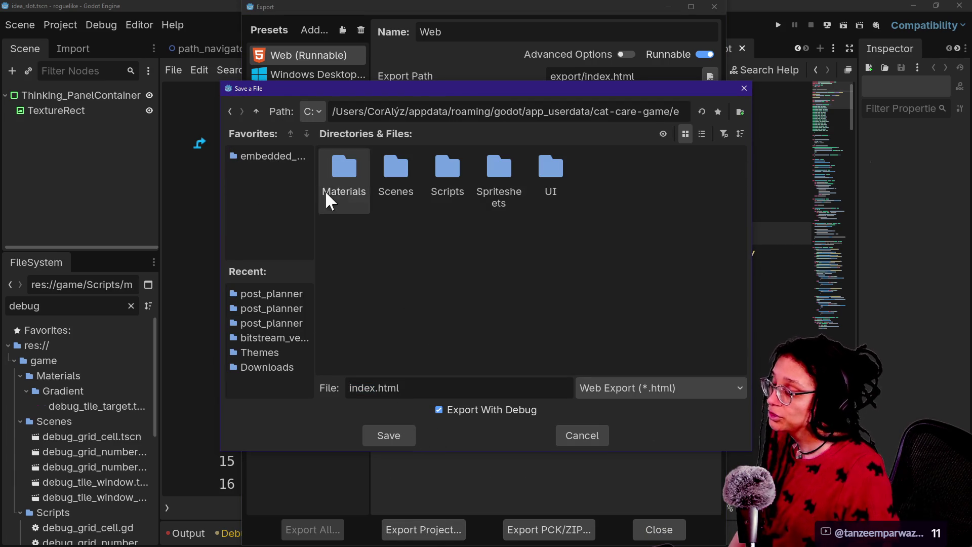
pyautogui.click(256, 111)
pyautogui.click(256, 112)
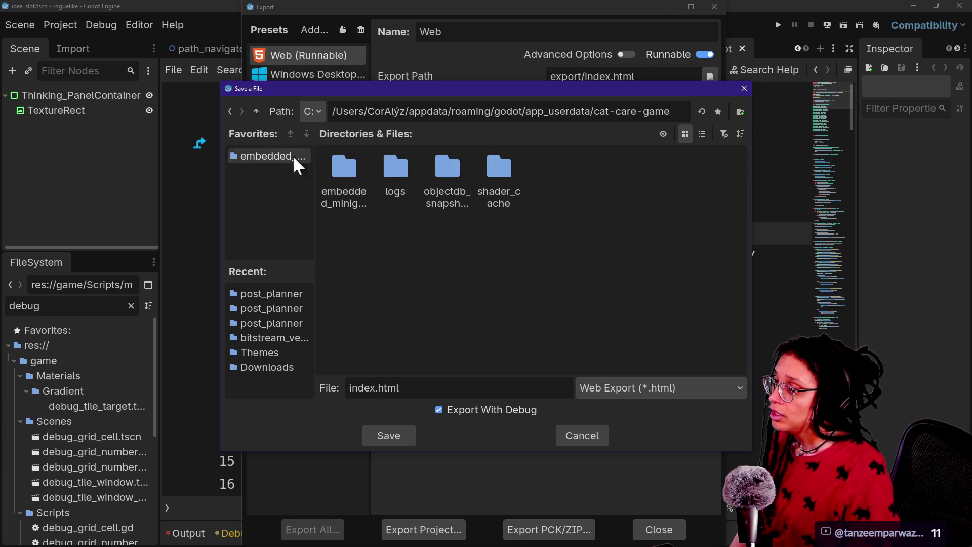
pyautogui.click(257, 111)
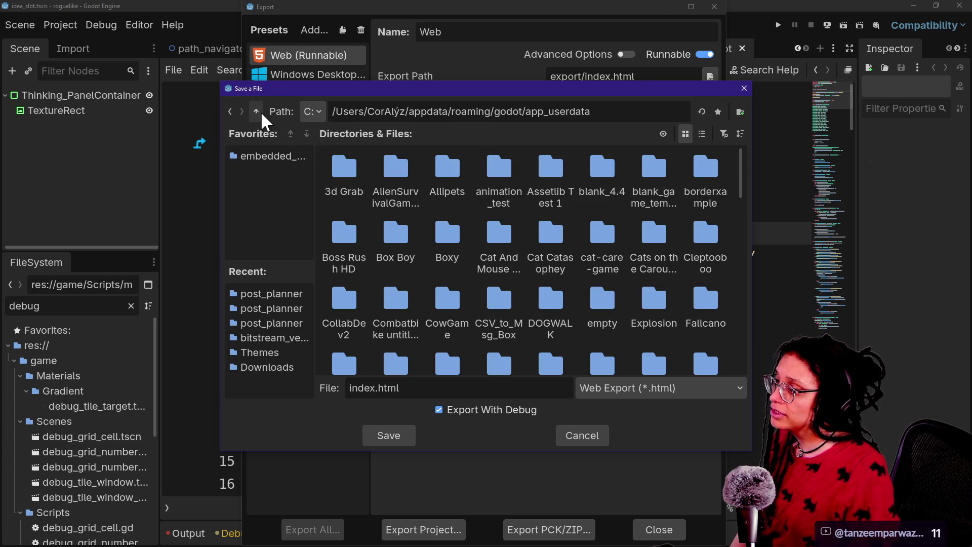
pyautogui.click(229, 111)
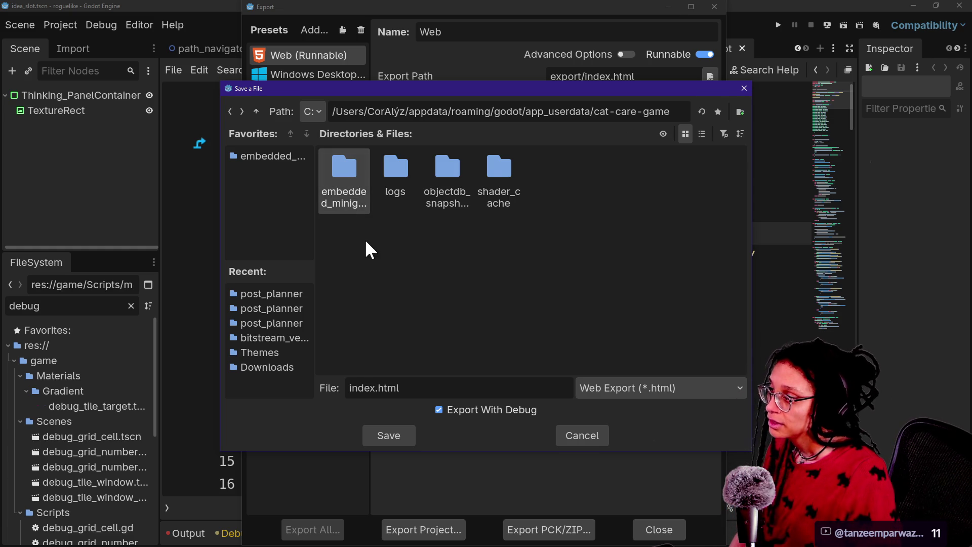
pyautogui.doubleClick(341, 202)
pyautogui.doubleClick(337, 200)
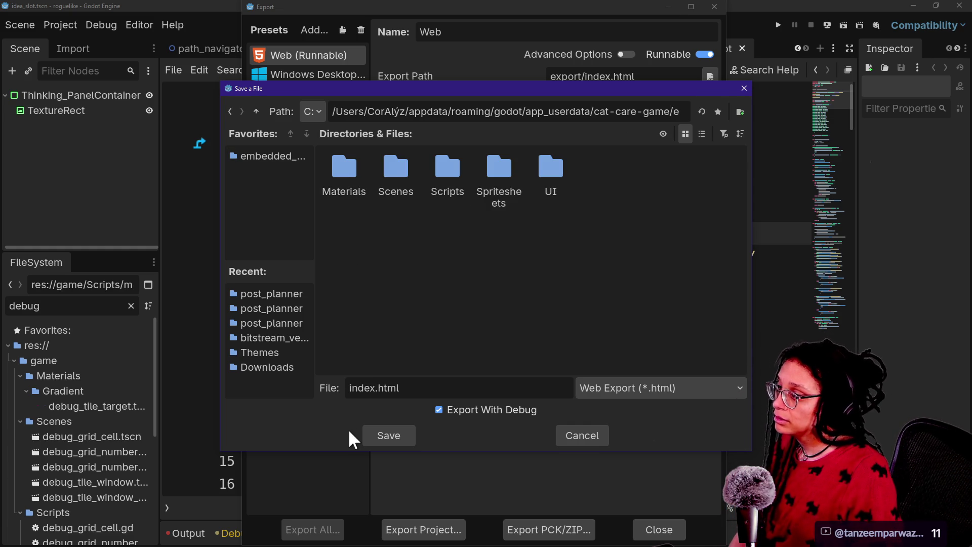
pyautogui.click(586, 435)
# Switch to the Windows Desktop preset and set its Export Mode to all resources.
pyautogui.click(349, 76)
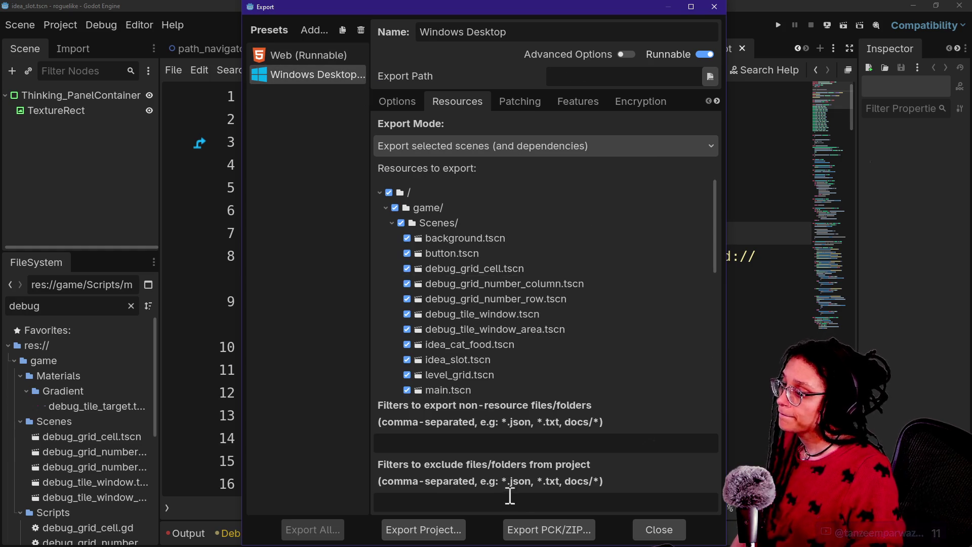
pyautogui.click(521, 527)
pyautogui.click(521, 433)
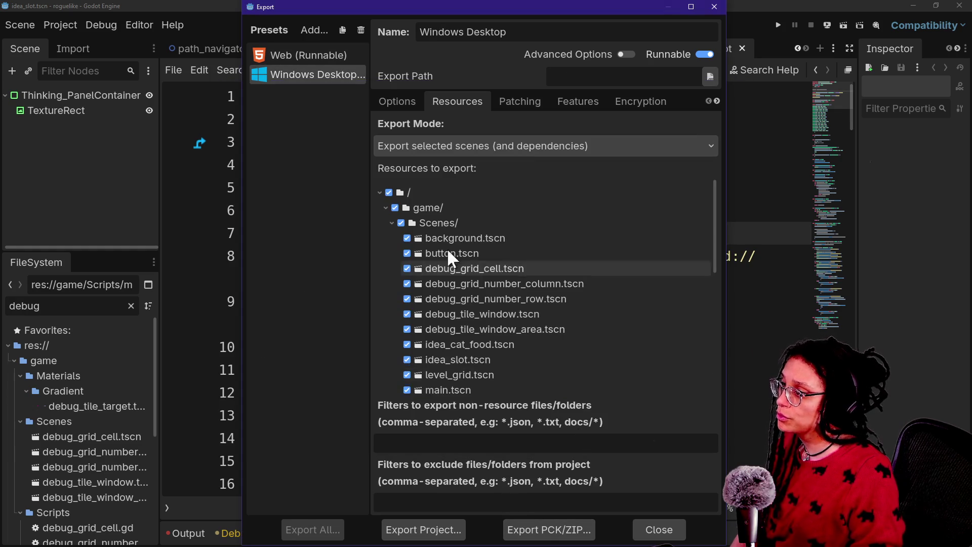
pyautogui.click(407, 145)
pyautogui.click(416, 184)
pyautogui.click(408, 147)
pyautogui.click(401, 165)
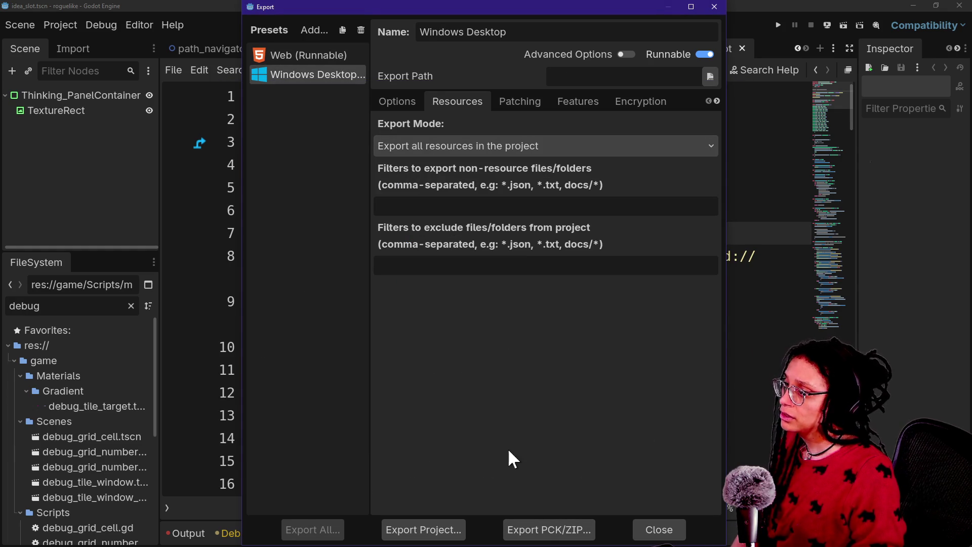
# Export post_planner.pck into embedded_minigames/post_planner, confirming the overwrite of the existing pack.
pyautogui.click(535, 527)
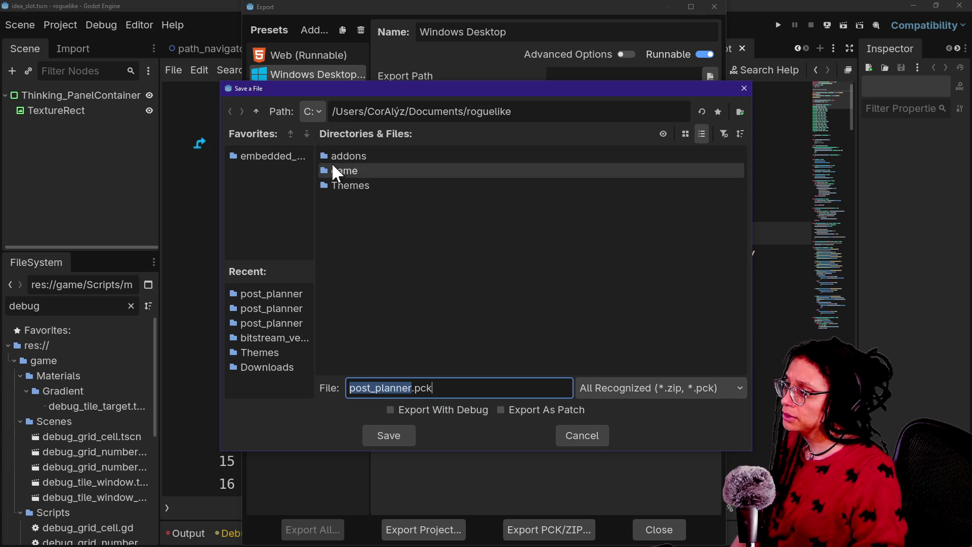
pyautogui.click(286, 156)
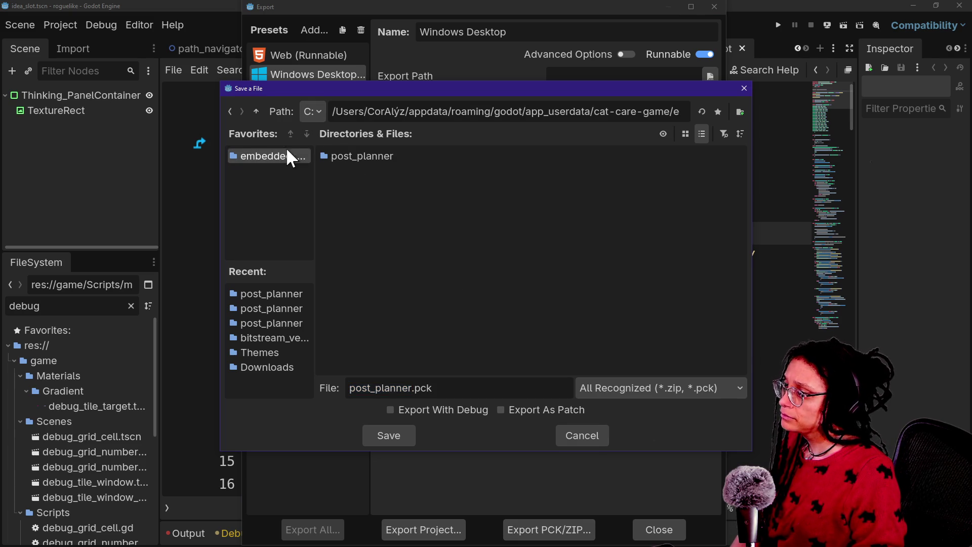
pyautogui.doubleClick(336, 156)
pyautogui.click(411, 443)
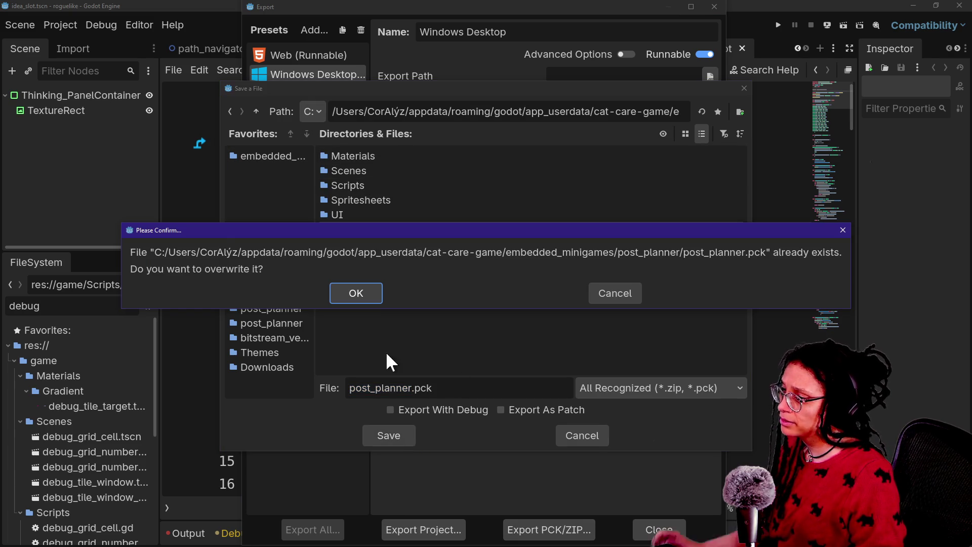
pyautogui.click(373, 295)
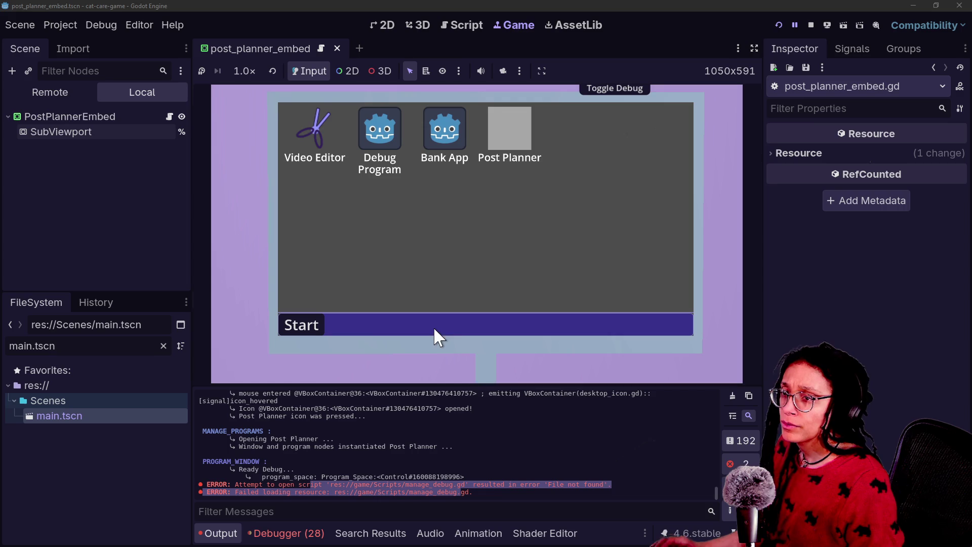
# Stop the running game and search all project files for 'user://'.
pyautogui.click(811, 25)
pyautogui.click(517, 219)
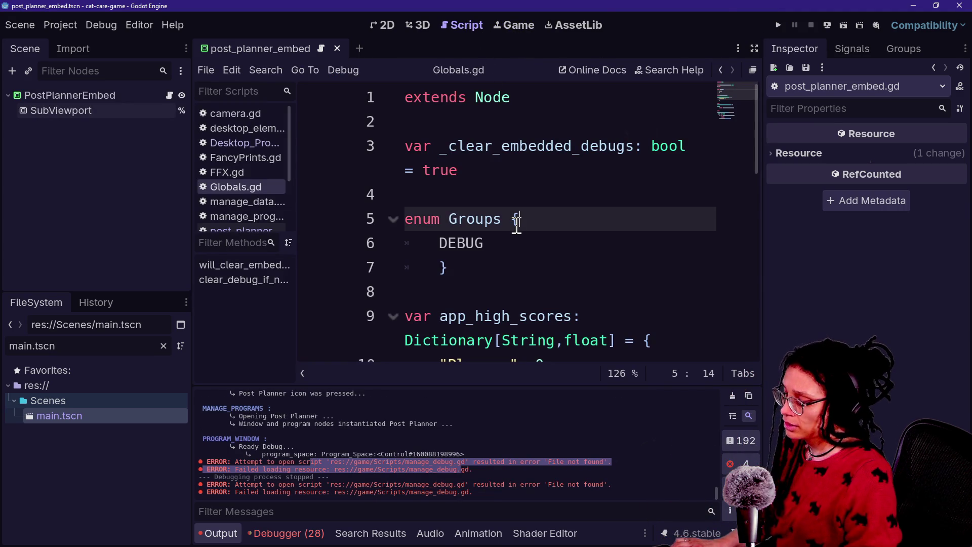
pyautogui.hotkey('ctrl', 'shift', 'f')
pyautogui.write('user://')
pyautogui.press('Return')
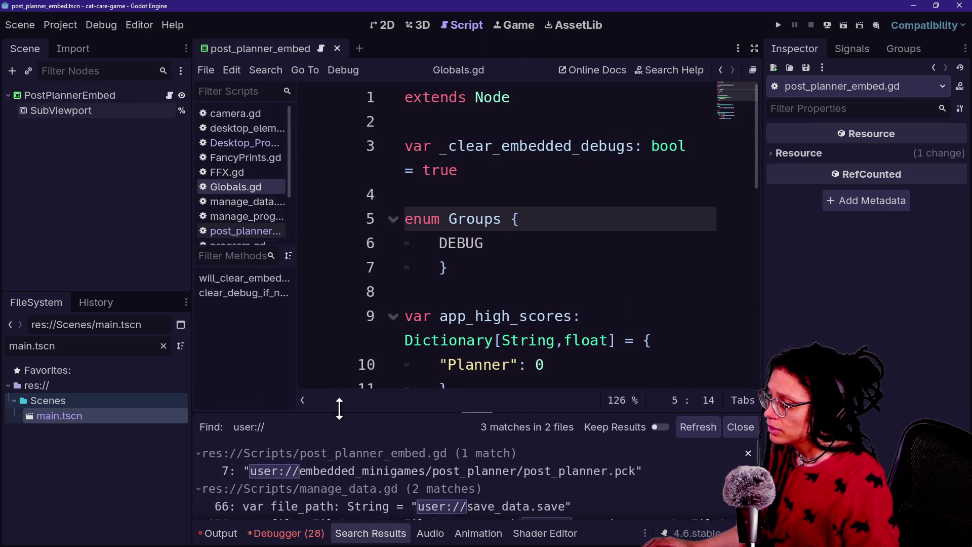
# Open the post_planner_embed.gd match in distraction-free mode, then switch to File Explorer.
pyautogui.click(341, 448)
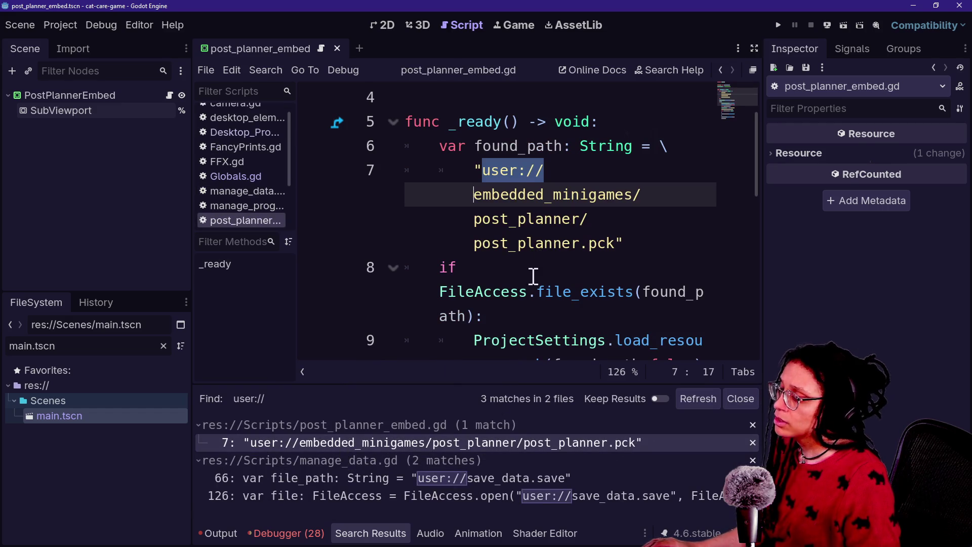
pyautogui.hotkey('ctrl', 'shift', 'F11')
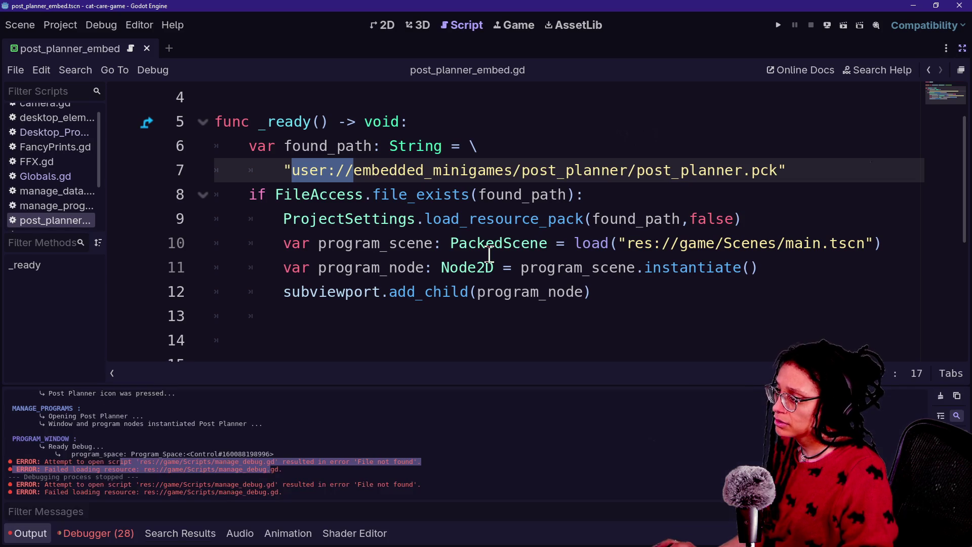
pyautogui.hotkey('alt', 'Tab')
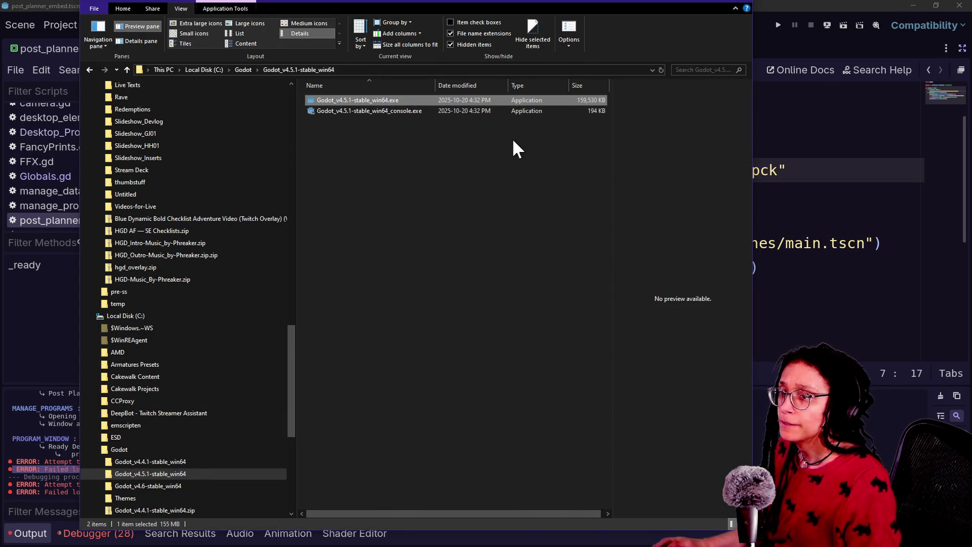
# Cycle past the Scenes and game_files Explorer windows to the Documents roguelike folder and focus it.
pyautogui.hotkey('alt', 'Tab')
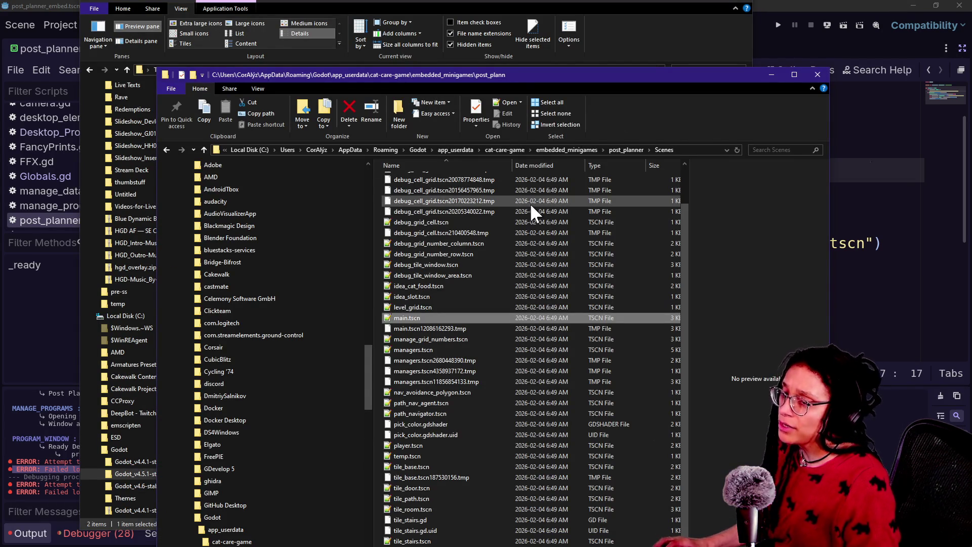
pyautogui.hotkey('alt', 'Tab')
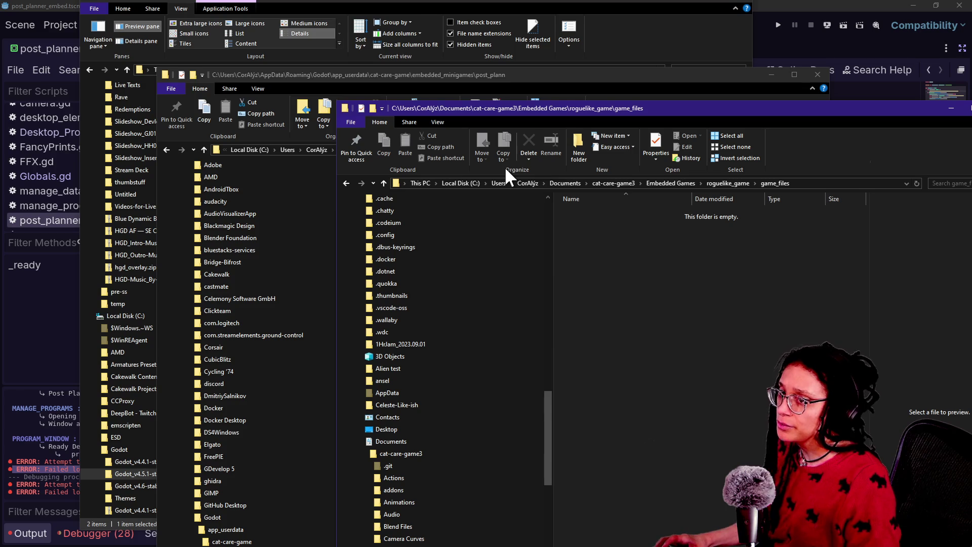
pyautogui.hotkey('alt', 'Tab')
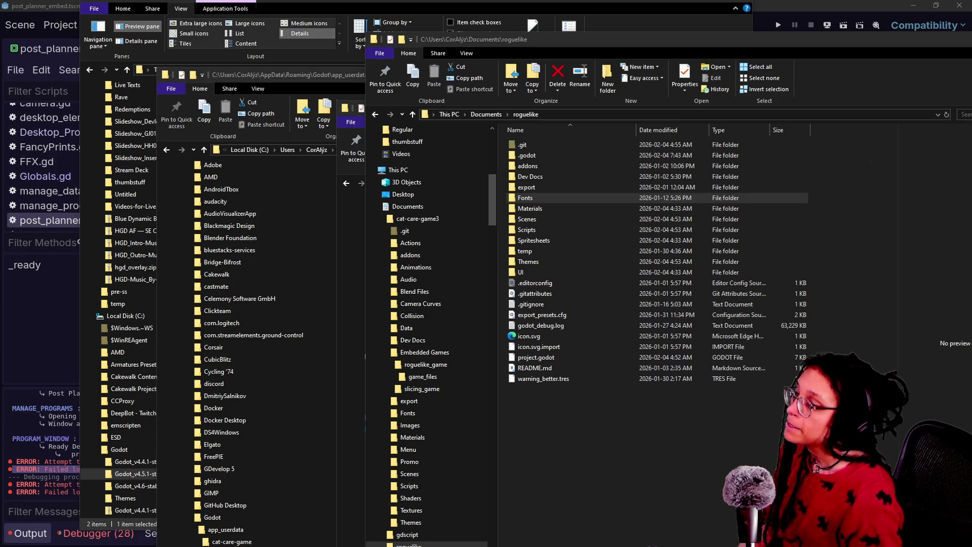
pyautogui.click(593, 498)
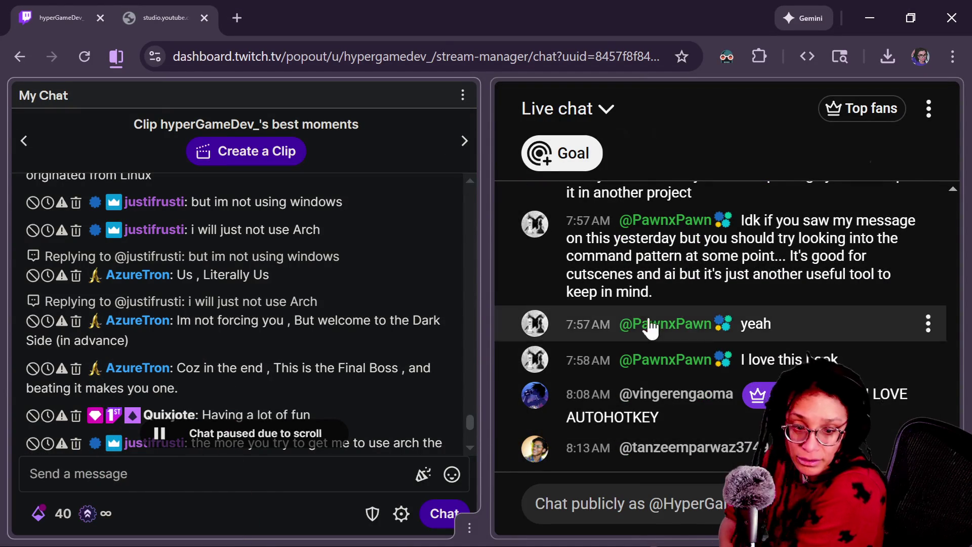
# Read the newer Twitch chat messages, then return to the Documents\roguelike folder window.
pyautogui.scroll(-3, 448, 322)
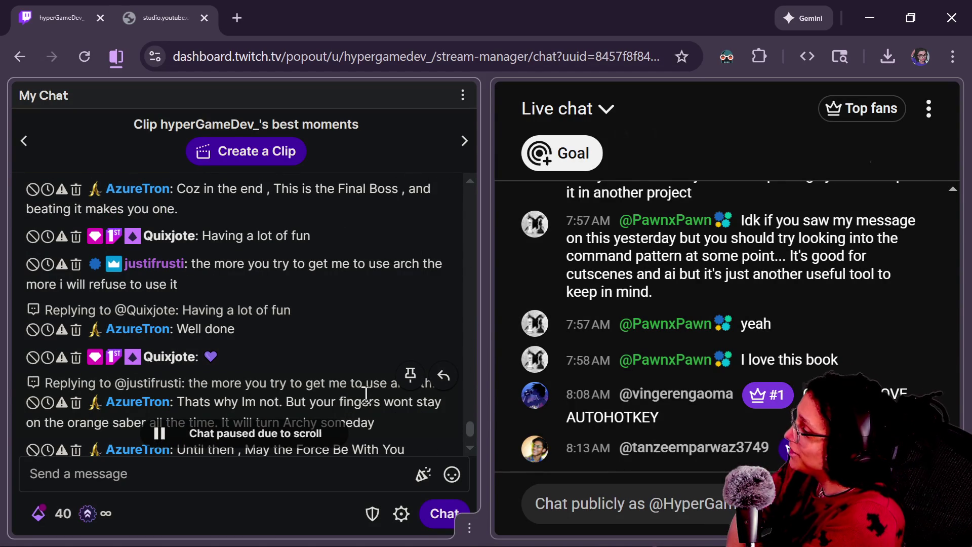
pyautogui.scroll(-2, 401, 403)
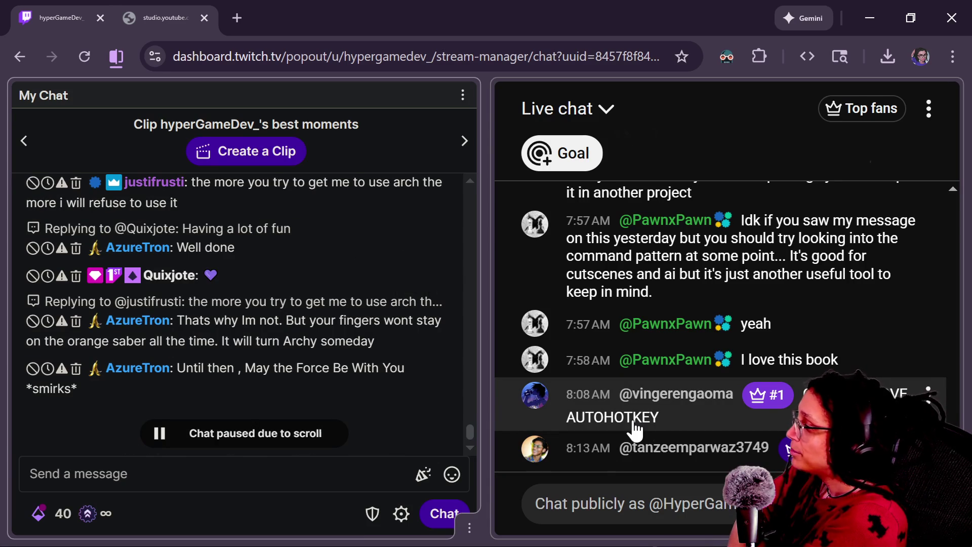
pyautogui.scroll(1, 412, 264)
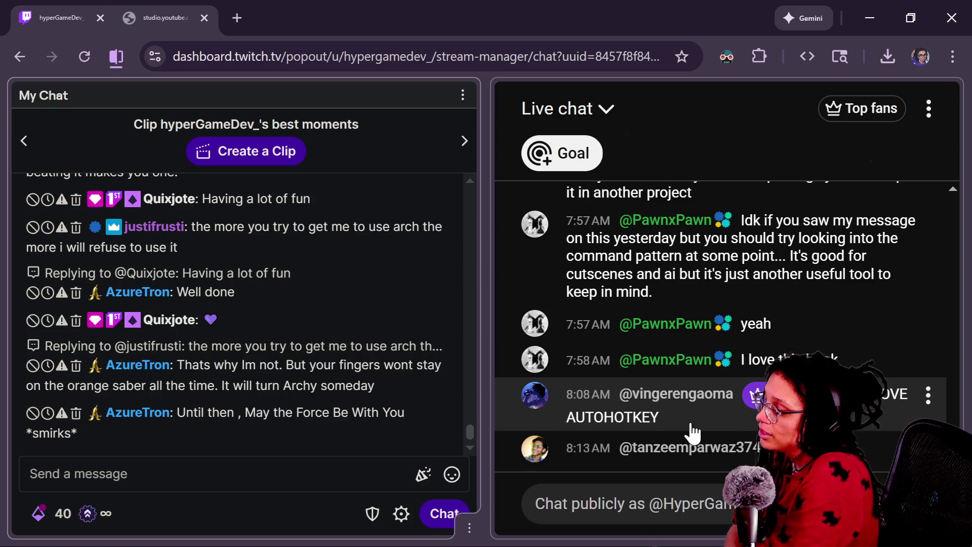
pyautogui.hotkey('alt', 'Tab')
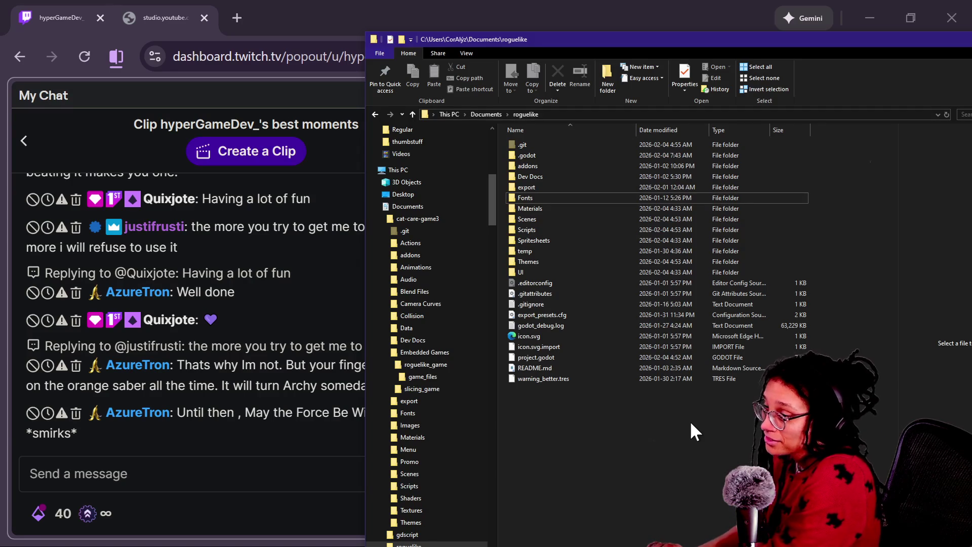
# Inspect line 10 of the pack-loading script where main.tscn loads, then return to the post_planner Scenes folder.
pyautogui.hotkey('alt', 'Tab')
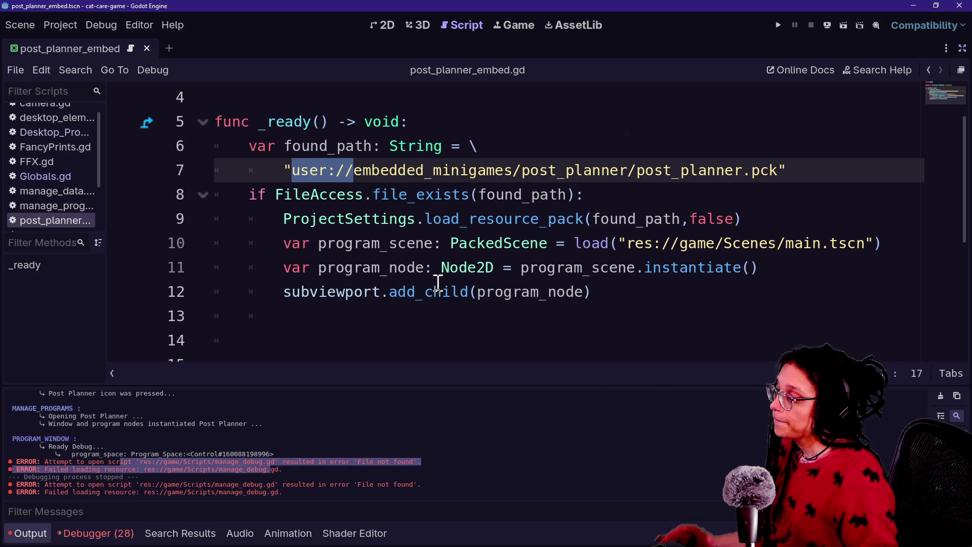
pyautogui.click(434, 248)
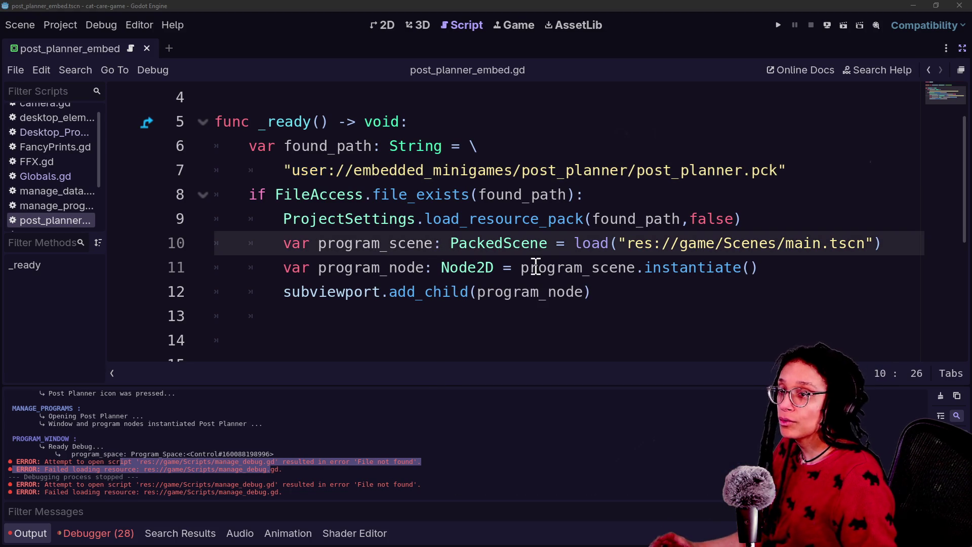
pyautogui.hotkey('alt', 'Tab')
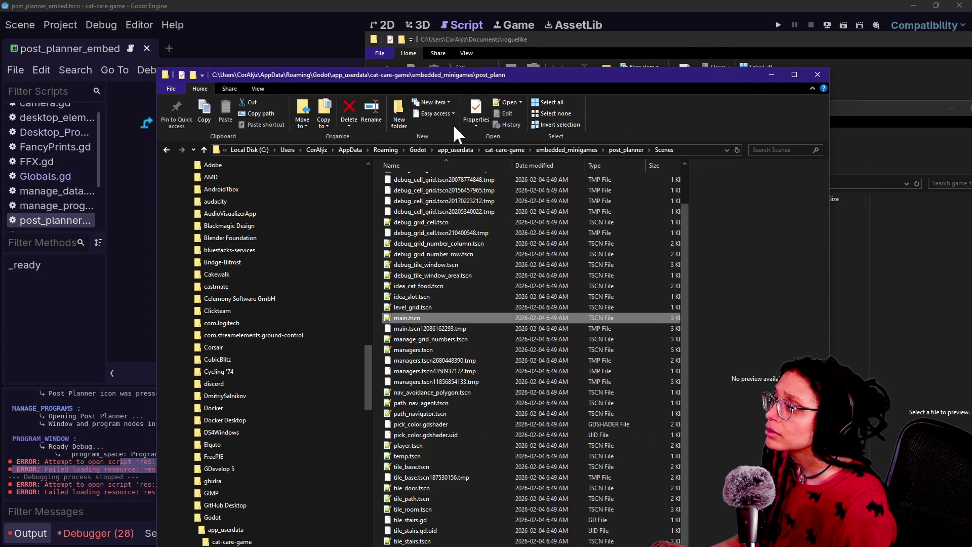
# Delete the extracted Materials through UI folders from the post_planner folder.
pyautogui.click(201, 147)
pyautogui.click(202, 147)
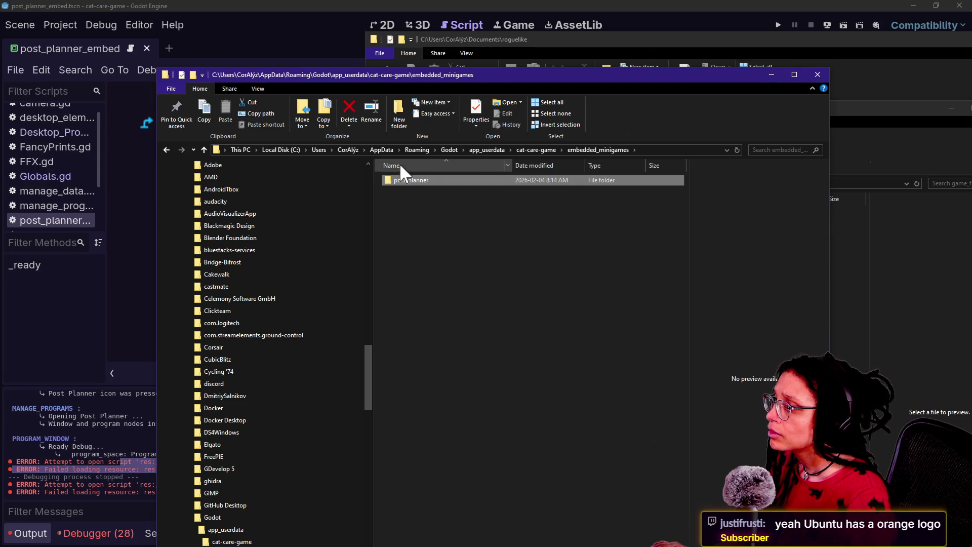
pyautogui.doubleClick(392, 182)
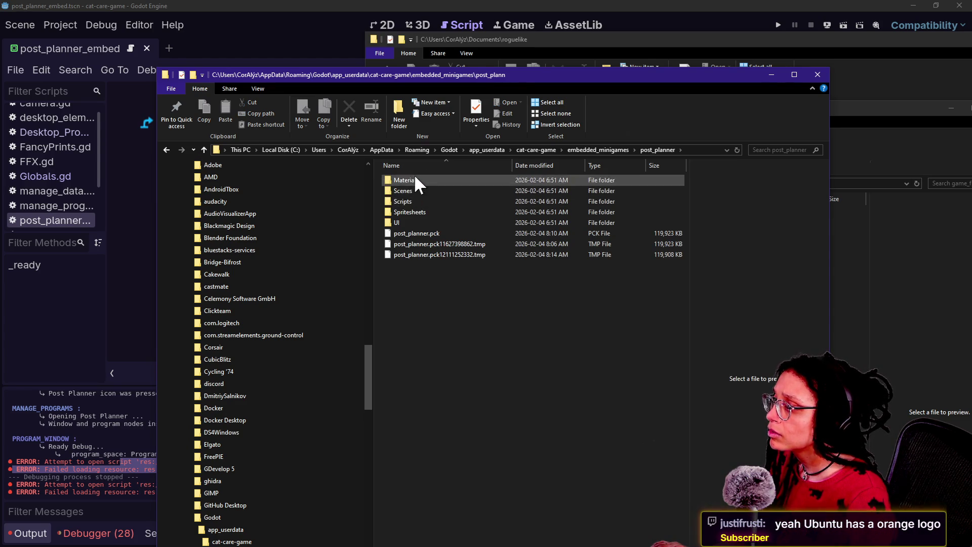
pyautogui.click(414, 179)
pyautogui.keyDown('shift'); pyautogui.click(449, 223); pyautogui.keyUp('shift')
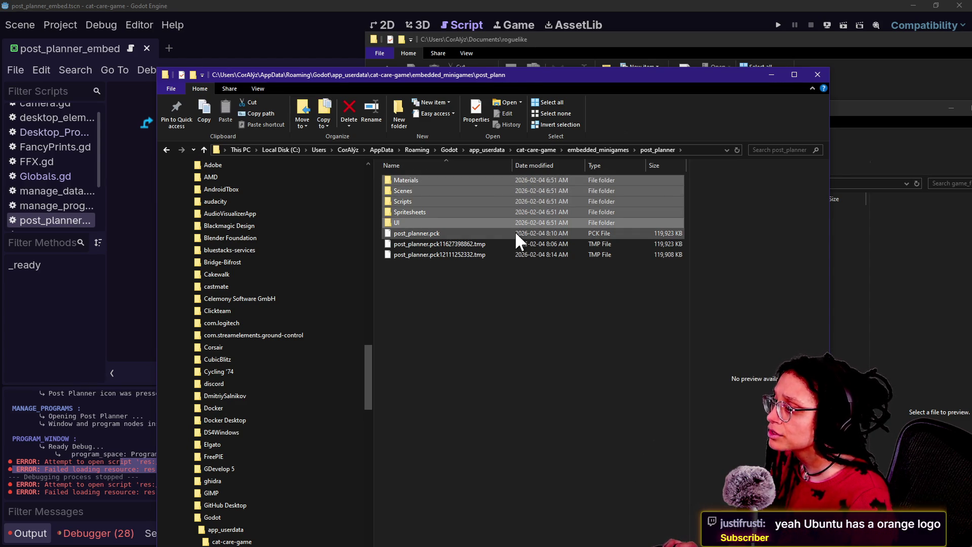
pyautogui.press('Delete')
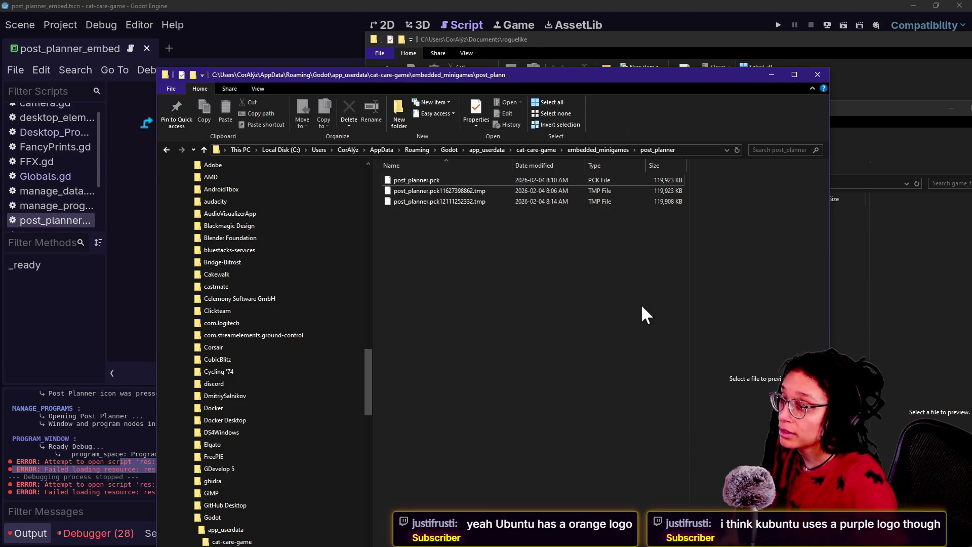
# Re-sort the remaining post_planner files by name and return to the Godot script on line 11.
pyautogui.click(401, 166)
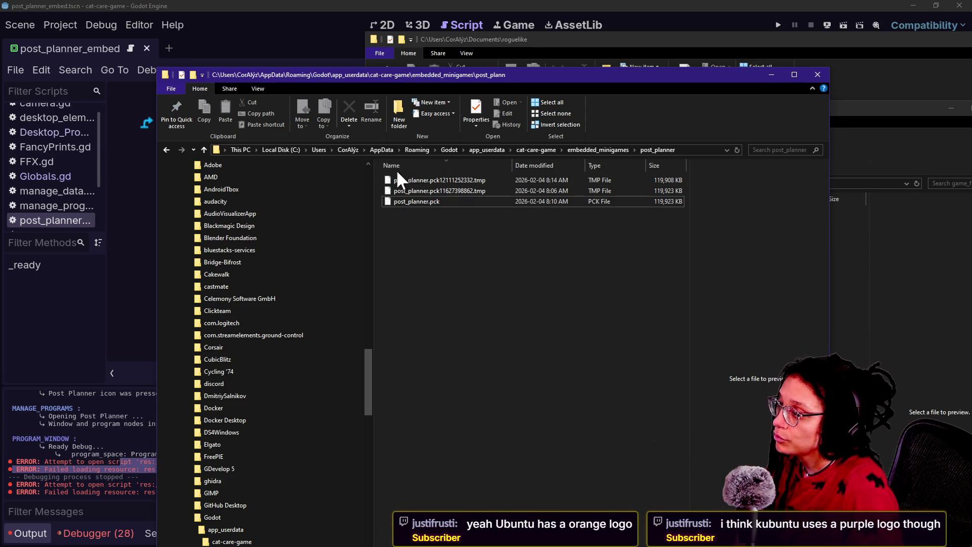
pyautogui.click(469, 170)
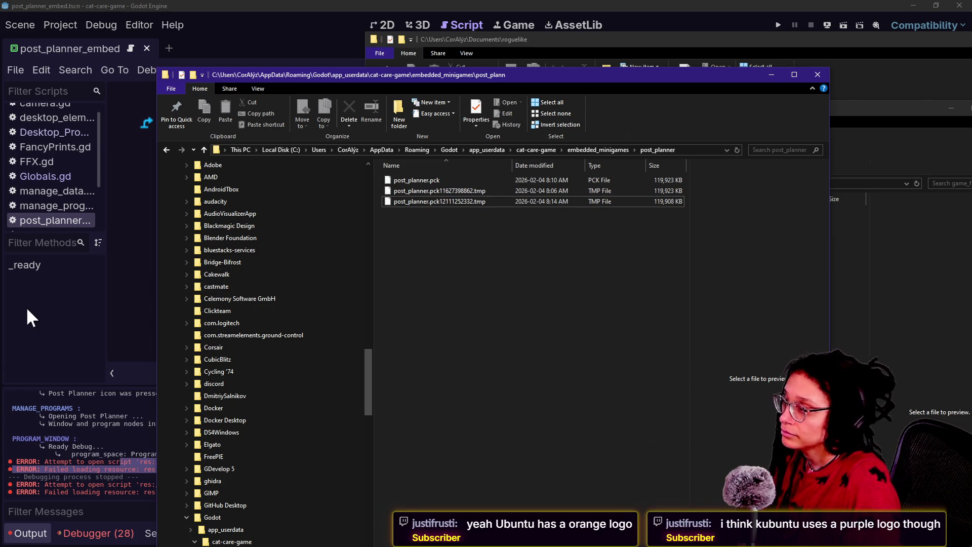
pyautogui.click(28, 309)
pyautogui.click(174, 299)
pyautogui.click(271, 269)
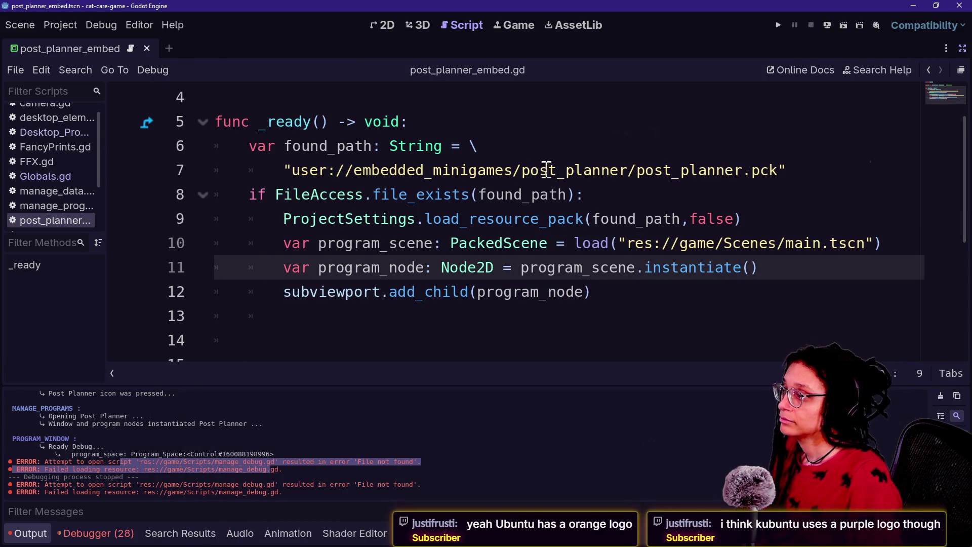
# Run the game, launch Post Planner on the in-game computer, and inspect the missing-script error in Output.
pyautogui.click(779, 26)
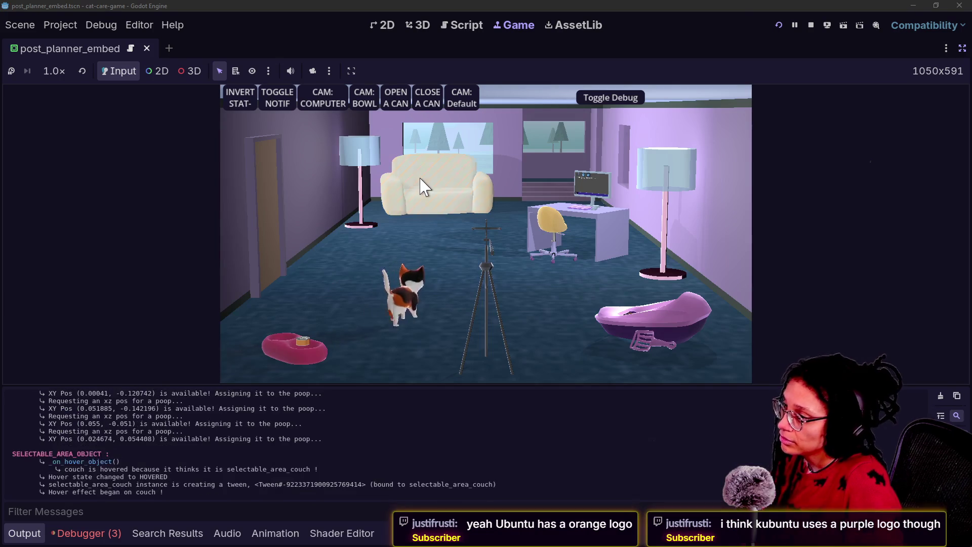
pyautogui.click(322, 97)
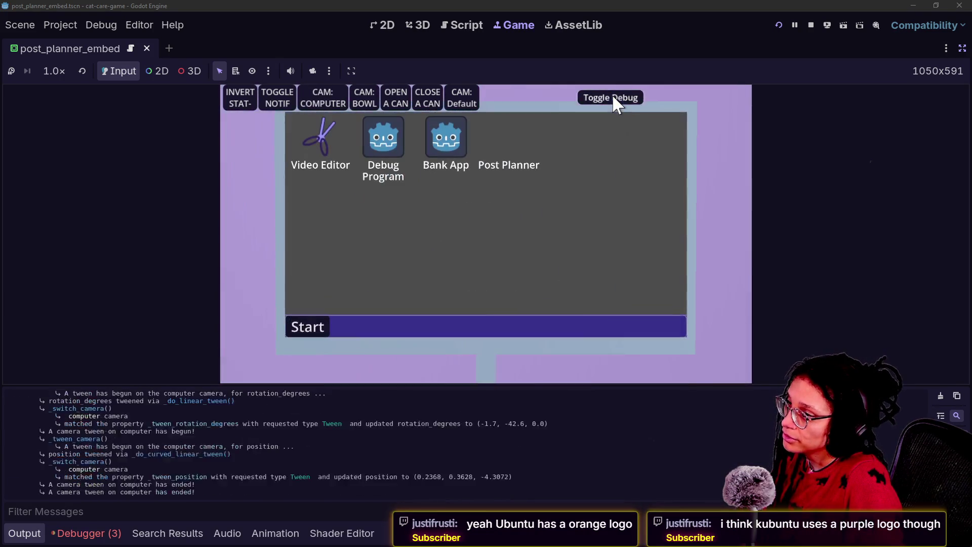
pyautogui.click(613, 97)
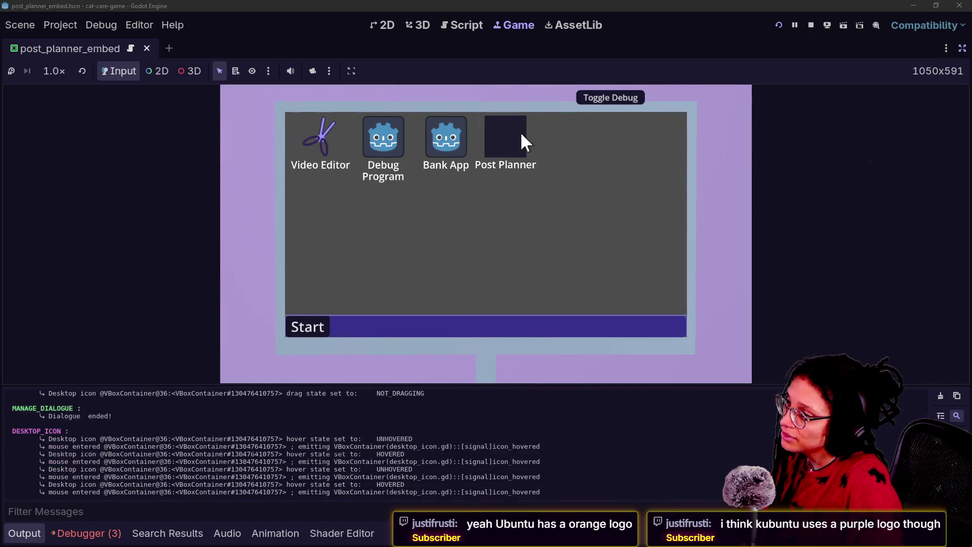
pyautogui.click(521, 134)
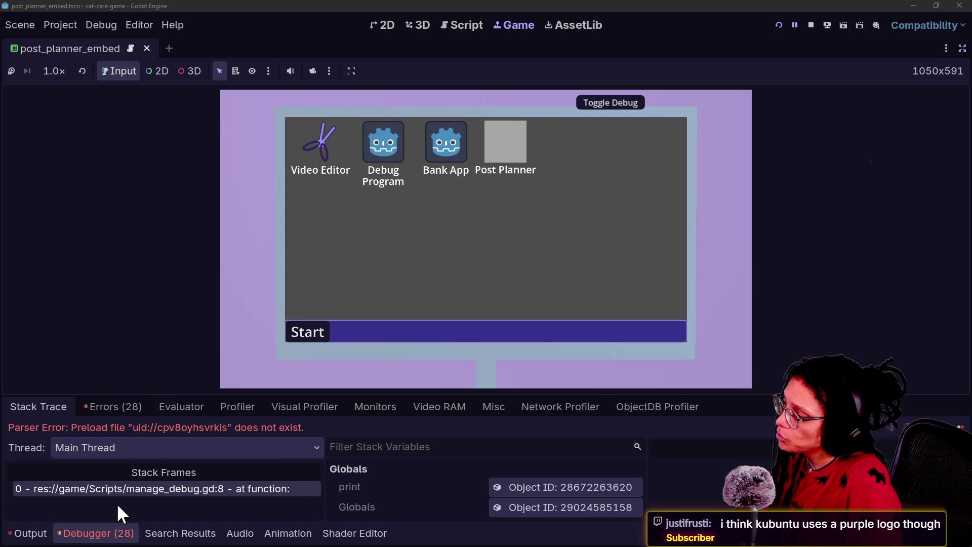
pyautogui.click(35, 533)
pyautogui.moveTo(171, 485); pyautogui.dragTo(401, 495)
pyautogui.click(412, 481)
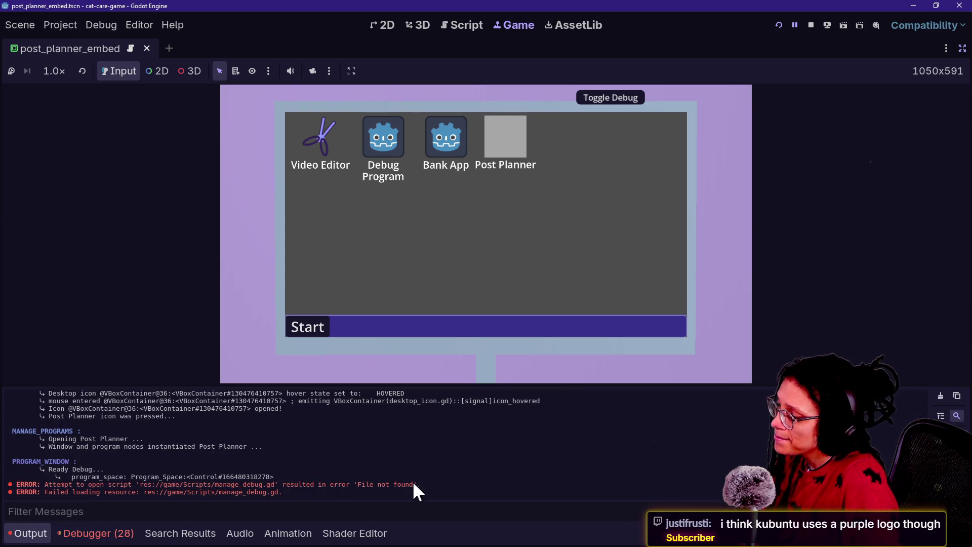
pyautogui.moveTo(183, 484); pyautogui.dragTo(338, 484)
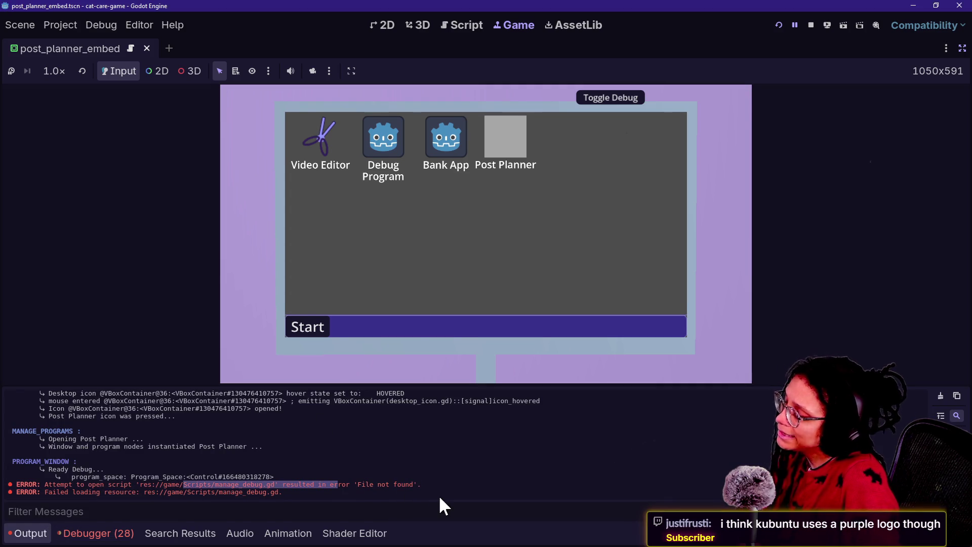
# Review post_planner_embed.gd's user:// path and restore the Scene, FileSystem and Inspector docks.
pyautogui.click(460, 28)
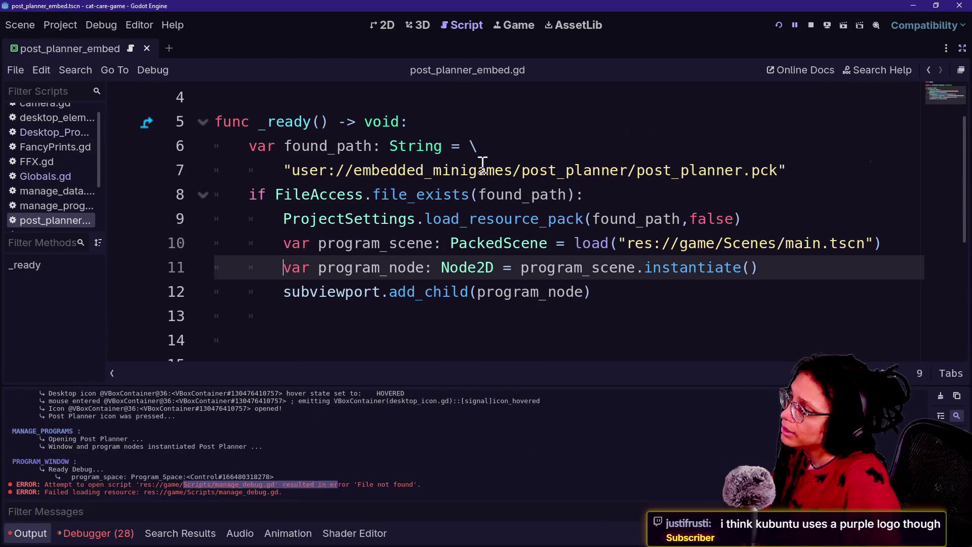
pyautogui.scroll(1, 482, 151)
pyautogui.click(482, 172)
pyautogui.click(495, 219)
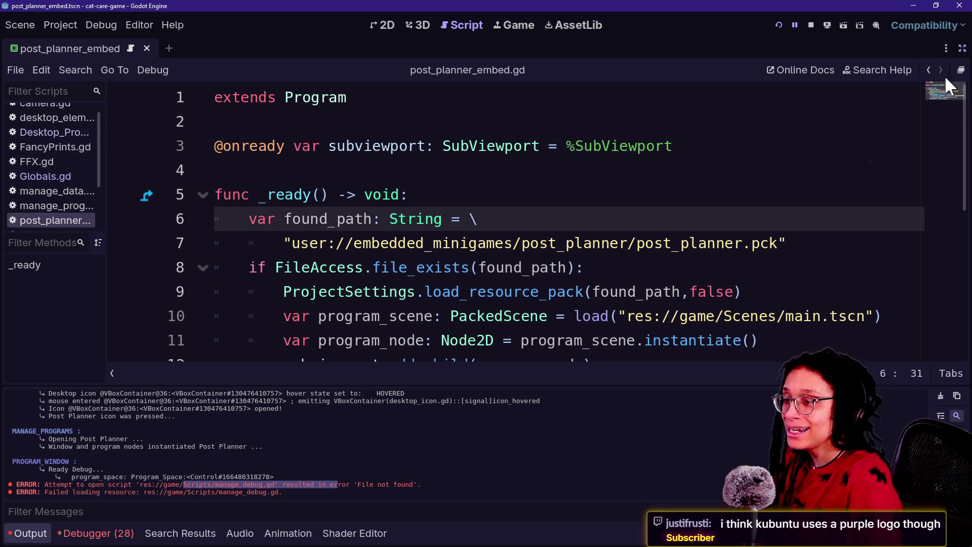
pyautogui.click(962, 48)
pyautogui.moveTo(539, 97)
pyautogui.mouseDown()
pyautogui.moveTo(566, 274)
pyautogui.moveTo(583, 293)
pyautogui.moveTo(555, 107)
pyautogui.mouseUp()
pyautogui.click(583, 282)
pyautogui.click(555, 101)
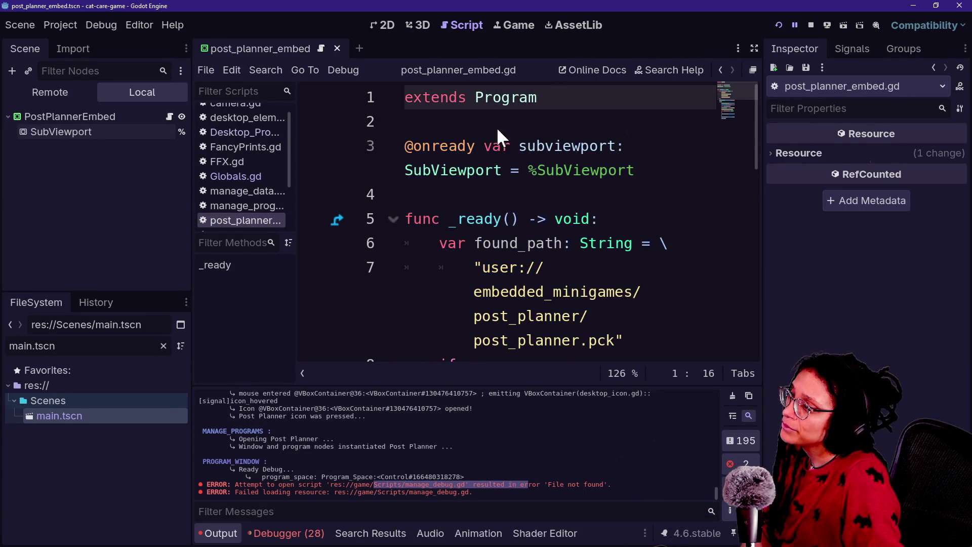
pyautogui.click(597, 324)
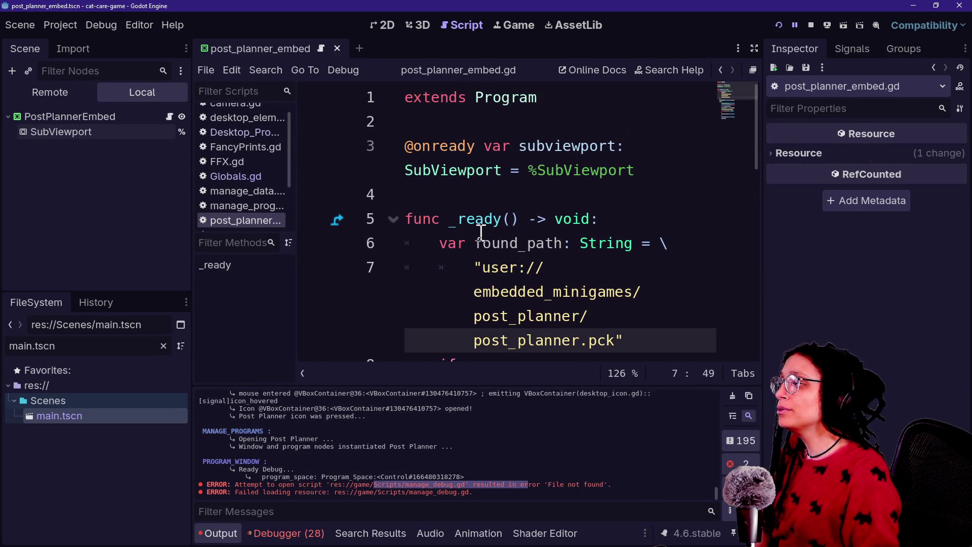
# Look through Globals.gd and Desktop_Program_Launcher.gd, then switch to distraction-free mode.
pyautogui.moveTo(482, 167)
pyautogui.scroll(-1, 480, 161)
pyautogui.scroll(1, 480, 161)
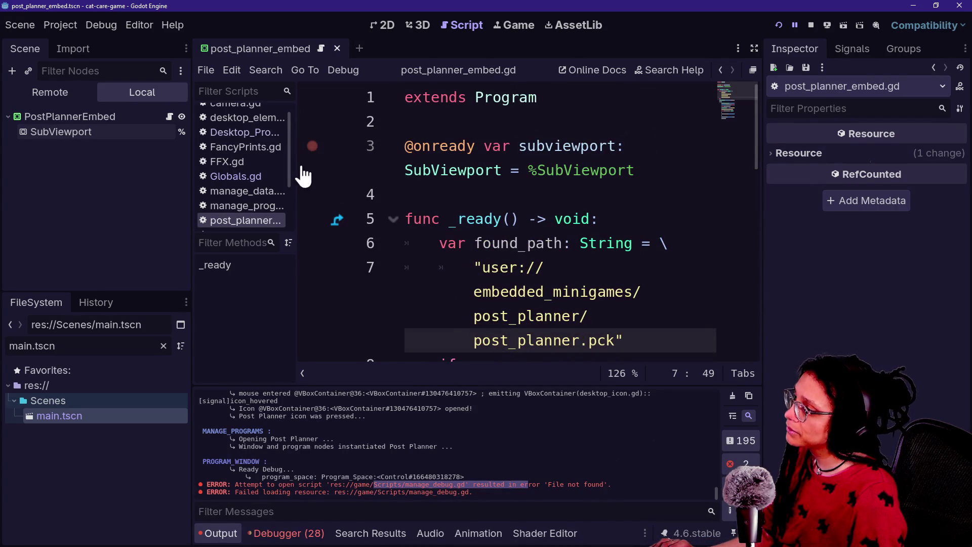
pyautogui.click(253, 175)
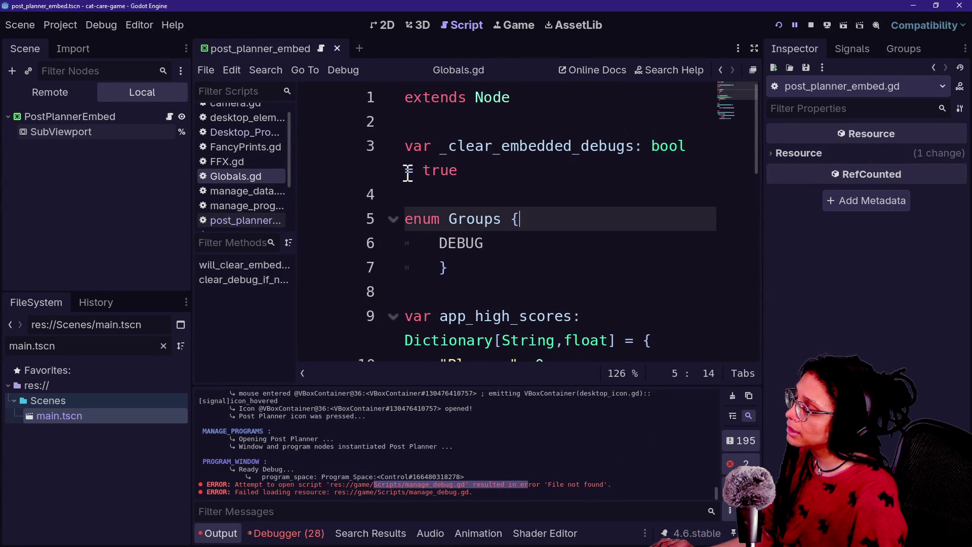
pyautogui.click(209, 133)
pyautogui.scroll(-2, 420, 183)
pyautogui.hotkey('ctrl', 'shift', 'F11')
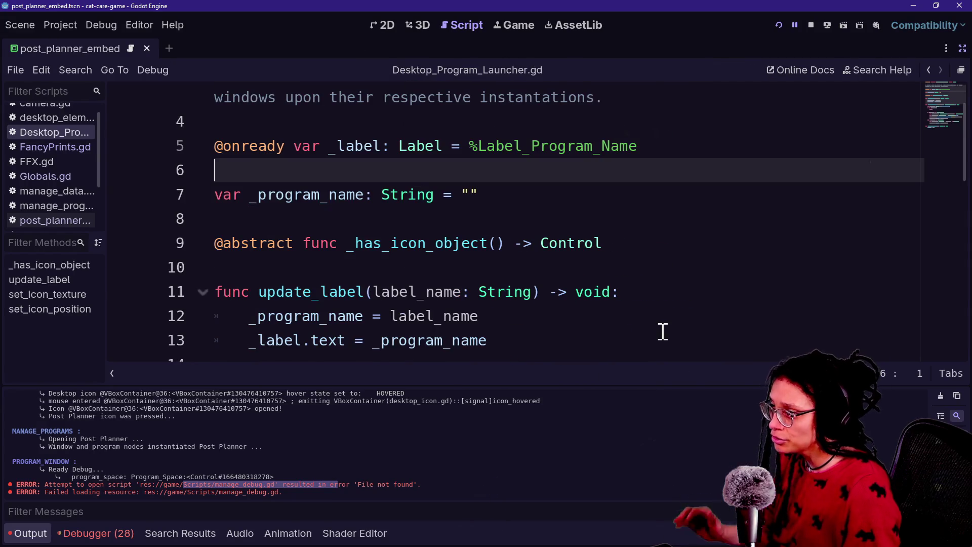
pyautogui.scroll(-4, 661, 330)
pyautogui.scroll(1, 662, 330)
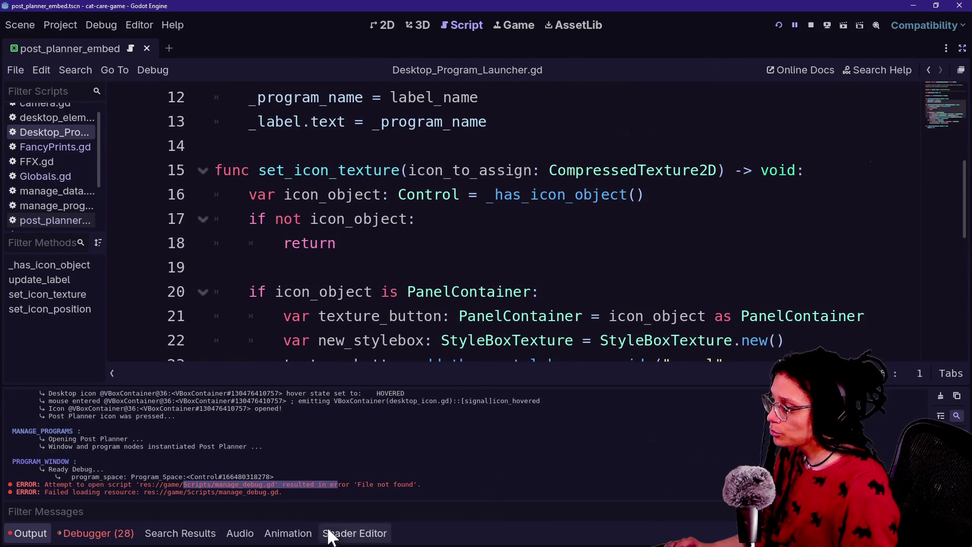
# Quick-open post_planner_embed.gd and cut out its _ready pack-loading function.
pyautogui.hotkey('shift', 'alt', 'o')
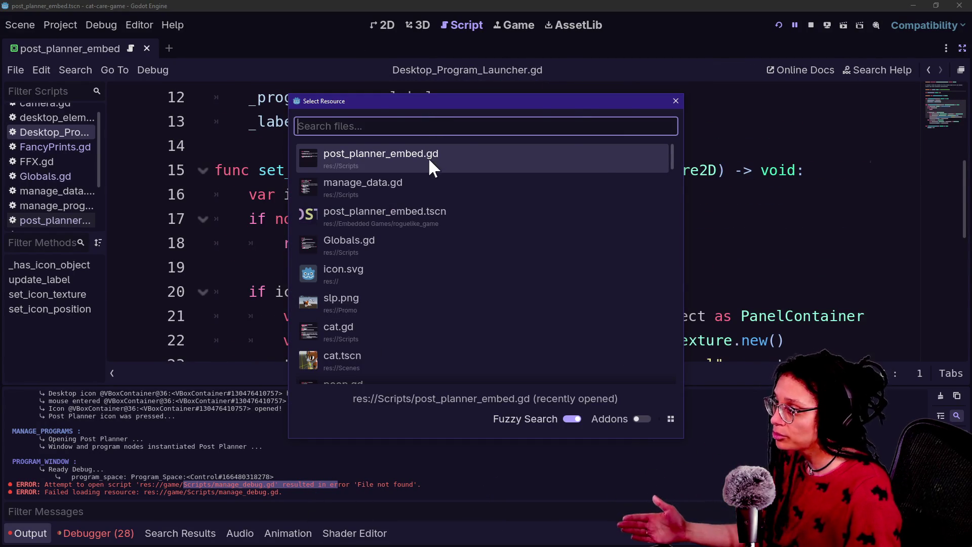
pyautogui.click(430, 157)
pyautogui.scroll(-5, 510, 213)
pyautogui.scroll(3, 511, 214)
pyautogui.moveTo(542, 213); pyautogui.dragTo(473, 87)
pyautogui.scroll(3, 468, 86)
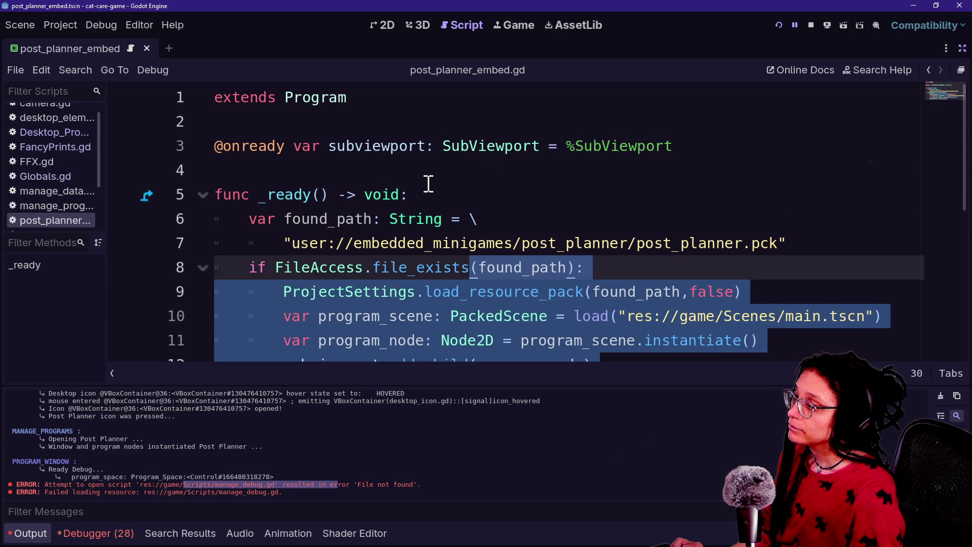
pyautogui.keyDown('shift'); pyautogui.click(426, 178); pyautogui.keyUp('shift')
pyautogui.press('Delete')
# Paste the _ready function into Globals.gd after the app_high_scores dictionary, trimming extra blank lines.
pyautogui.hotkey('alt', 'shift', 'o')
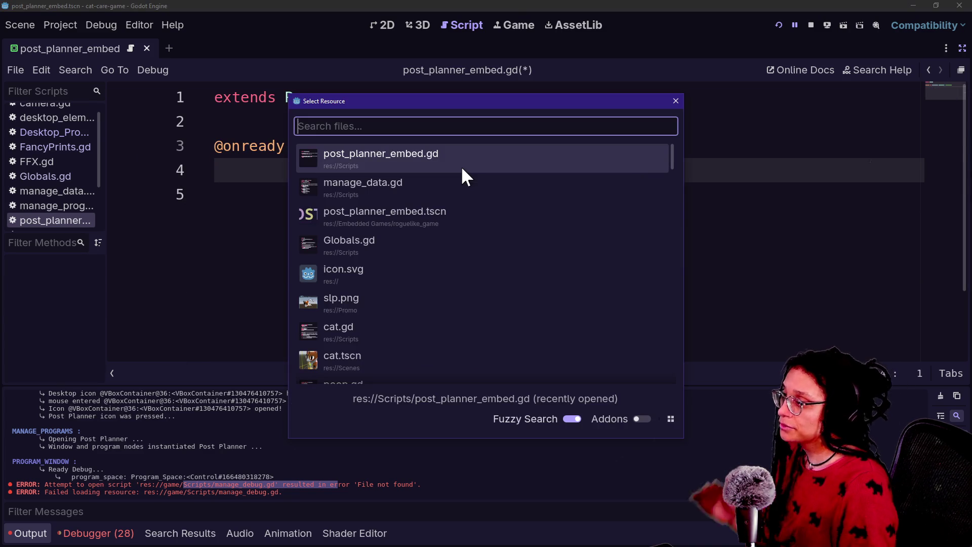
pyautogui.write('global')
pyautogui.press('Return')
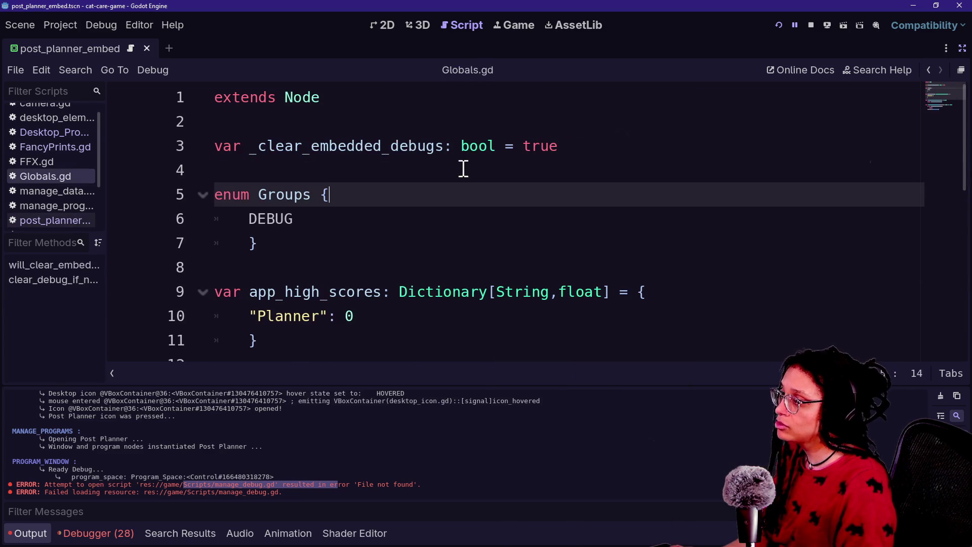
pyautogui.scroll(-5, 511, 172)
pyautogui.scroll(3, 511, 172)
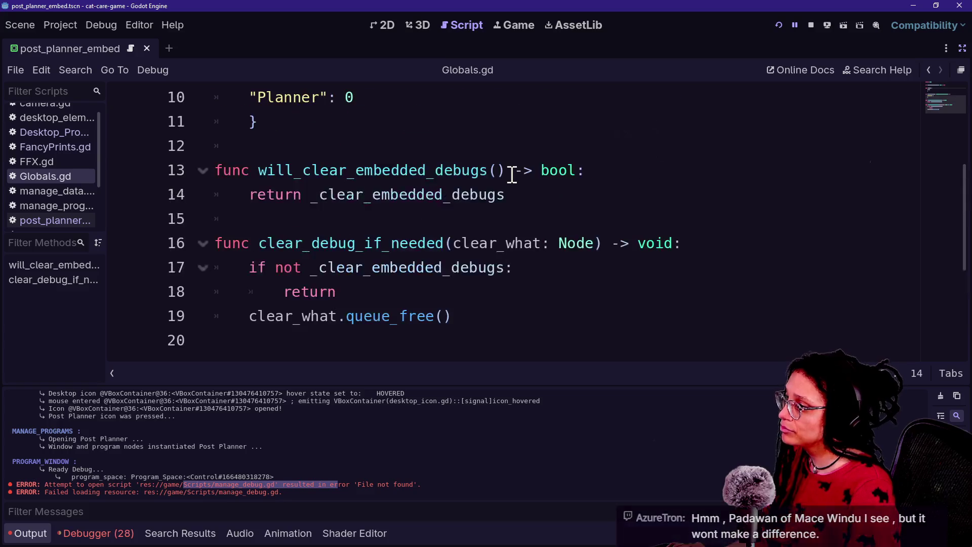
pyautogui.click(511, 172)
pyautogui.press('Down')
pyautogui.press('Return')
pyautogui.press('Return')
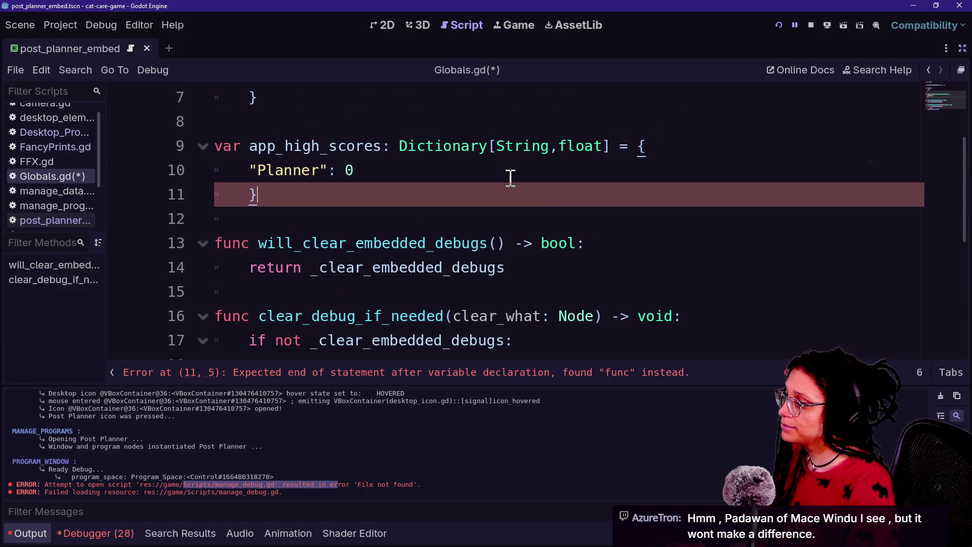
pyautogui.hotkey('ctrl', 'v')
pyautogui.click(345, 240)
pyautogui.click(423, 343)
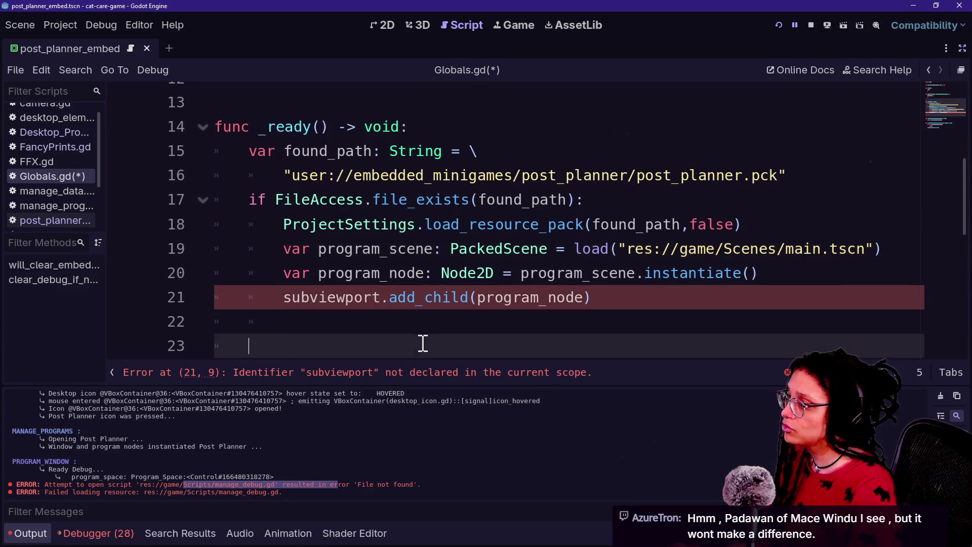
pyautogui.press('Up')
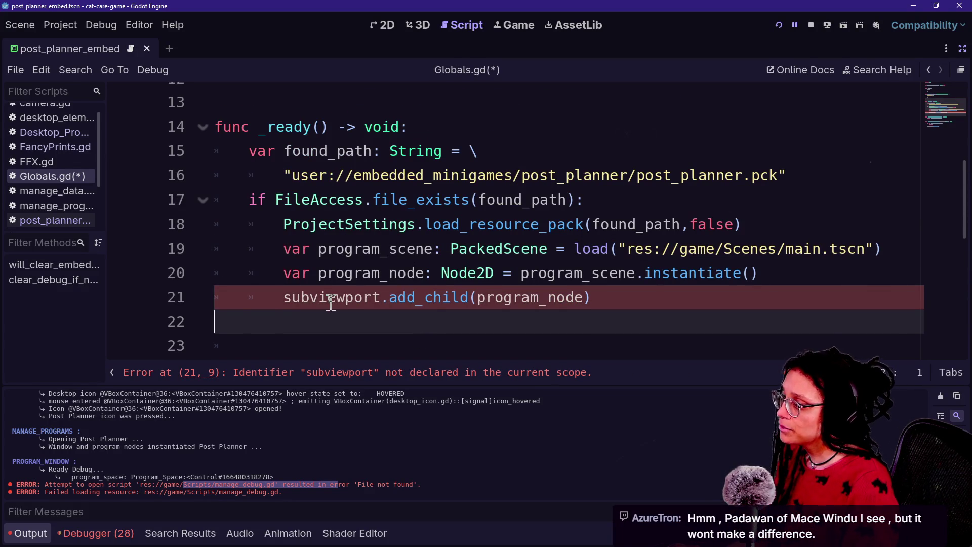
pyautogui.press('Delete')
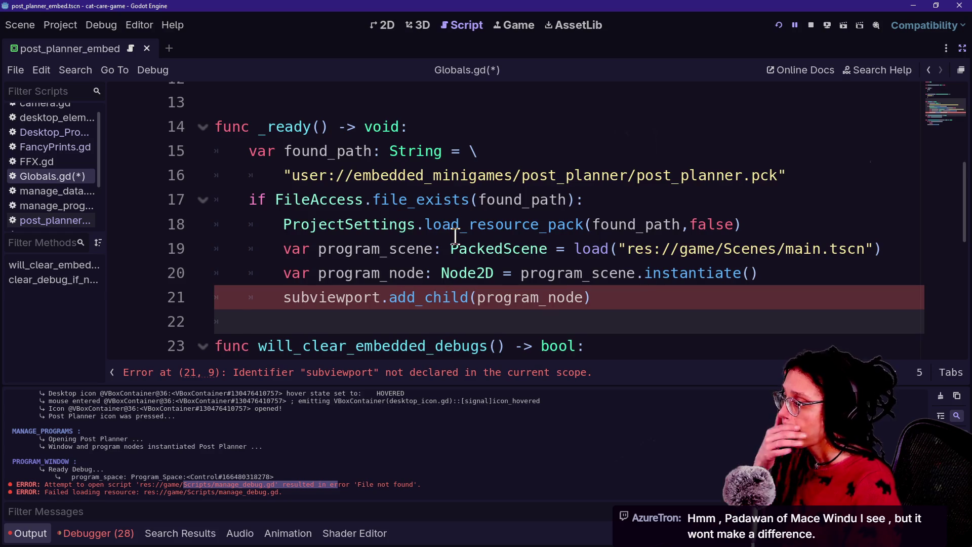
# Delete the subviewport.add_child line and add a new line below the dictionary's closing brace.
pyautogui.scroll(3, 466, 235)
pyautogui.scroll(-4, 453, 234)
pyautogui.moveTo(633, 223); pyautogui.dragTo(276, 219)
pyautogui.hotkey('ctrl', 'c')
pyautogui.press('BackSpace')
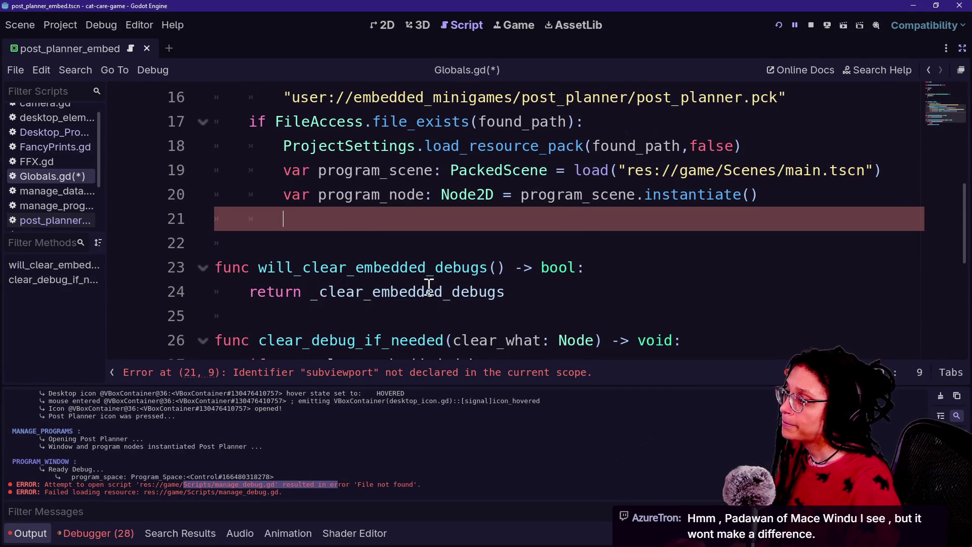
pyautogui.scroll(4, 429, 287)
pyautogui.click(435, 269)
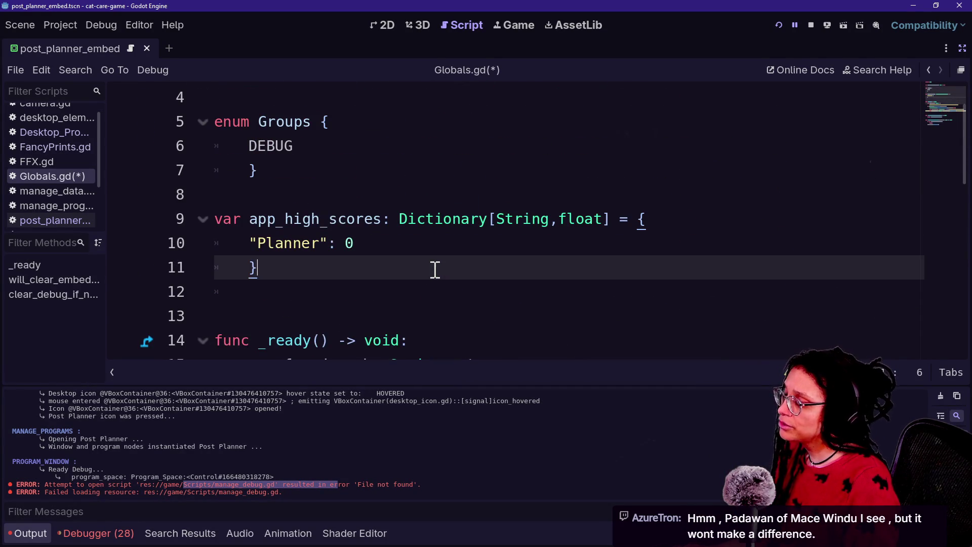
pyautogui.press('Return')
pyautogui.press('Return')
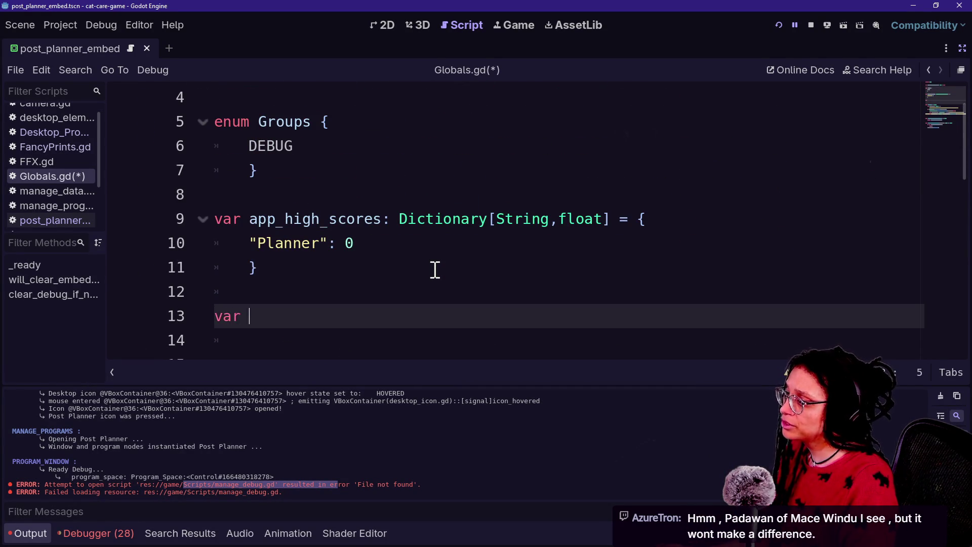
# Declare program_node as a Node2D member and turn its _ready declaration into a plain assignment.
pyautogui.write('program_node: N')
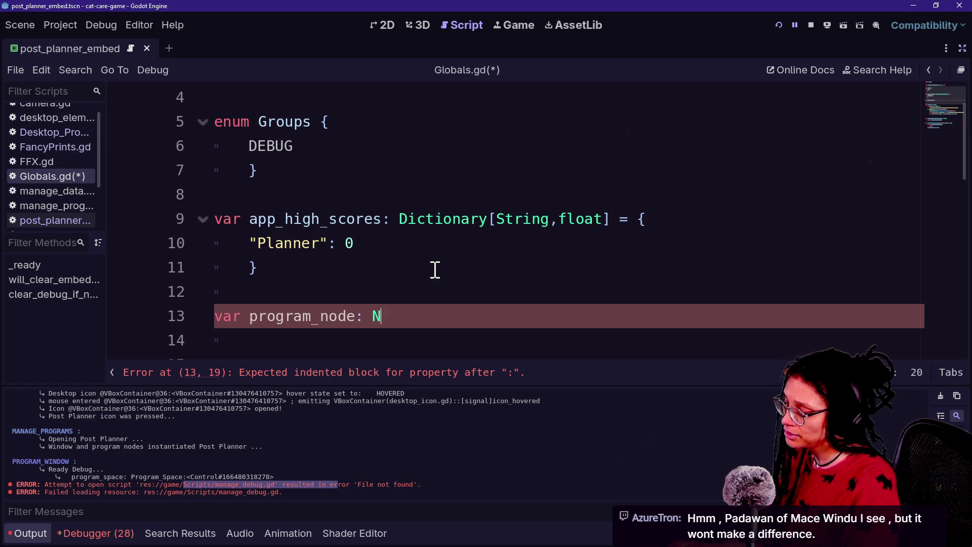
pyautogui.write('ode2D')
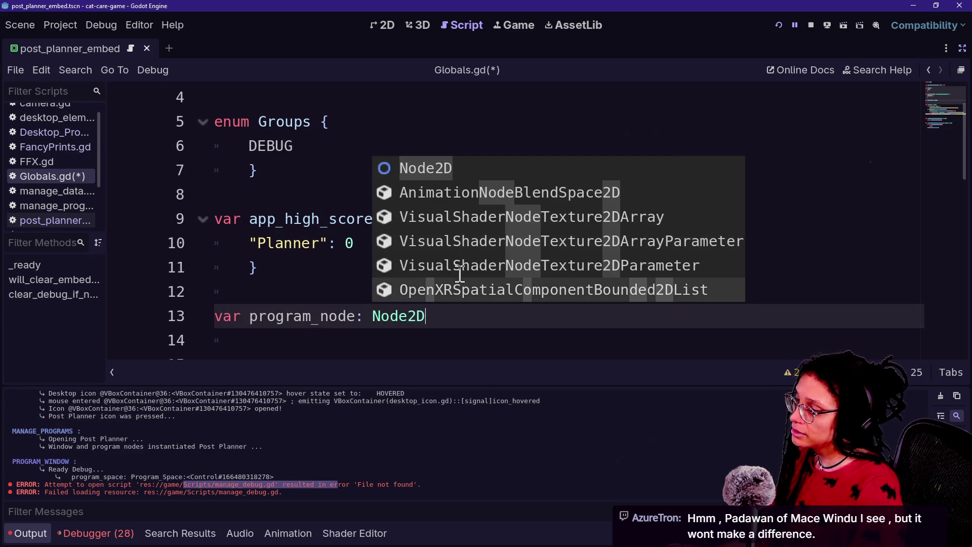
pyautogui.click(373, 319)
pyautogui.scroll(-7, 373, 323)
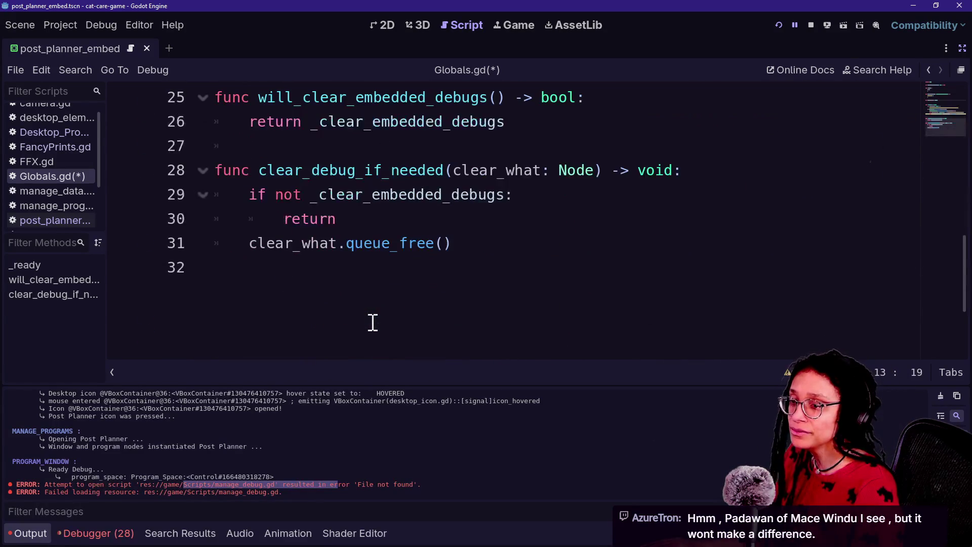
pyautogui.scroll(3, 422, 282)
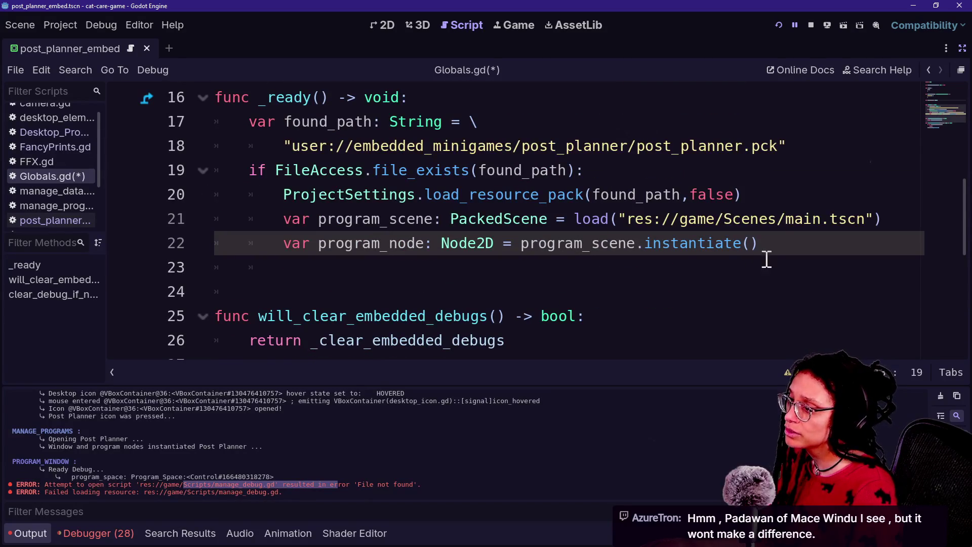
pyautogui.click(773, 253)
pyautogui.press('Delete')
pyautogui.press('Delete')
pyautogui.press('Delete')
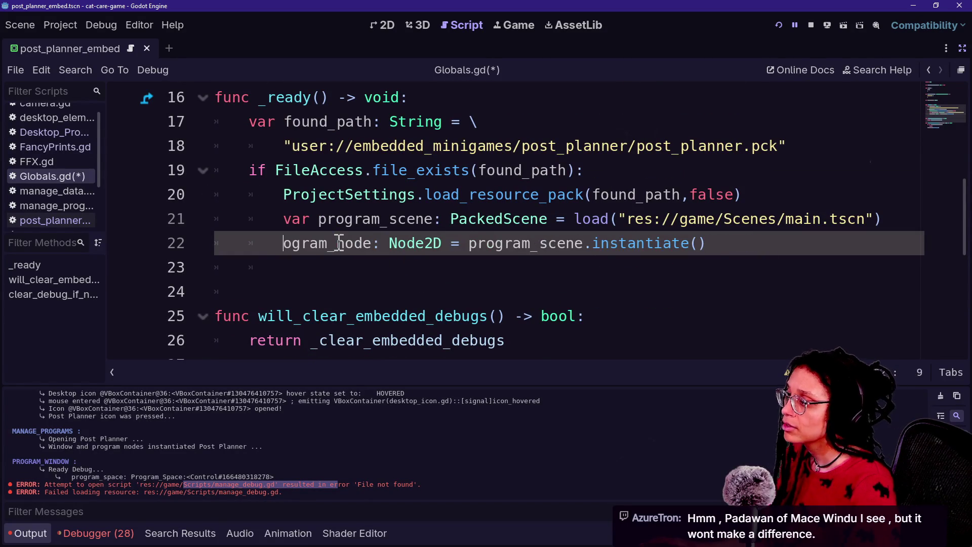
pyautogui.write('pr')
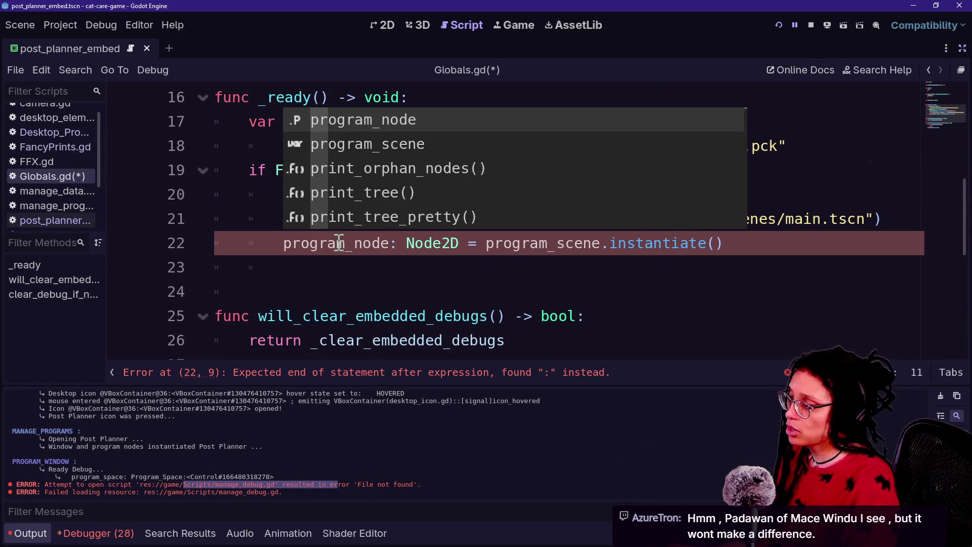
pyautogui.click(388, 258)
pyautogui.moveTo(407, 243); pyautogui.dragTo(478, 248)
pyautogui.press('BackSpace')
pyautogui.press('BackSpace')
pyautogui.write('=')
# Save Globals.gd and switch back to post_planner_embed.gd.
pyautogui.hotkey('ctrl', 's')
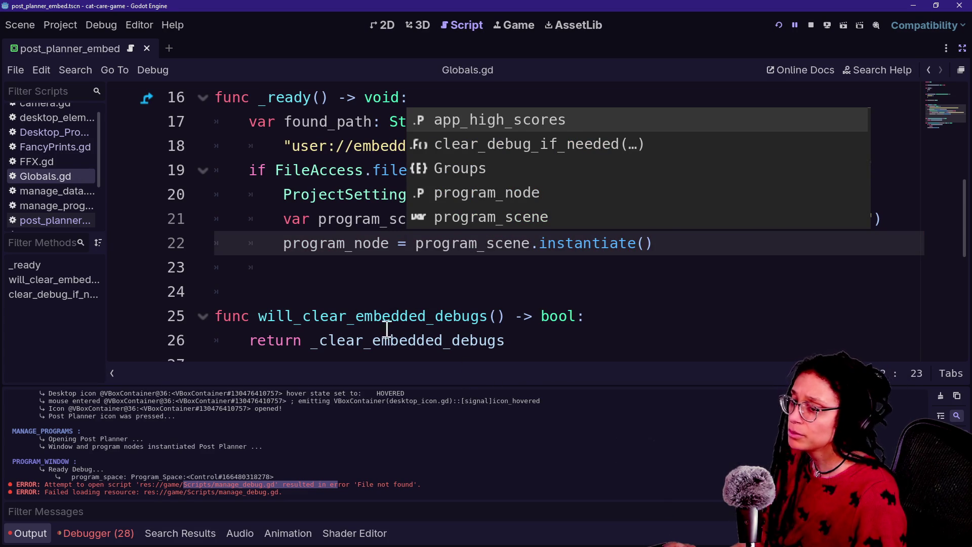
pyautogui.click(356, 299)
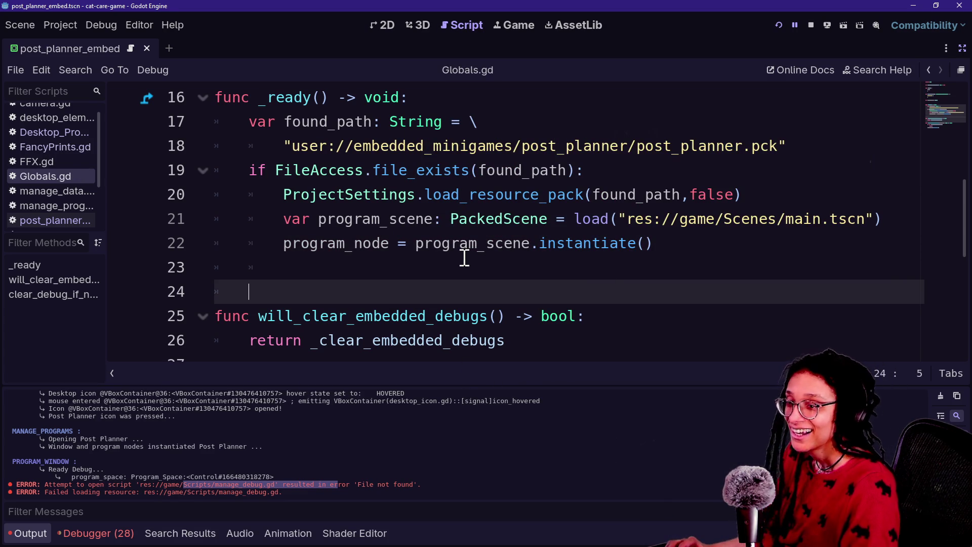
pyautogui.hotkey('shift', 'alt', 'o')
pyautogui.press('Down')
pyautogui.press('Up')
pyautogui.press('Down')
pyautogui.press('Return')
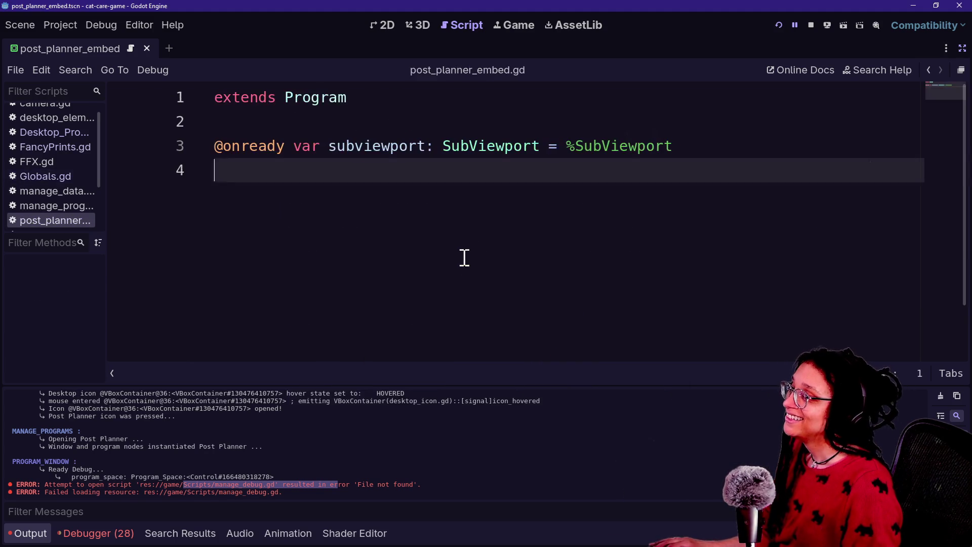
# Add a _ready calling subviewport.add_child(Globals.program_node), then run the project.
pyautogui.press('Return')
pyautogui.write('func _ready')
pyautogui.press('Return')
pyautogui.press('Return')
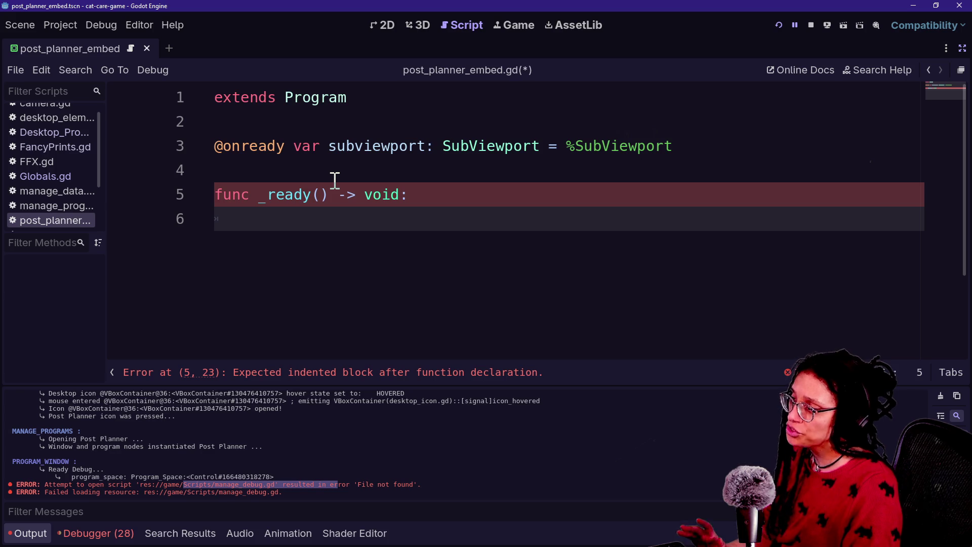
pyautogui.hotkey('ctrl', 'v')
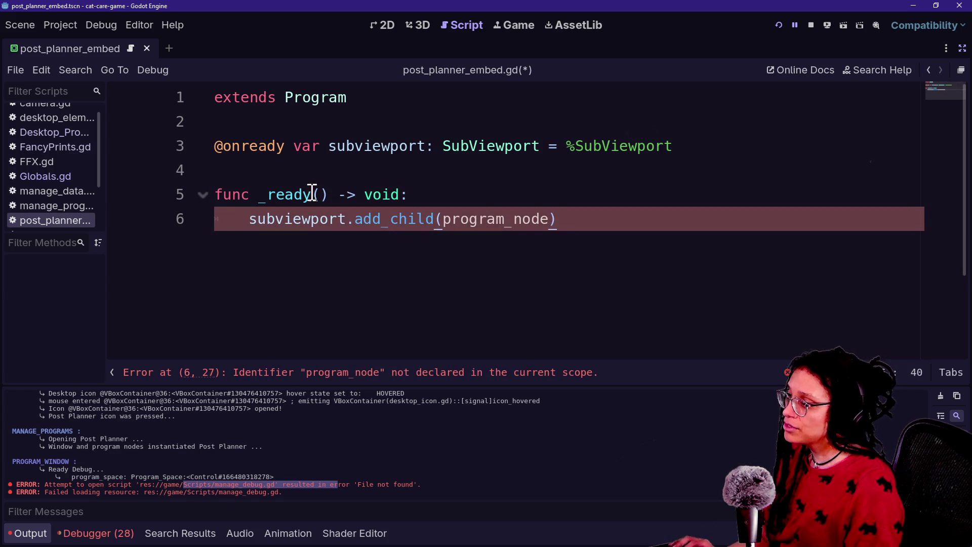
pyautogui.write('Globals.')
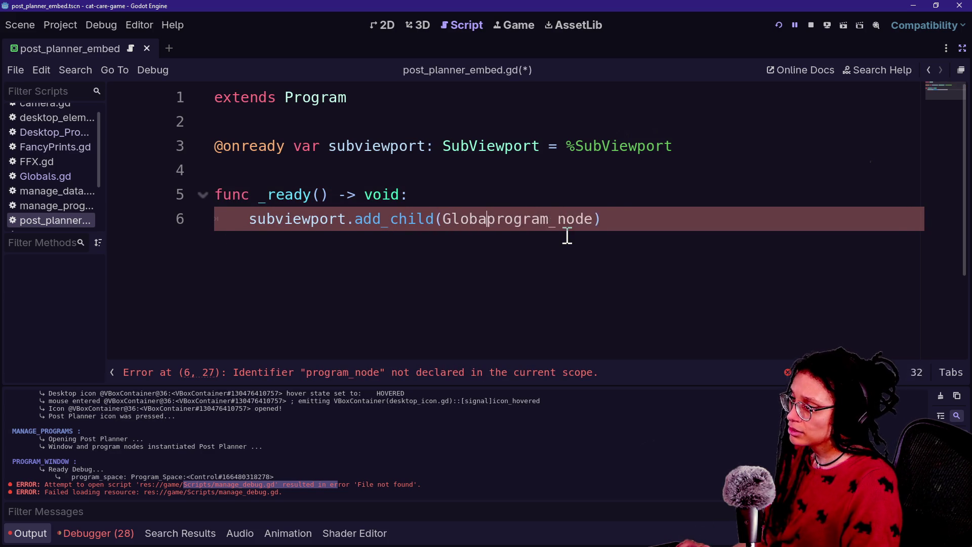
pyautogui.press('Escape')
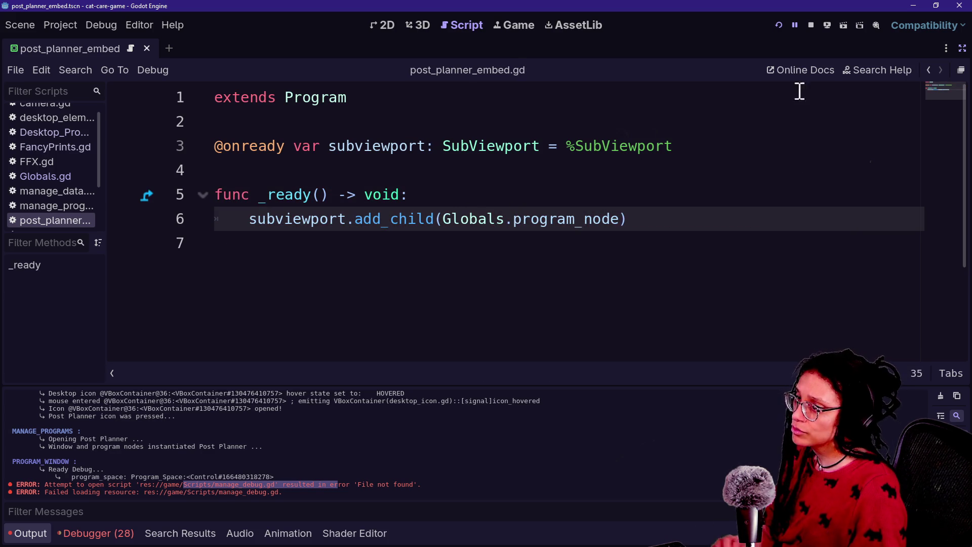
pyautogui.click(778, 26)
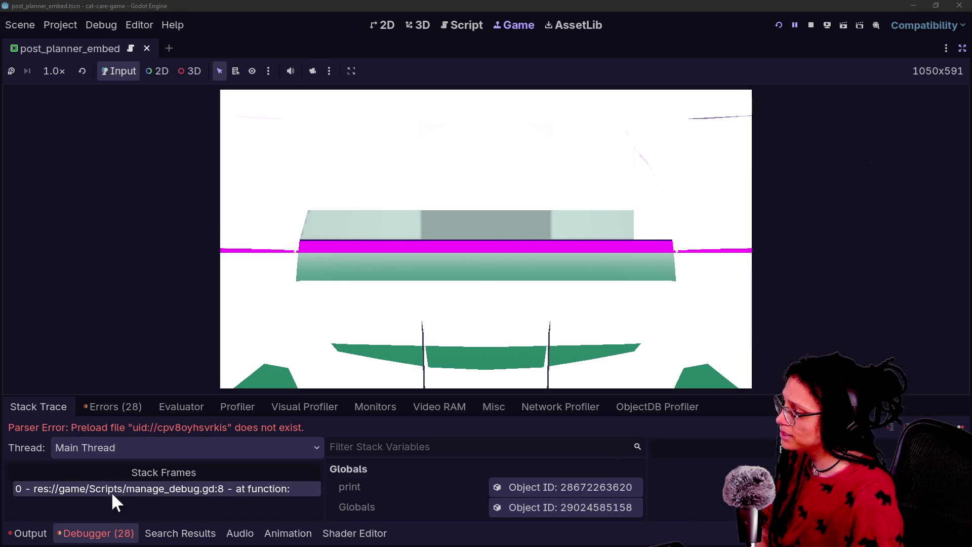
# Check the errors in Output, stop the game, and restore the side panels.
pyautogui.click(36, 534)
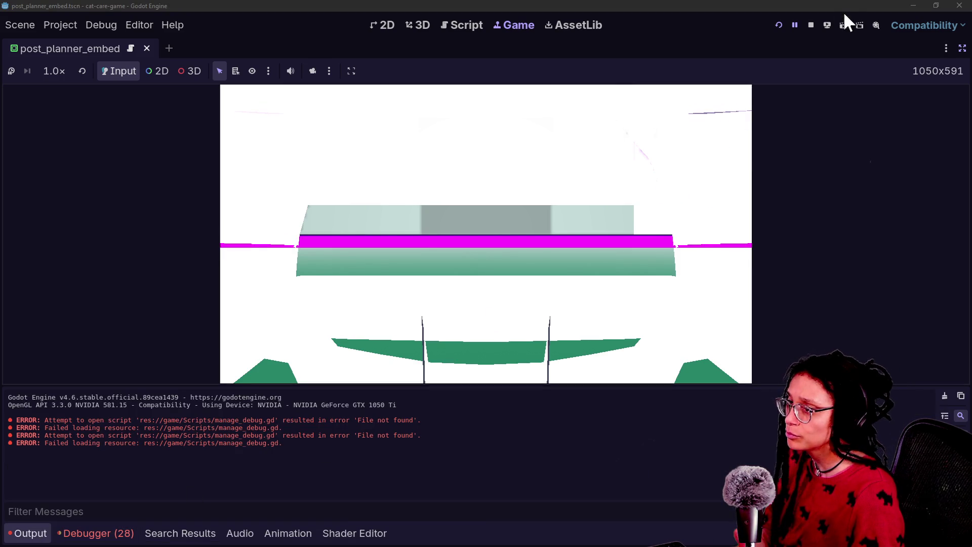
pyautogui.click(827, 25)
pyautogui.click(569, 195)
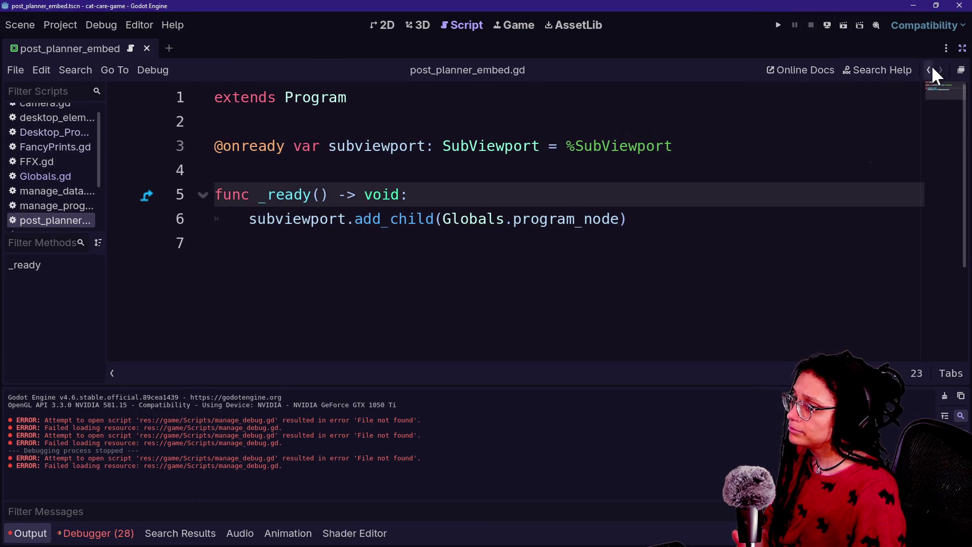
pyautogui.click(961, 50)
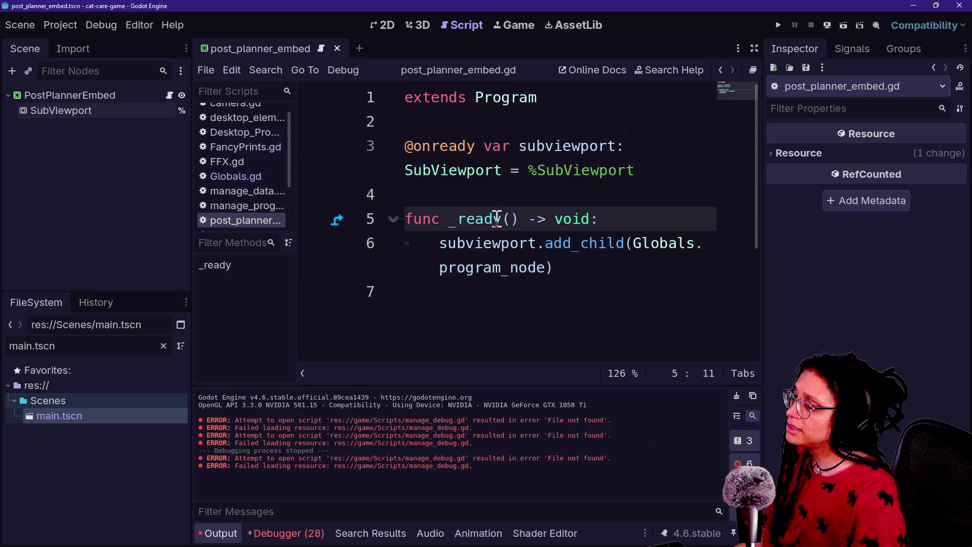
pyautogui.click(503, 203)
pyautogui.click(491, 210)
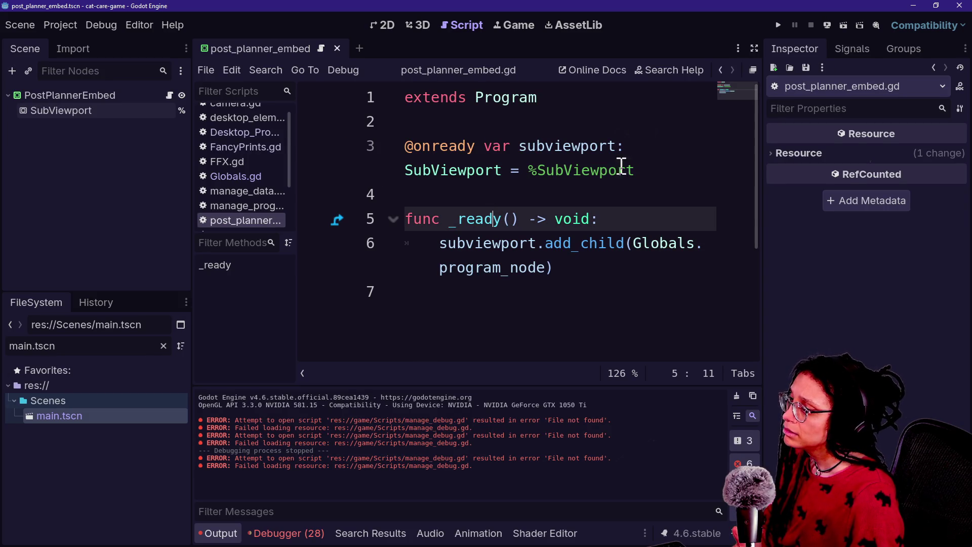
pyautogui.click(646, 170)
# Show Globals.gd in full-width distraction-free mode and scroll to the debug-clearing code.
pyautogui.click(227, 176)
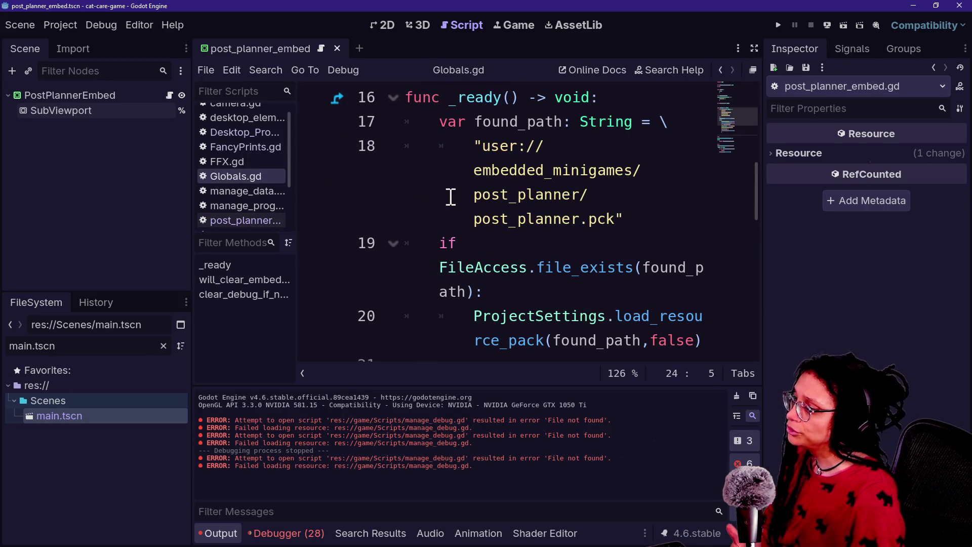
pyautogui.hotkey('ctrl', 'shift', 'F11')
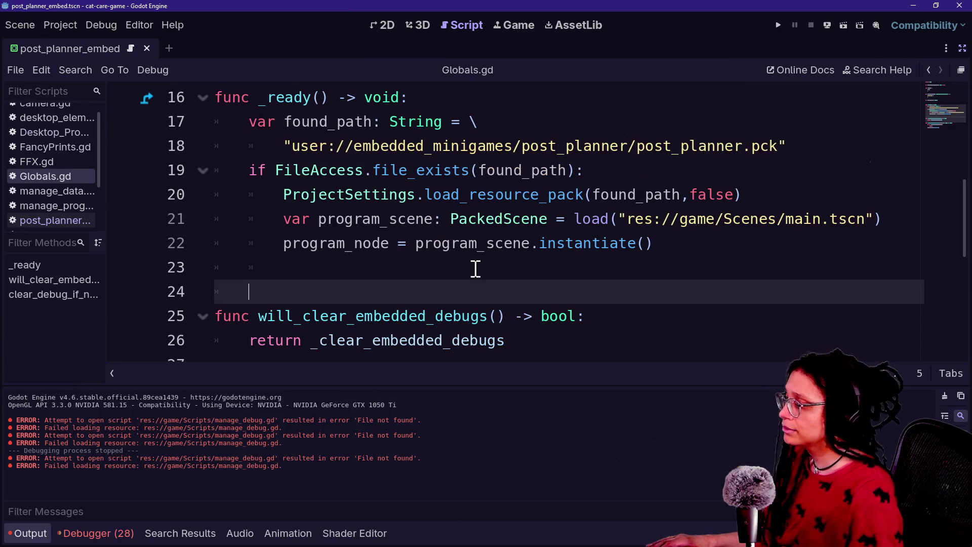
pyautogui.scroll(-2, 472, 267)
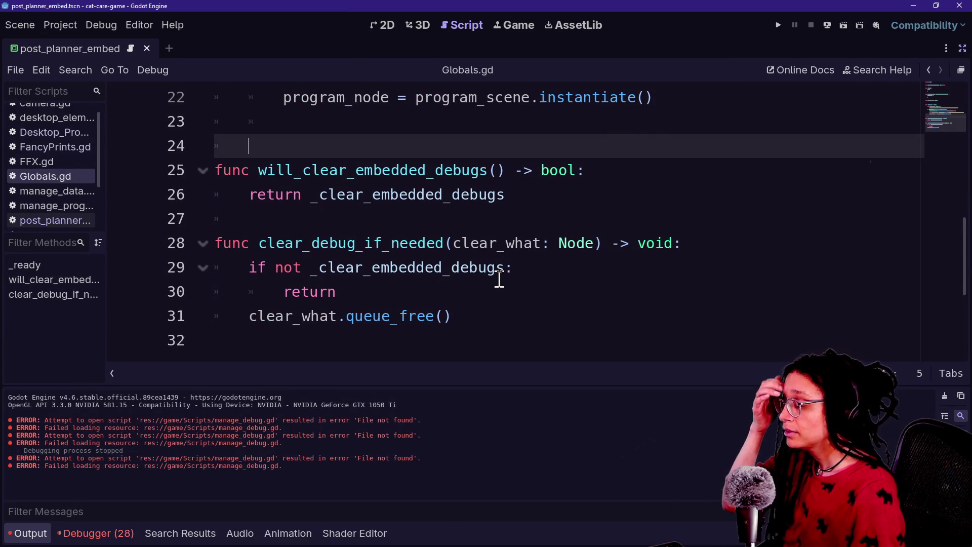
pyautogui.moveTo(500, 278)
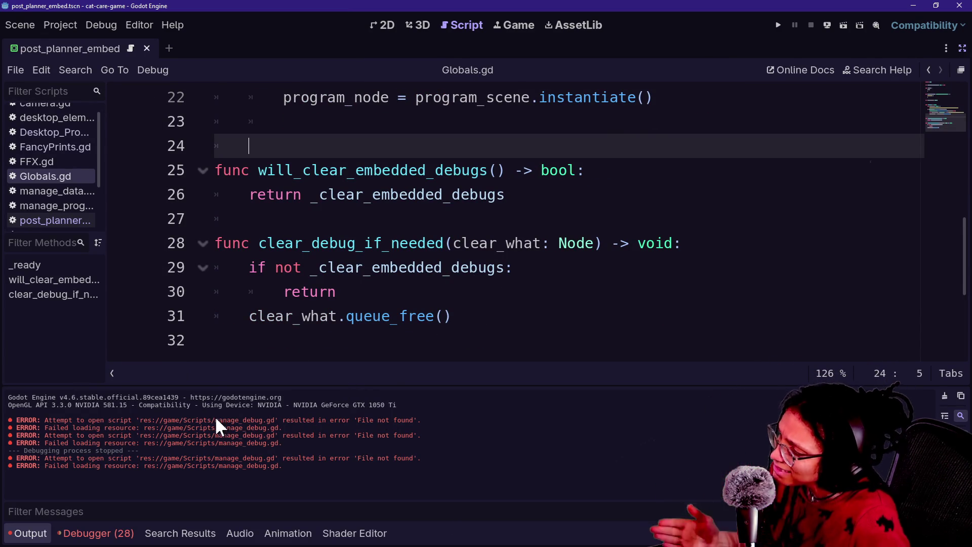
pyautogui.moveTo(215, 420); pyautogui.dragTo(268, 420)
# Export post_planner.pck into embedded_minigames/post_planner, overwriting the existing copy.
pyautogui.click(270, 421)
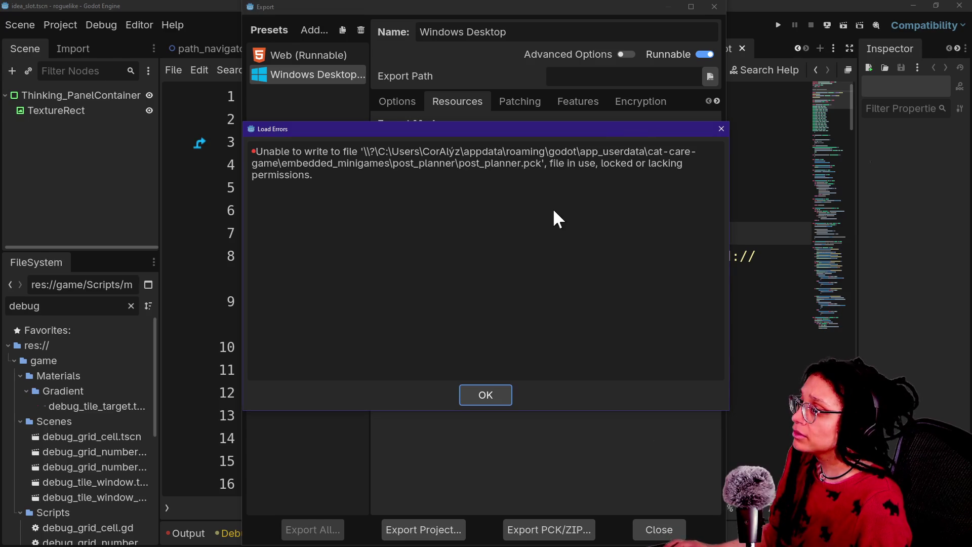
pyautogui.click(494, 394)
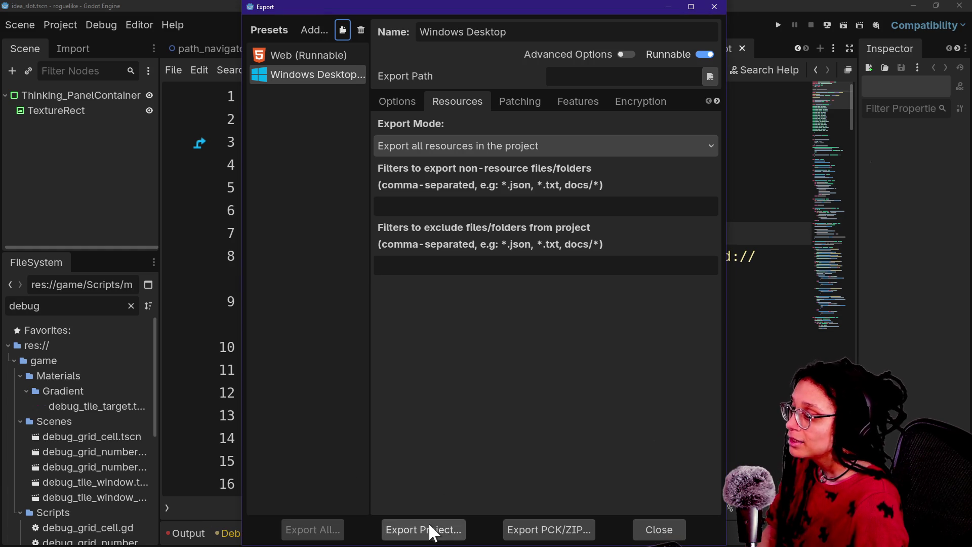
pyautogui.click(521, 527)
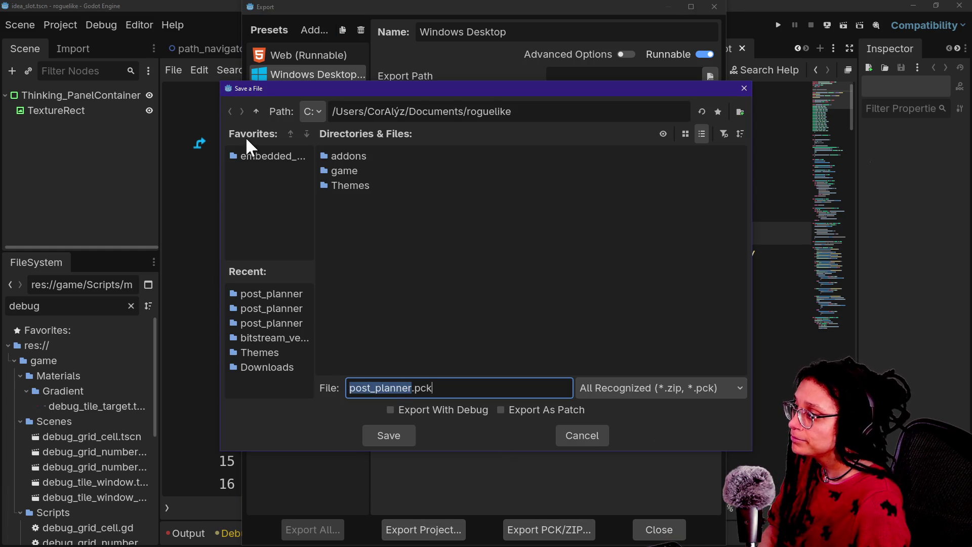
pyautogui.click(253, 155)
pyautogui.doubleClick(369, 154)
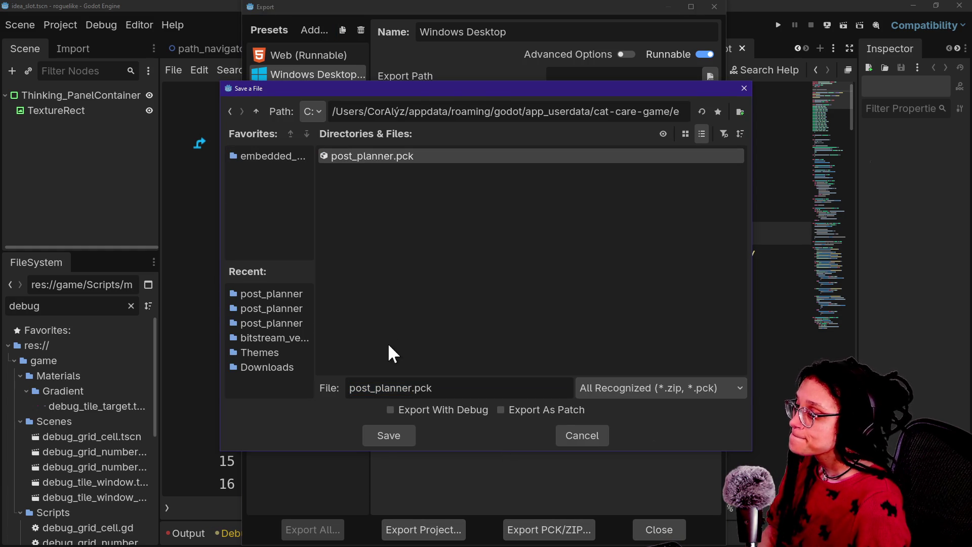
pyautogui.click(389, 443)
pyautogui.click(369, 286)
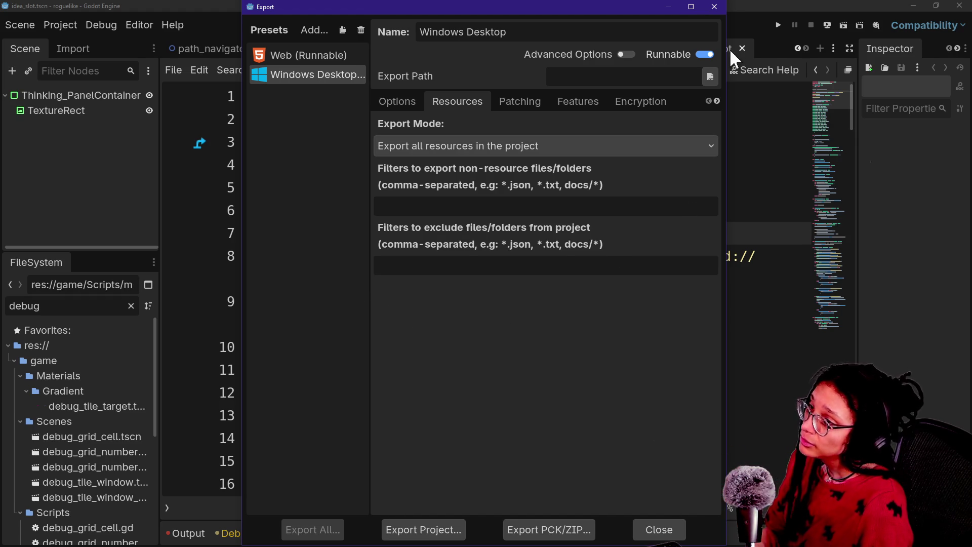
pyautogui.click(715, 7)
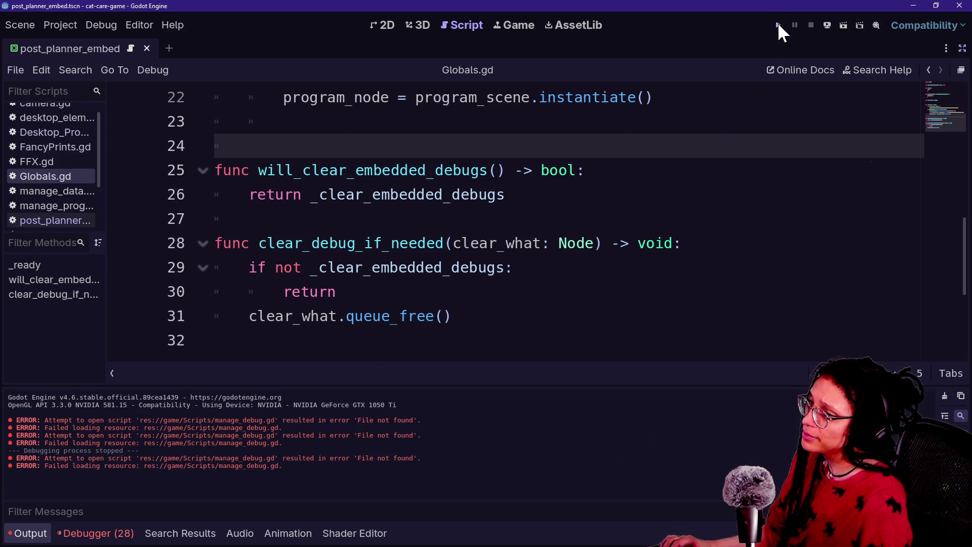
# Run the parent game and stop it once the cpv8oyhsvrkis preload error appears.
pyautogui.click(778, 26)
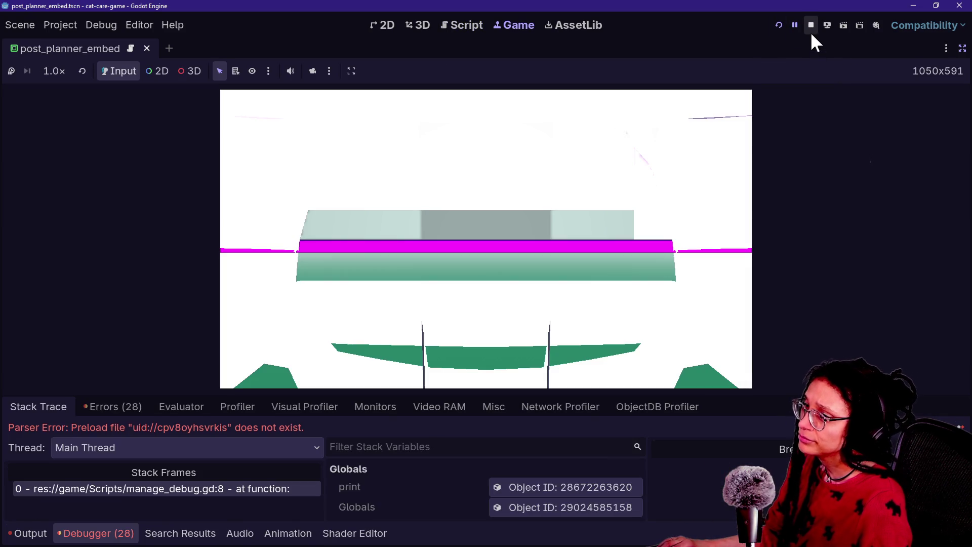
pyautogui.click(810, 25)
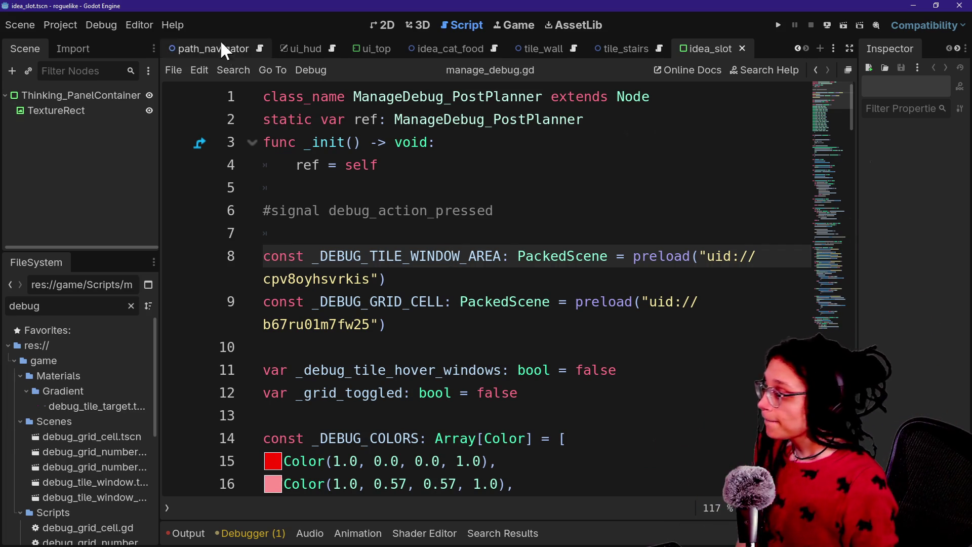
pyautogui.moveTo(214, 184); pyautogui.dragTo(217, 97)
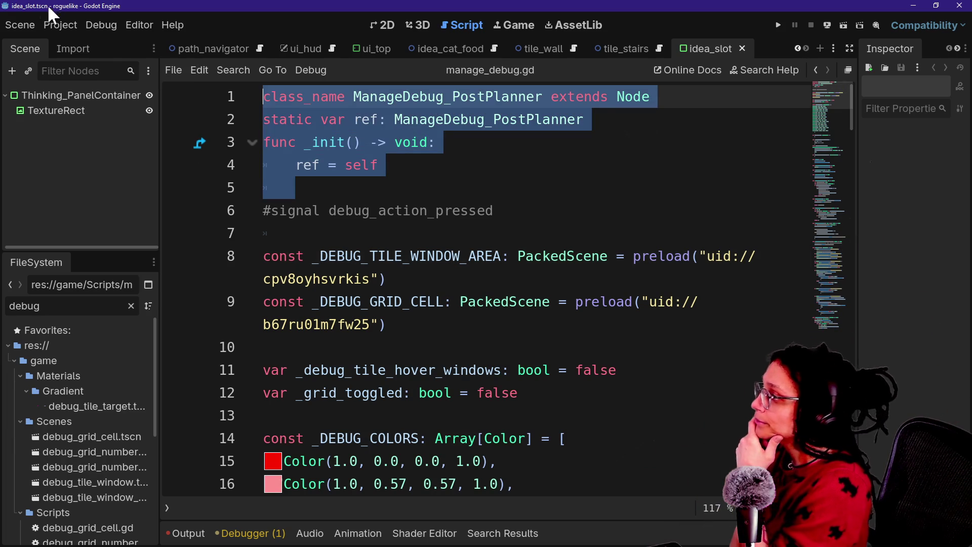
pyautogui.click(56, 25)
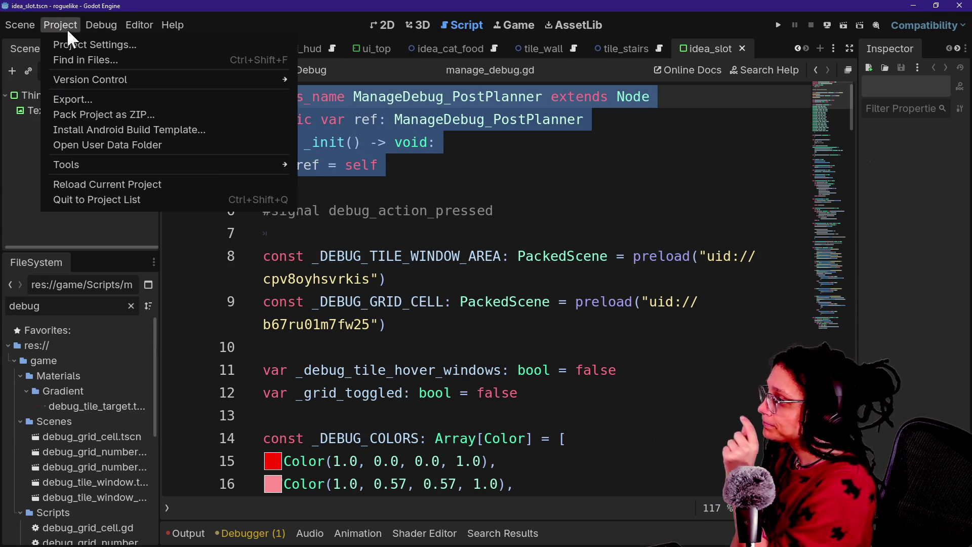
pyautogui.click(72, 45)
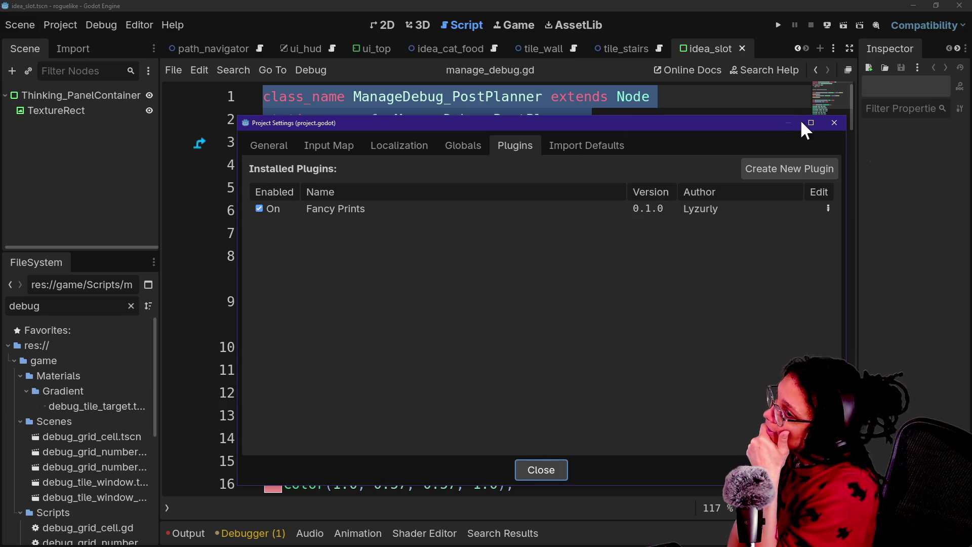
pyautogui.click(834, 123)
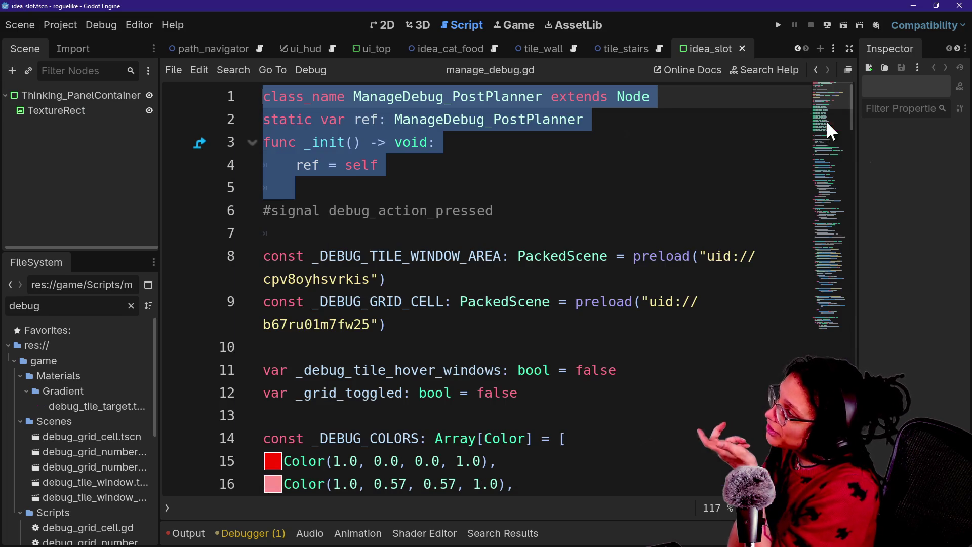
pyautogui.click(631, 147)
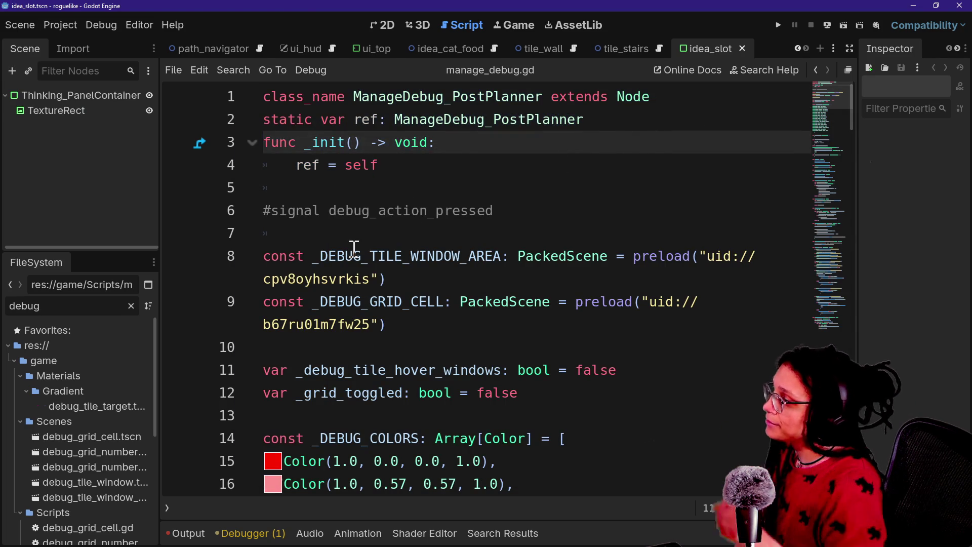
pyautogui.click(851, 48)
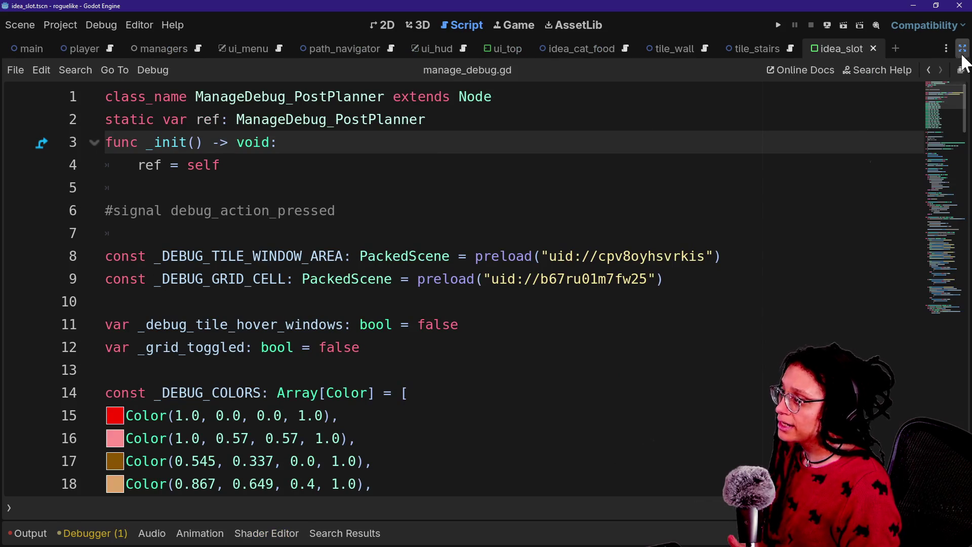
pyautogui.click(962, 51)
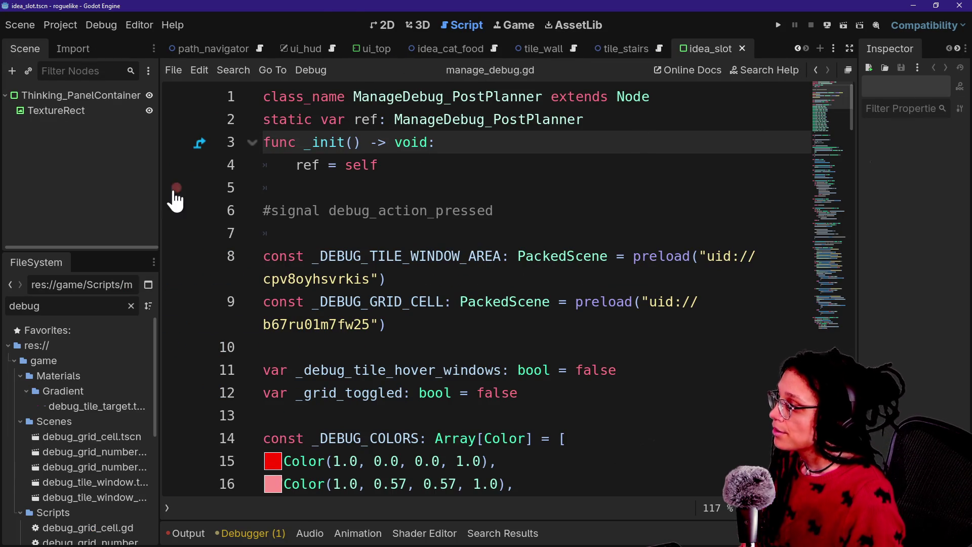
pyautogui.scroll(3, 429, 55)
pyautogui.scroll(1, 428, 51)
pyautogui.click(316, 48)
# Delete the ManageDebug node from the managers scene.
pyautogui.click(86, 111)
pyautogui.click(93, 126)
pyautogui.click(90, 111)
pyautogui.press('Delete')
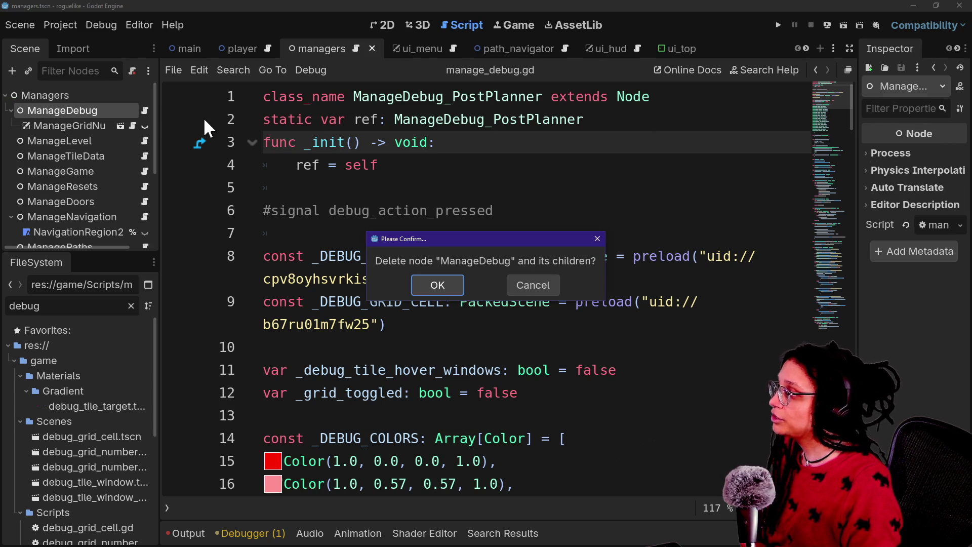
pyautogui.press('Return')
# Run the game, start planning on the Mewsky platform, and inspect the error around line 64.
pyautogui.click(779, 26)
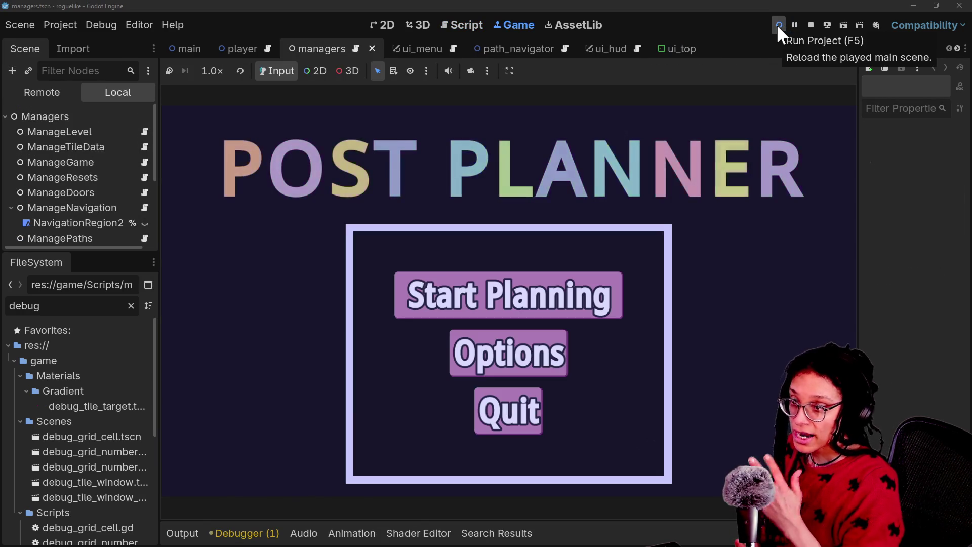
pyautogui.click(413, 293)
pyautogui.click(461, 323)
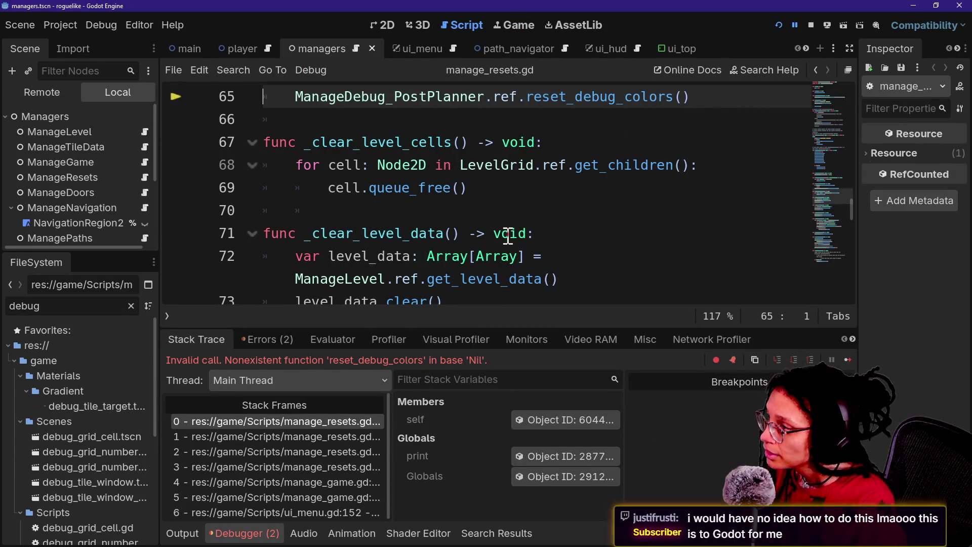
pyautogui.scroll(1, 507, 237)
pyautogui.click(444, 146)
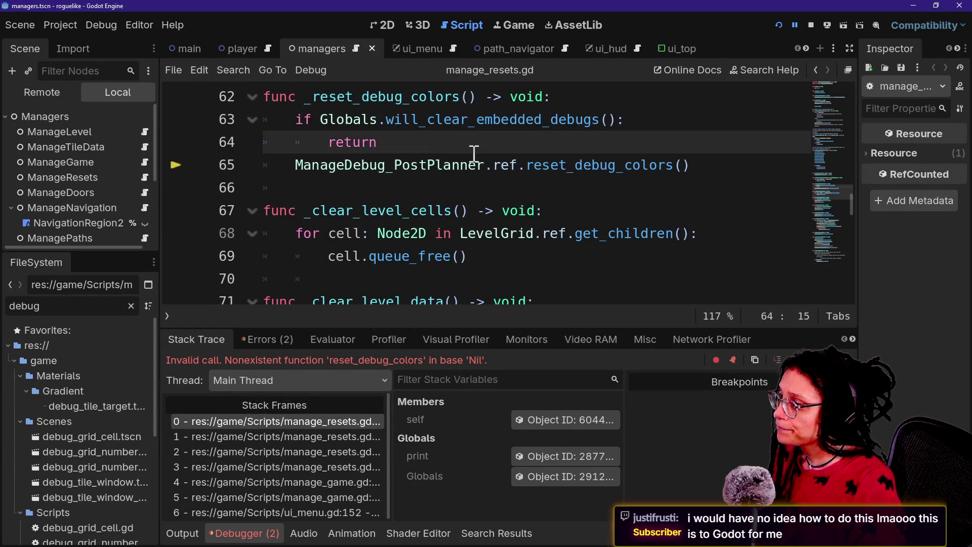
pyautogui.scroll(1, 474, 151)
pyautogui.scroll(2, 390, 139)
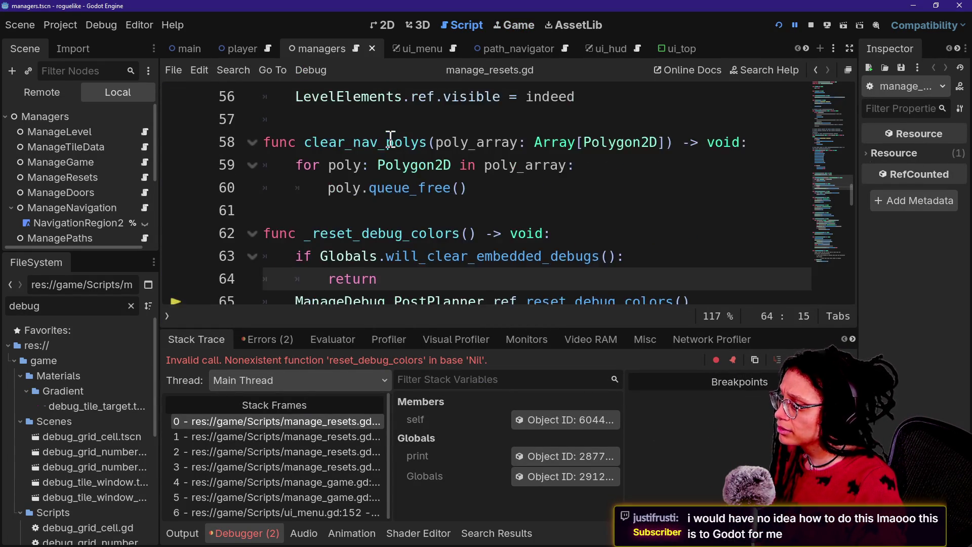
pyautogui.scroll(-1, 404, 150)
# Change _clear_embedded_debugs from false to true in globals.gd and save.
pyautogui.hotkey('ctrl', 'shift', 'F11')
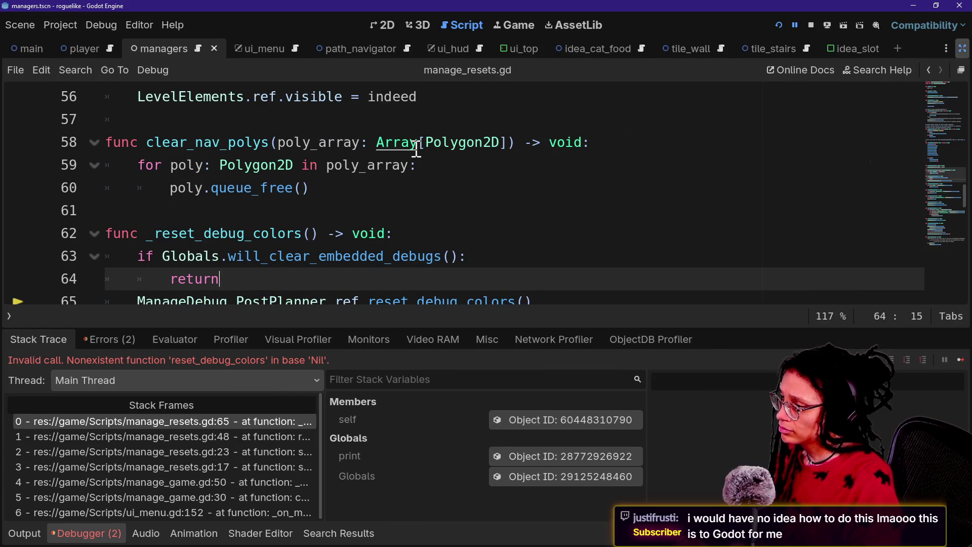
pyautogui.hotkey('alt', 'o')
pyautogui.hotkey('alt', 'o')
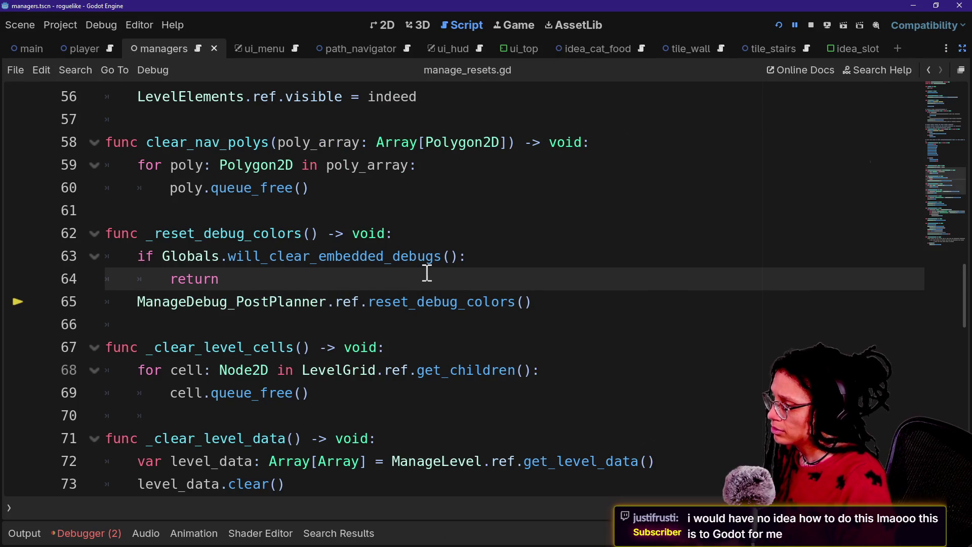
pyautogui.scroll(1, 291, 292)
pyautogui.scroll(3, 291, 292)
pyautogui.scroll(-4, 288, 288)
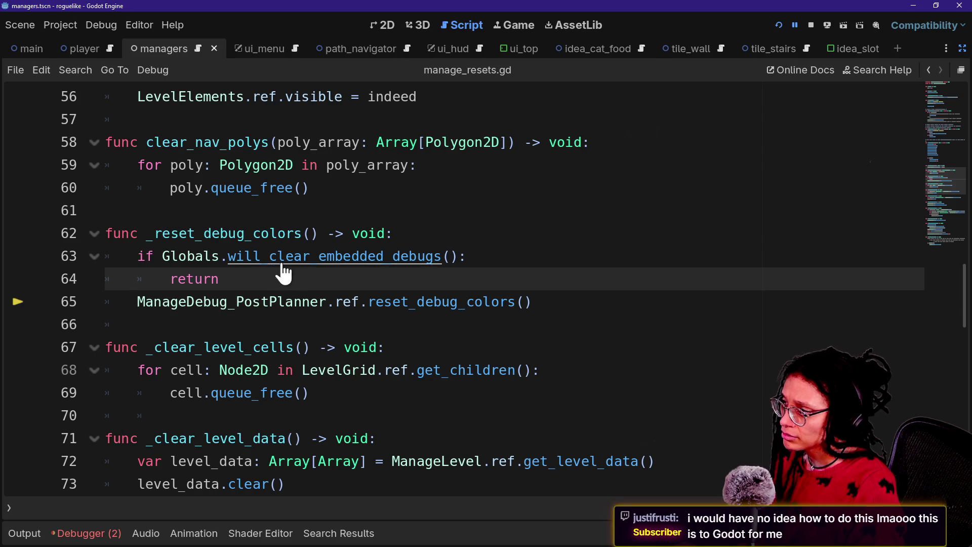
pyautogui.moveTo(148, 253); pyautogui.dragTo(250, 272)
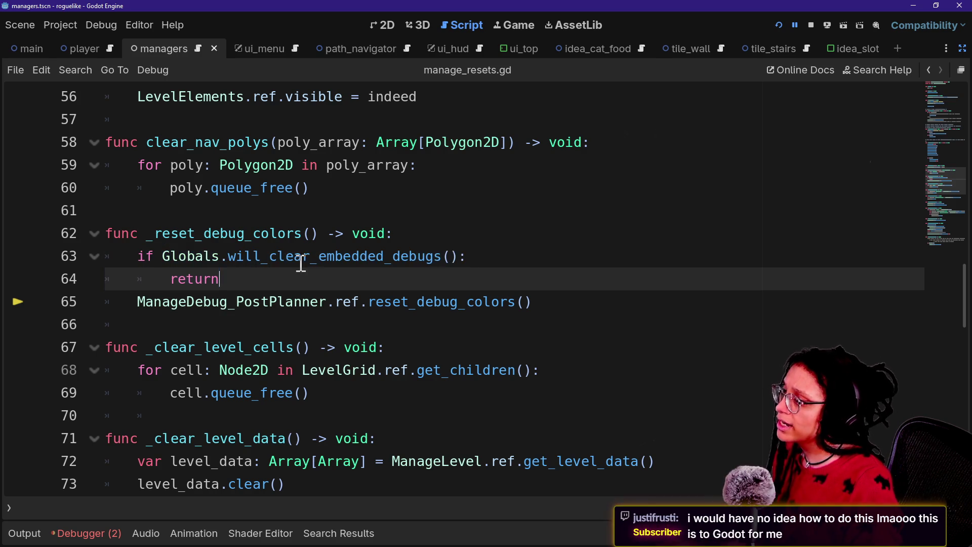
pyautogui.keyDown('ctrl'); pyautogui.click(282, 257); pyautogui.keyUp('ctrl')
pyautogui.scroll(2, 314, 166)
pyautogui.doubleClick(402, 142)
pyautogui.write('true')
pyautogui.hotkey('ctrl', 's')
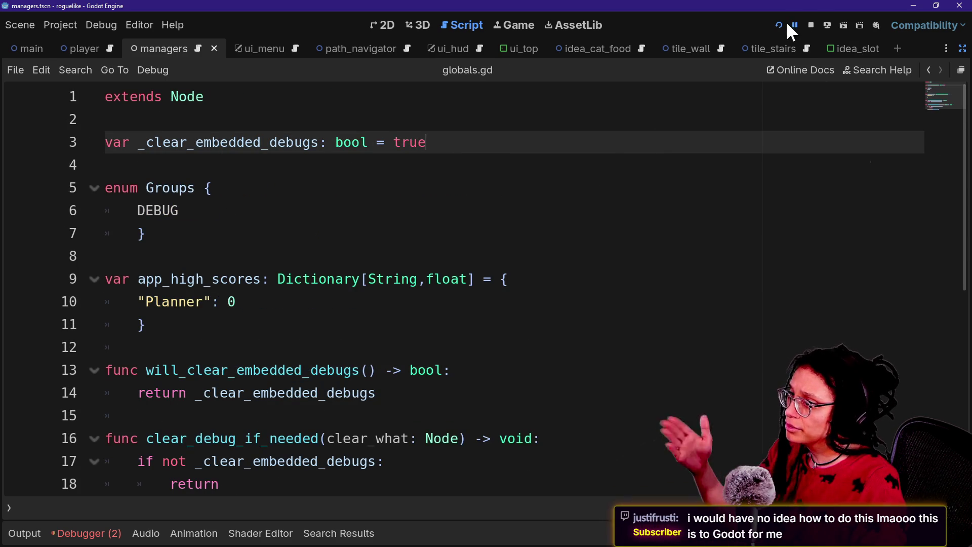
# Test-run the Post Planner minigame: Start Planning, pick Mewsky to reach a level, then stop.
pyautogui.click(782, 24)
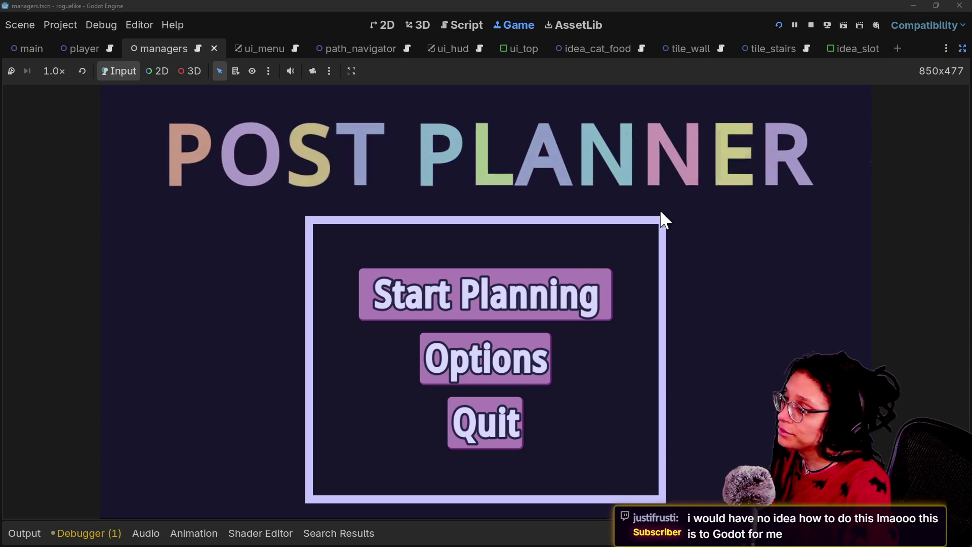
pyautogui.click(486, 275)
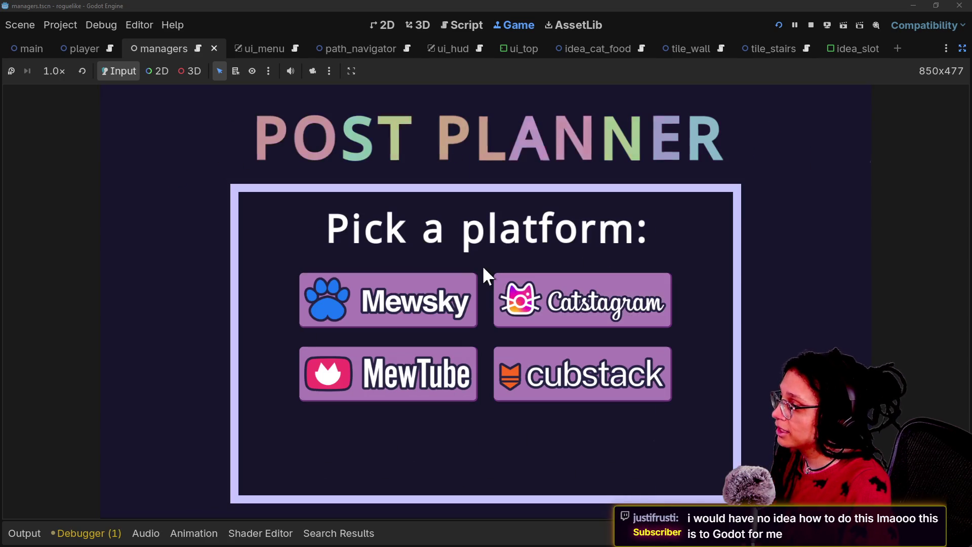
pyautogui.click(472, 288)
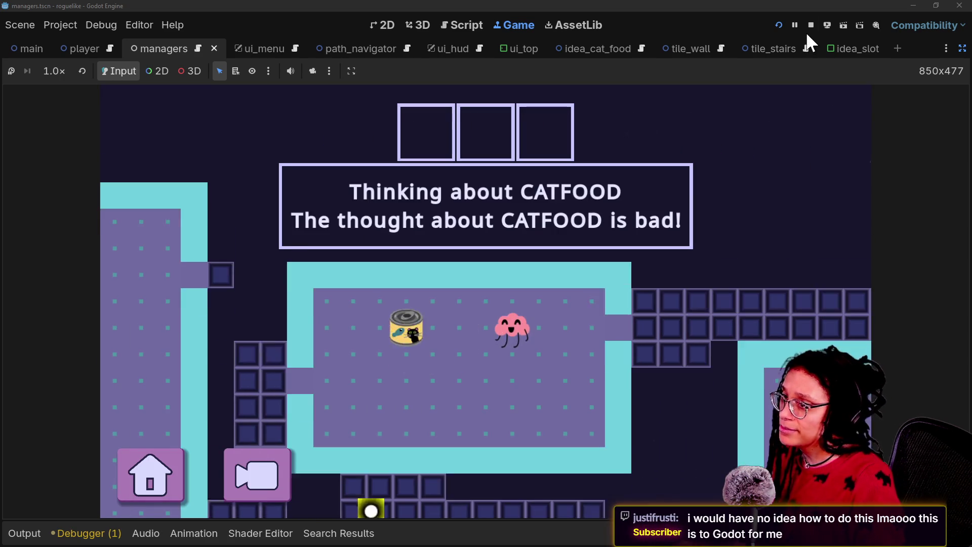
pyautogui.click(810, 25)
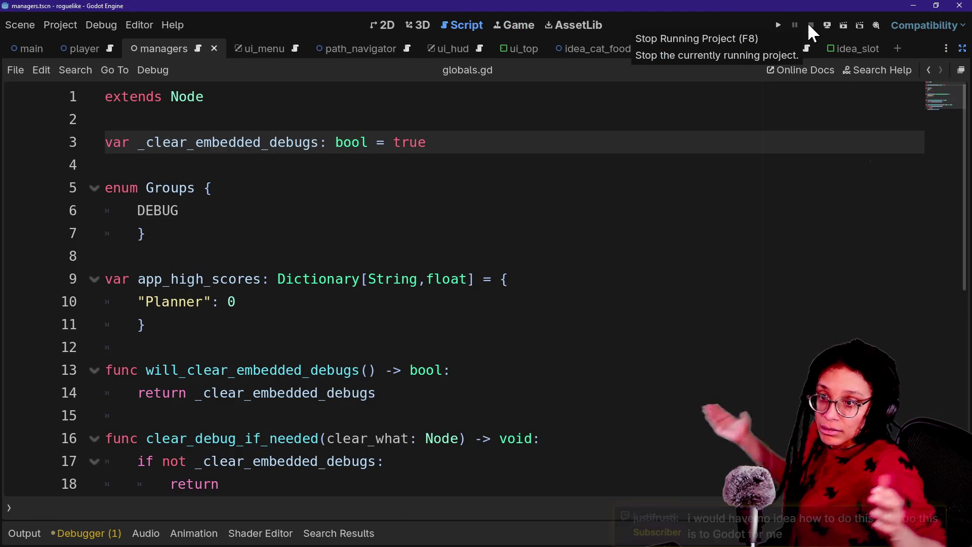
# Save the current scene from the globals.gd editor with Ctrl+S.
pyautogui.click(247, 280)
pyautogui.hotkey('ctrl', 's')
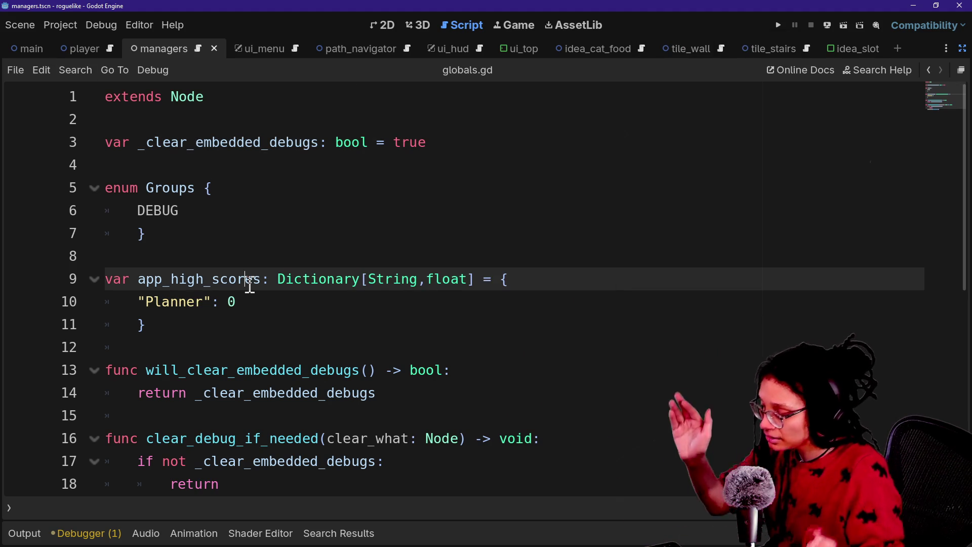
pyautogui.click(76, 24)
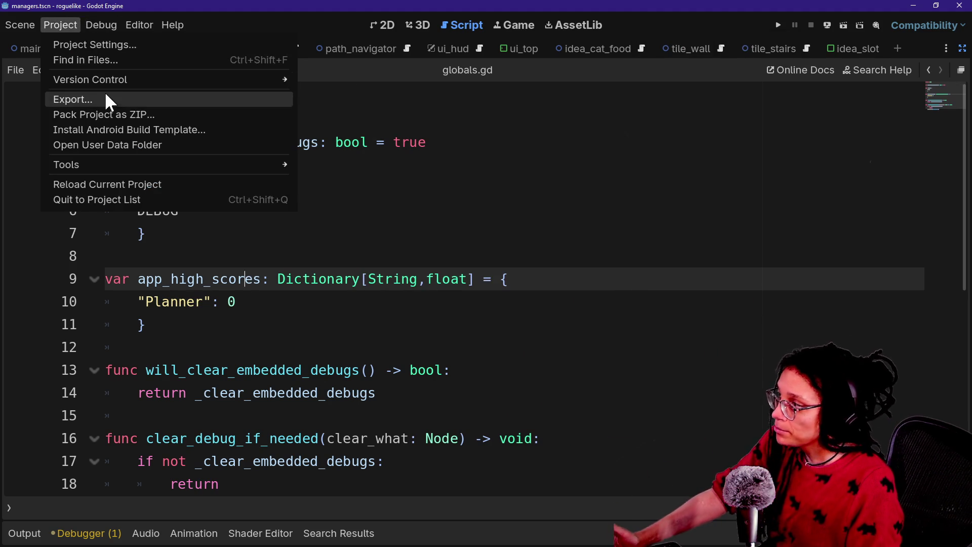
# Export the Windows Desktop preset as post_planner.pck into embedded_minigames/post_planner, overwriting the old pack.
pyautogui.click(107, 94)
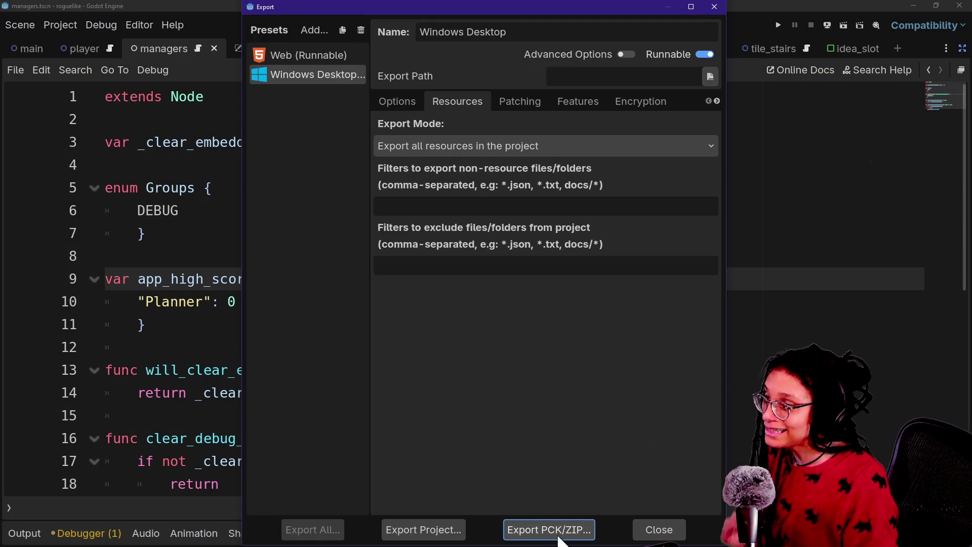
pyautogui.click(559, 536)
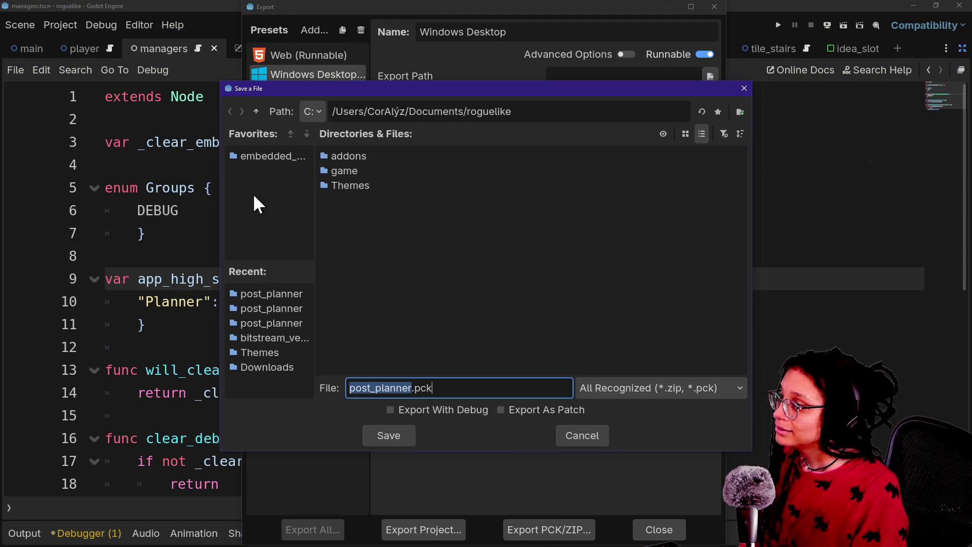
pyautogui.click(253, 156)
pyautogui.doubleClick(369, 157)
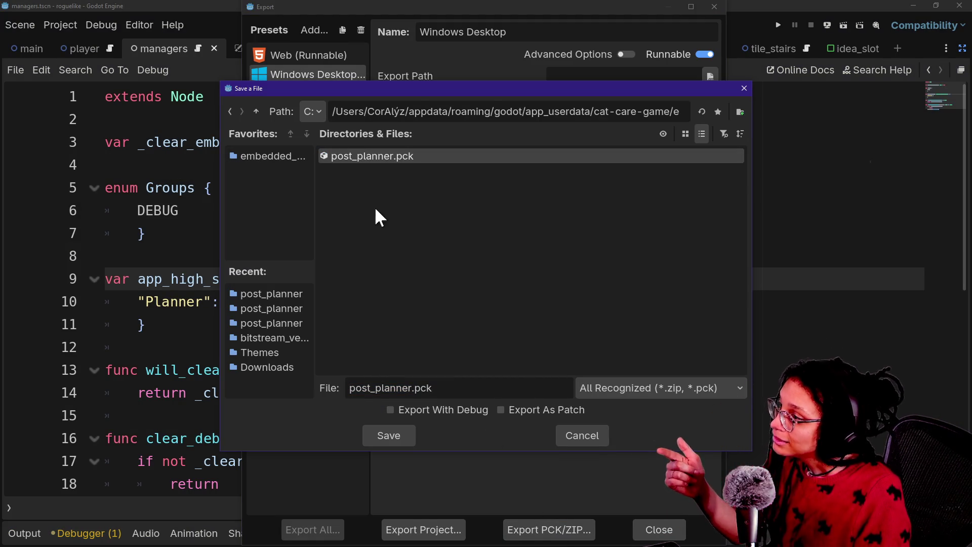
pyautogui.click(368, 426)
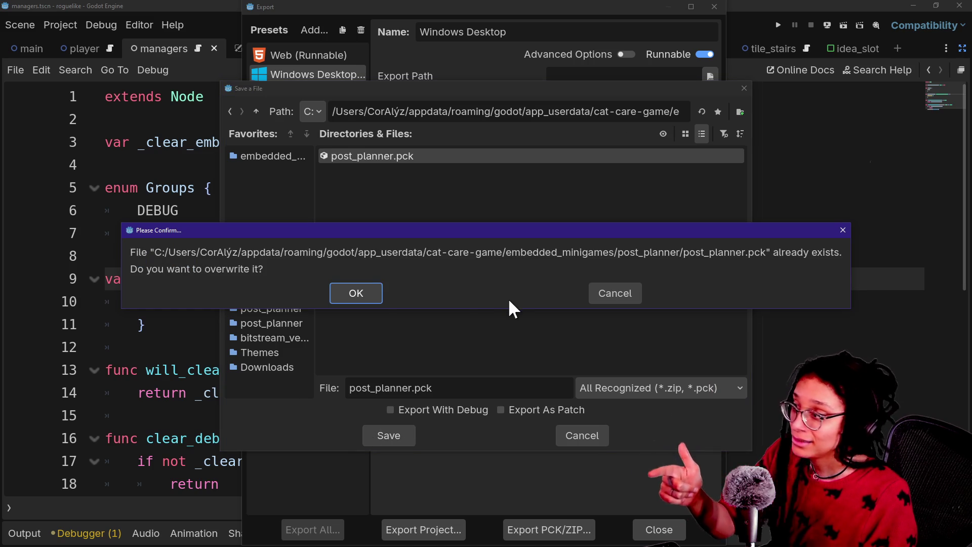
pyautogui.click(377, 293)
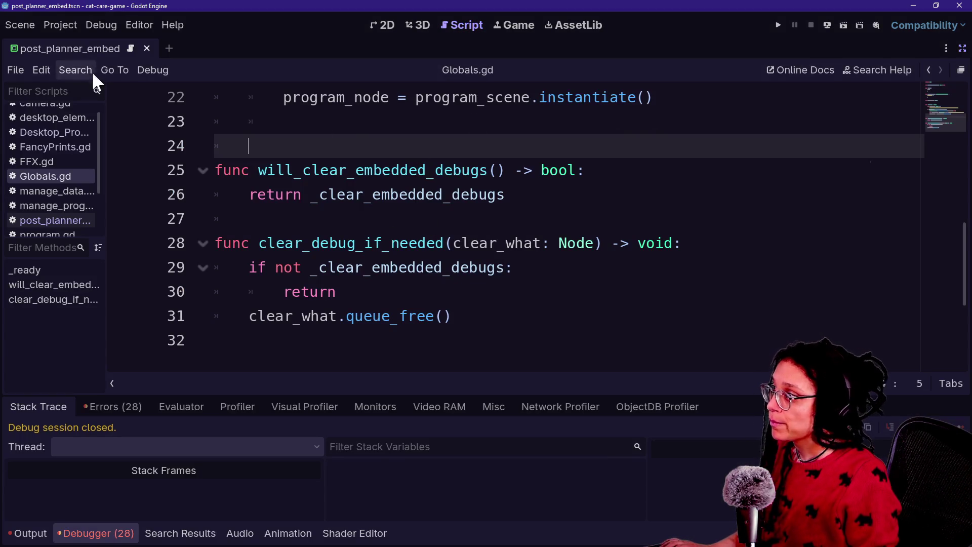
# Run the cat-care-game project and show its Output log in an enlarged bottom panel.
pyautogui.click(778, 25)
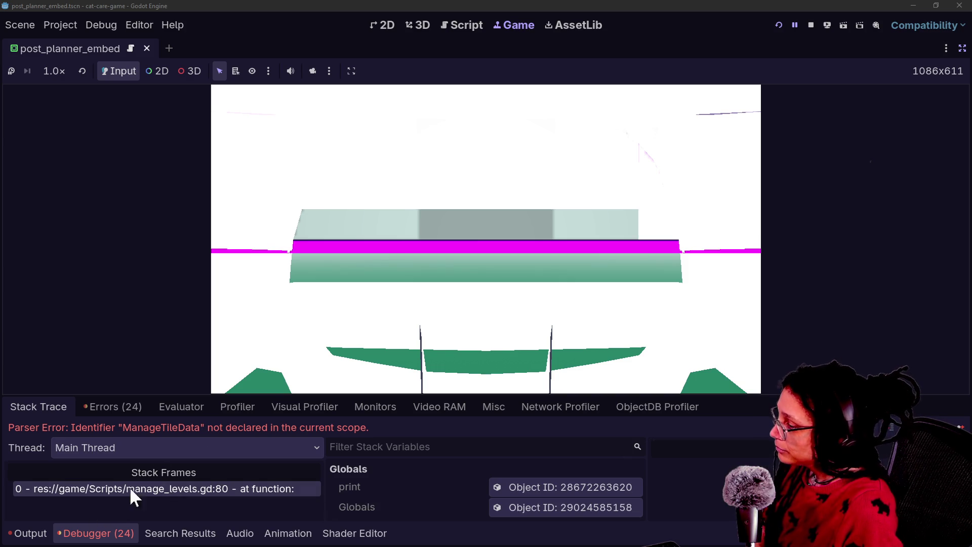
pyautogui.moveTo(238, 396); pyautogui.dragTo(242, 335)
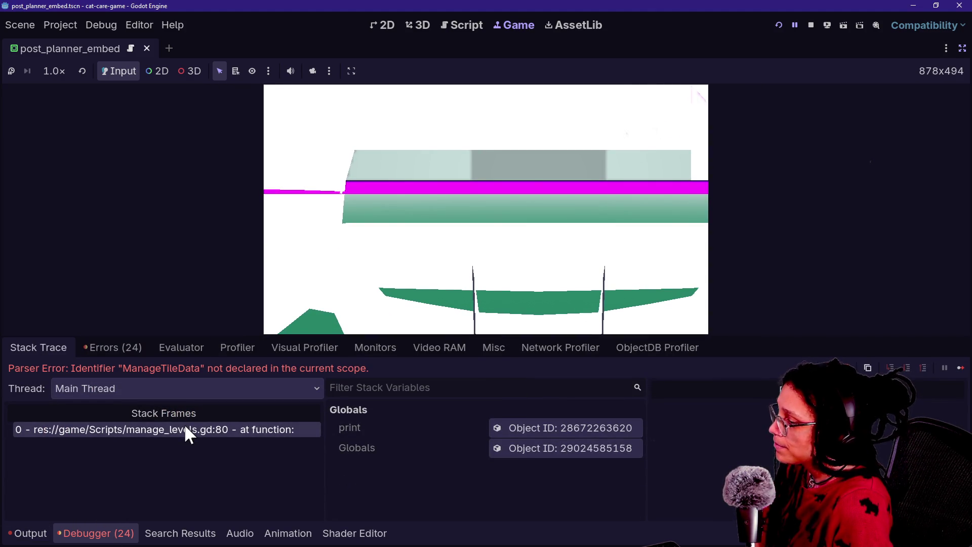
pyautogui.click(23, 535)
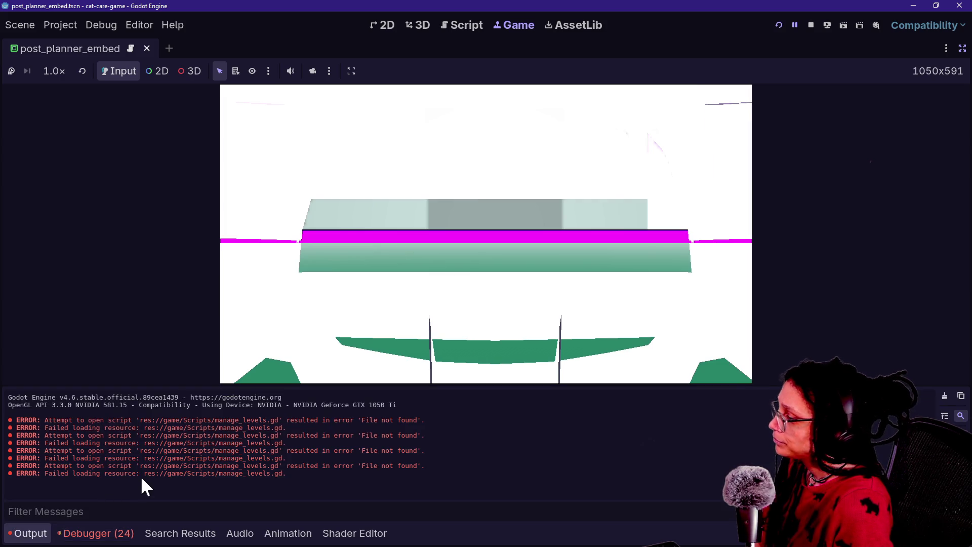
# Select the manage_levels.gd 'File not found' error lines in the Output log for copying.
pyautogui.moveTo(115, 433); pyautogui.dragTo(304, 462)
pyautogui.click(298, 453)
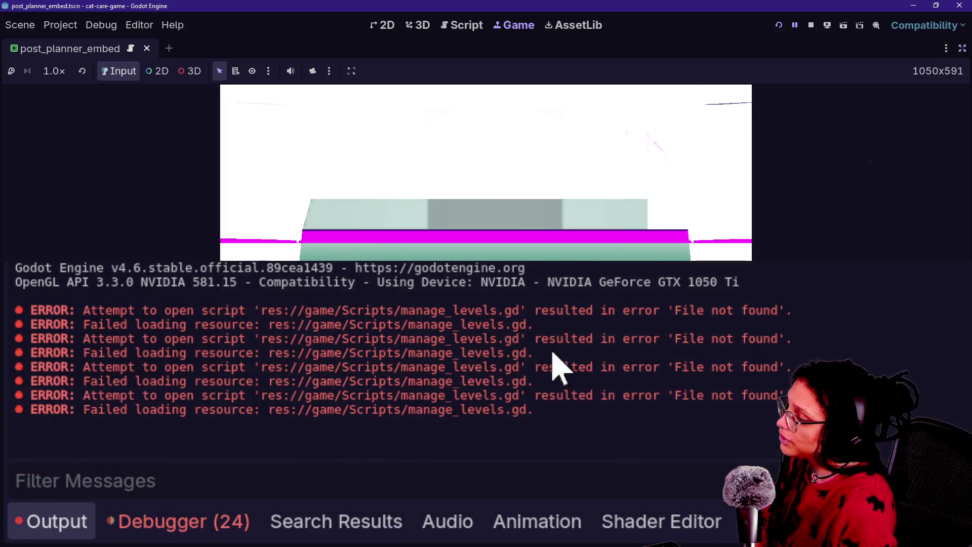
pyautogui.moveTo(594, 424)
pyautogui.mouseDown()
pyautogui.moveTo(5, 354)
pyautogui.moveTo(12, 312)
pyautogui.mouseUp()
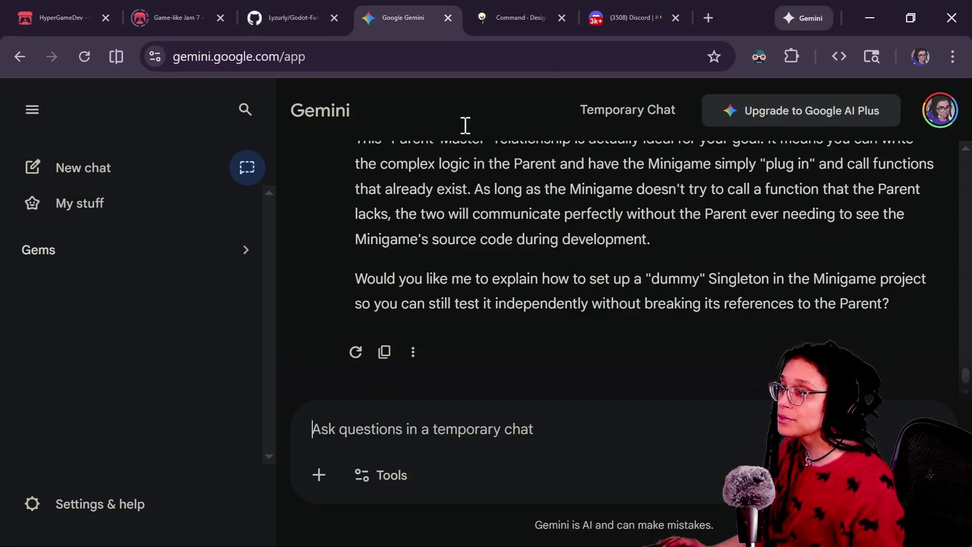
# Send Gemini the pasted error log with 'DO NOT GIVE CODE I SWEAR TO GOD' and 'DONT TALK A LOT EITHER'.
pyautogui.write('DO NOT ')
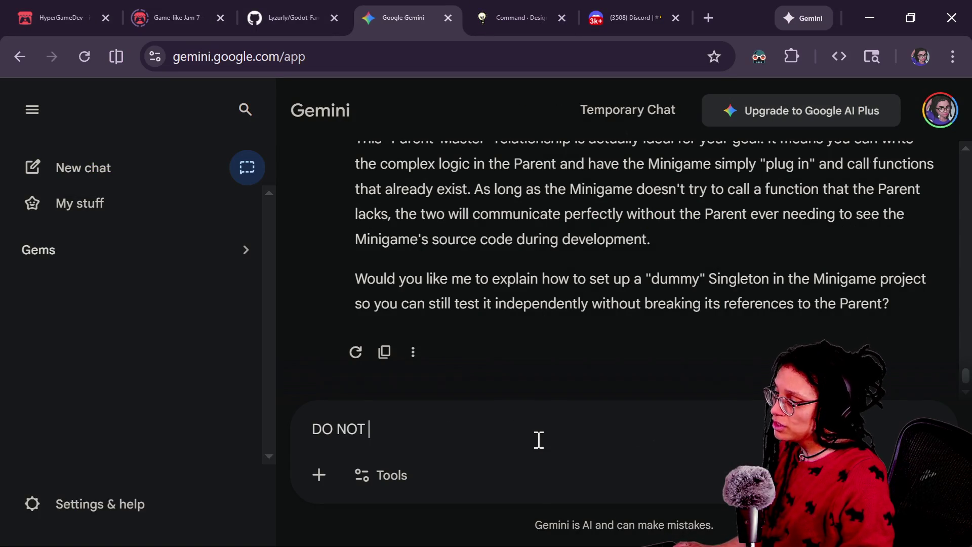
pyautogui.write('GIVE CODE I SWEA')
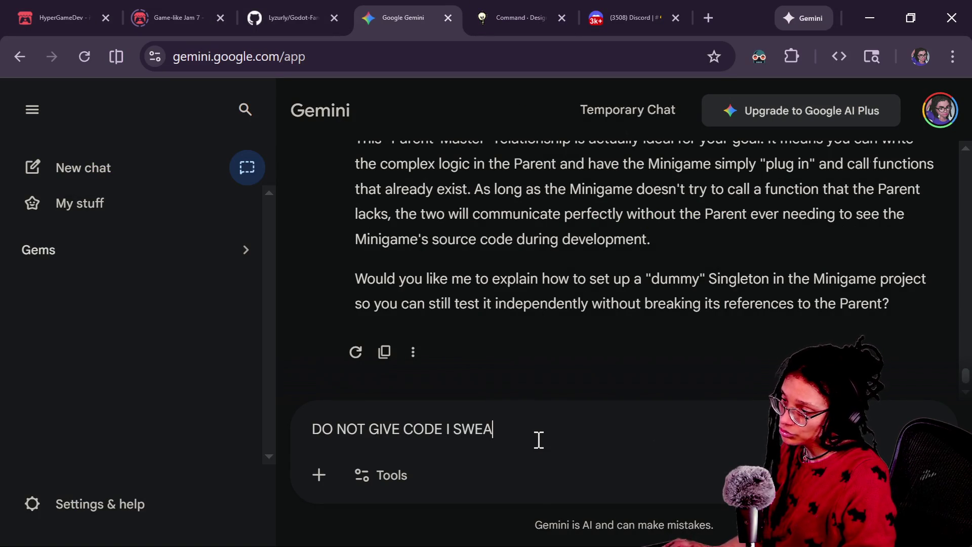
pyautogui.write('R TO GOD')
pyautogui.hotkey('shift', 'Return')
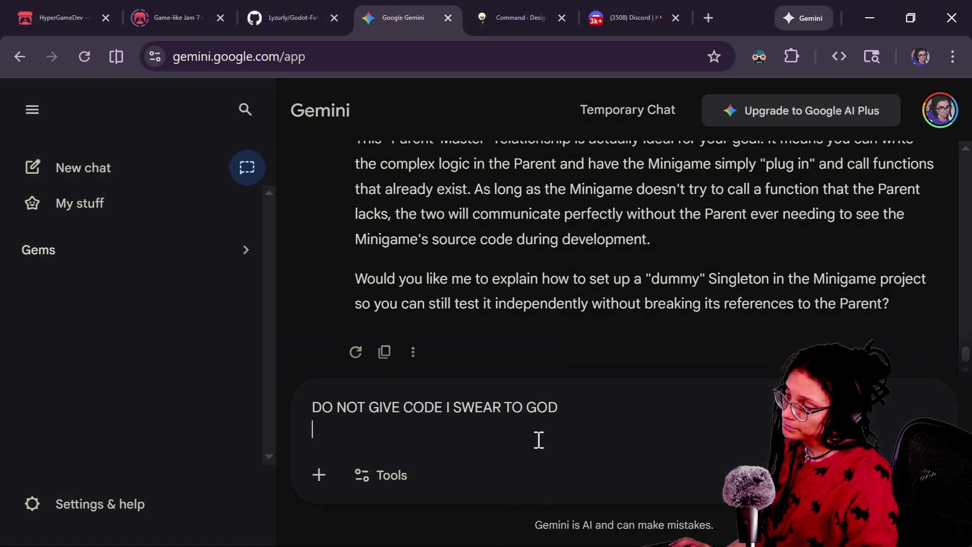
pyautogui.hotkey('ctrl', 'v')
pyautogui.hotkey('shift', 'Return')
pyautogui.hotkey('shift', 'Return')
pyautogui.write('DONT TALK A L')
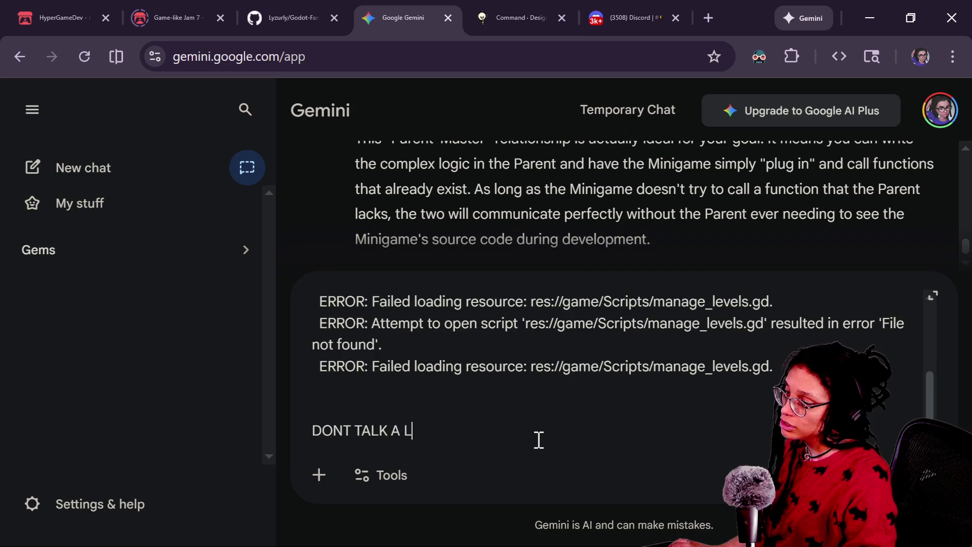
pyautogui.write('OT EITHER')
pyautogui.press('Return')
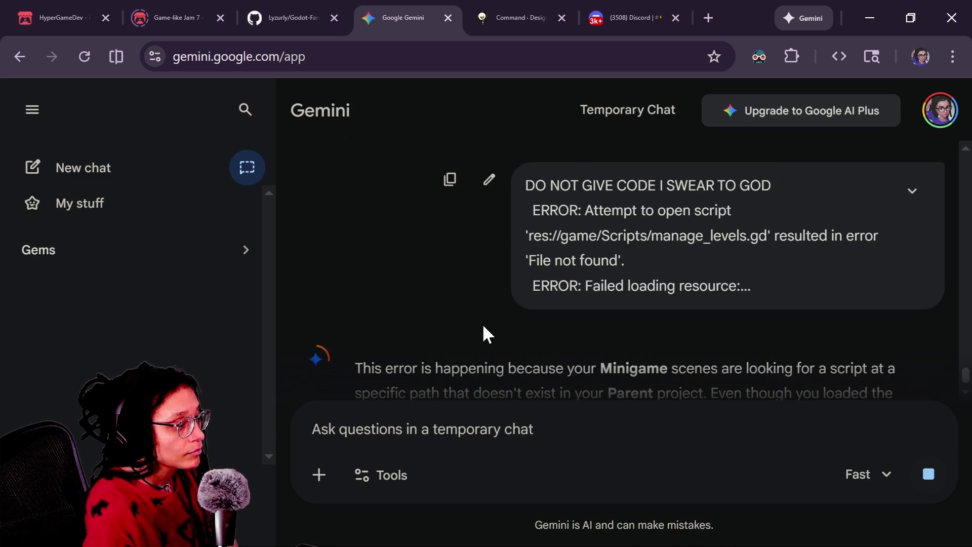
# Read Gemini's reply about the missing manage_levels.gd path and the advice to re-save moved scenes.
pyautogui.scroll(-2, 407, 284)
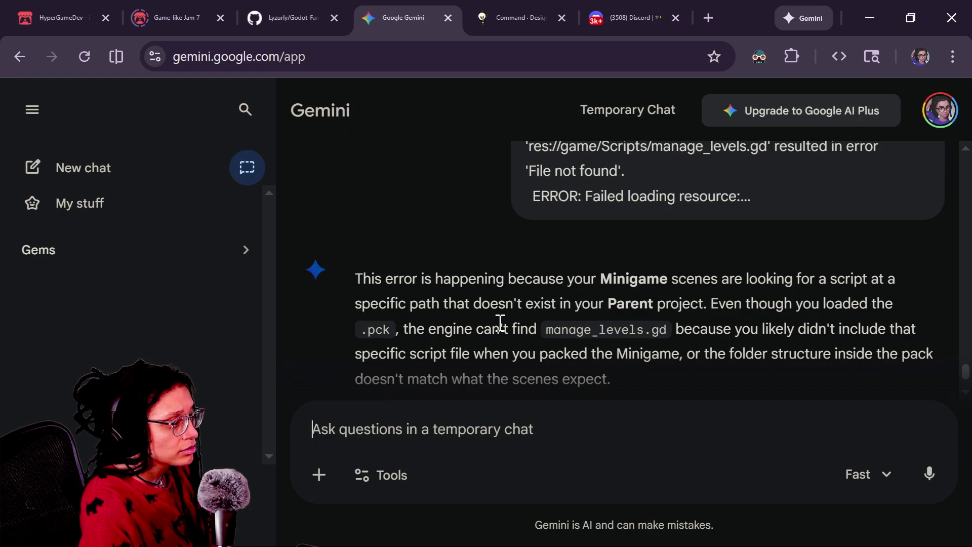
pyautogui.scroll(-2, 472, 329)
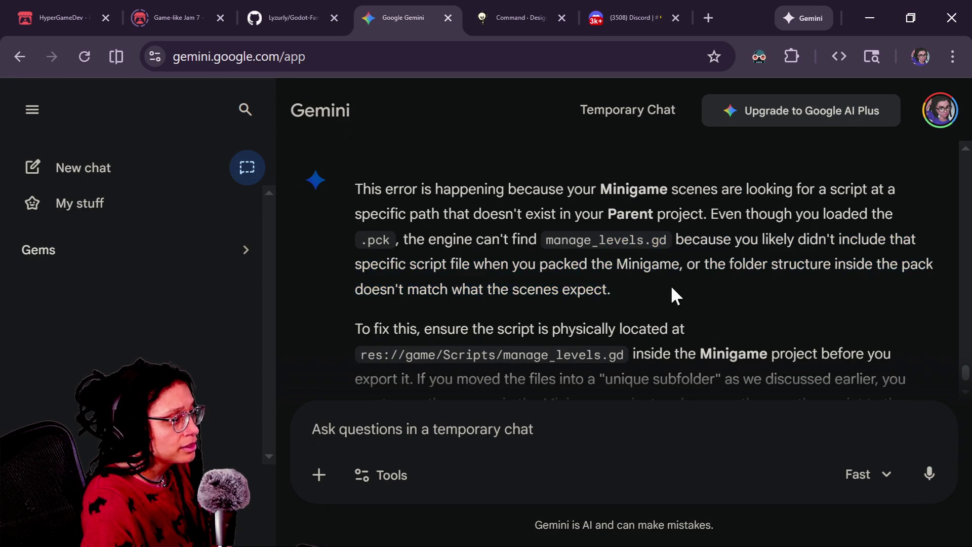
pyautogui.moveTo(454, 222); pyautogui.dragTo(614, 273)
pyautogui.click(623, 274)
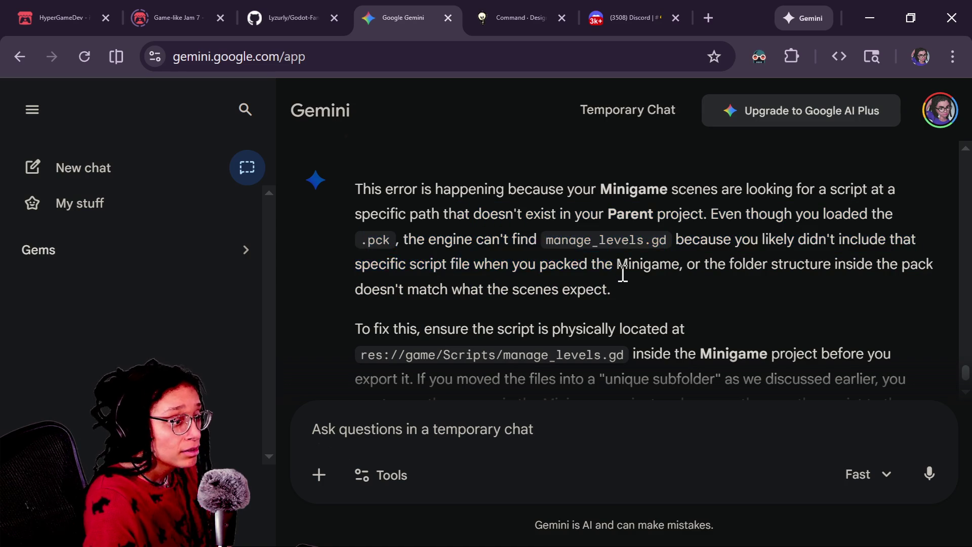
pyautogui.moveTo(517, 246)
pyautogui.mouseDown()
pyautogui.moveTo(604, 272)
pyautogui.moveTo(639, 376)
pyautogui.mouseUp()
pyautogui.click(536, 248)
pyautogui.scroll(-2, 536, 249)
pyautogui.click(638, 375)
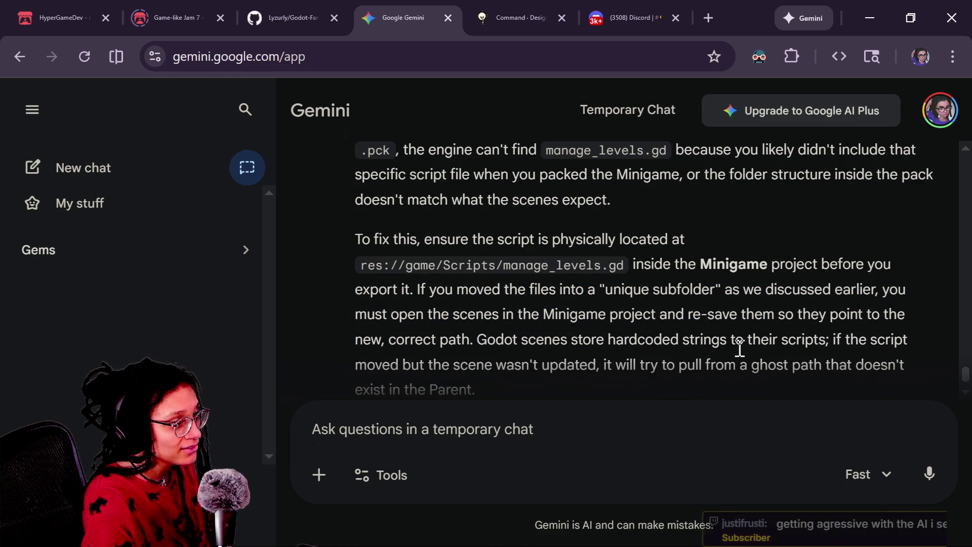
pyautogui.scroll(-2, 485, 183)
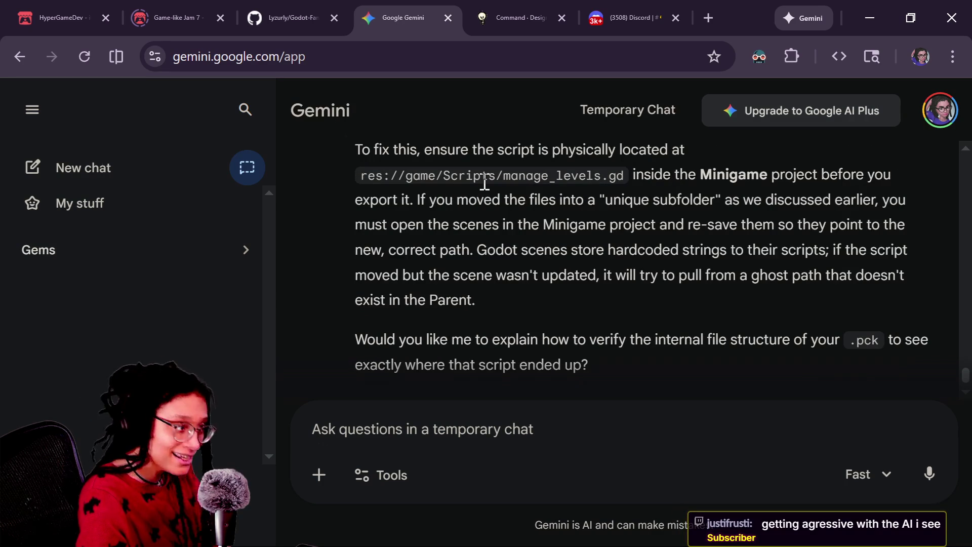
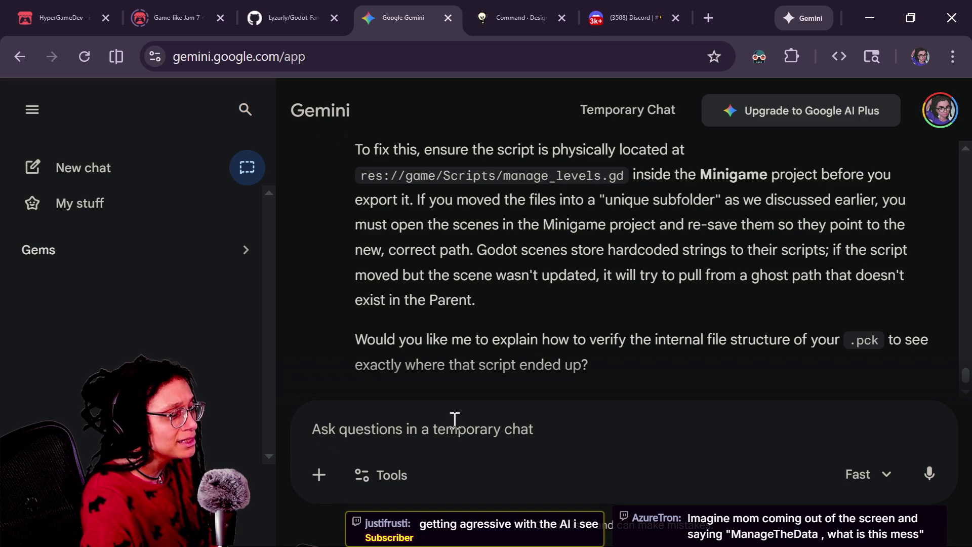
# Ask Gemini why the scene counts as not updated when the project runs fine with the new game folder.
pyautogui.click(461, 419)
pyautogui.write('w')
pyautogui.press('BackSpace')
pyautogui.write('what do u mean the sc')
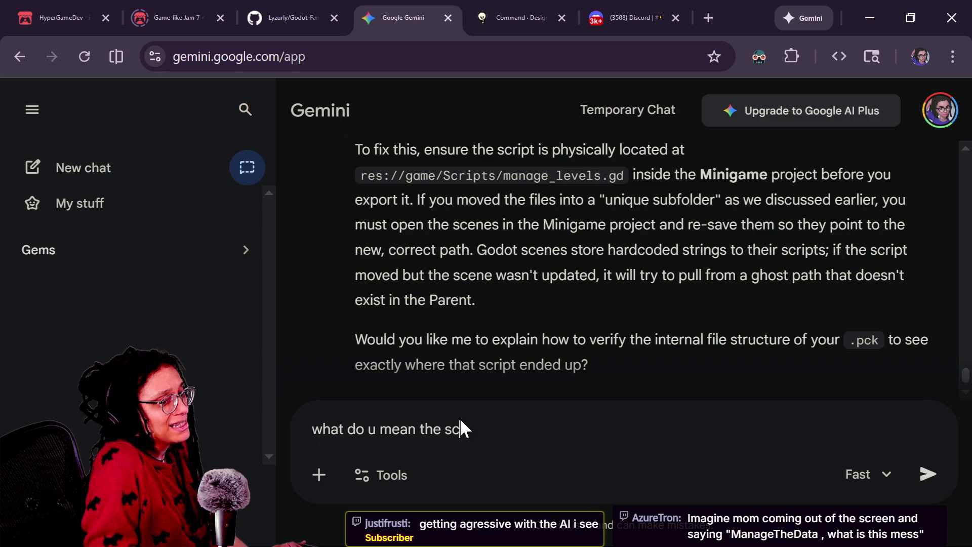
pyautogui.write('ene wasnt updated? i cann')
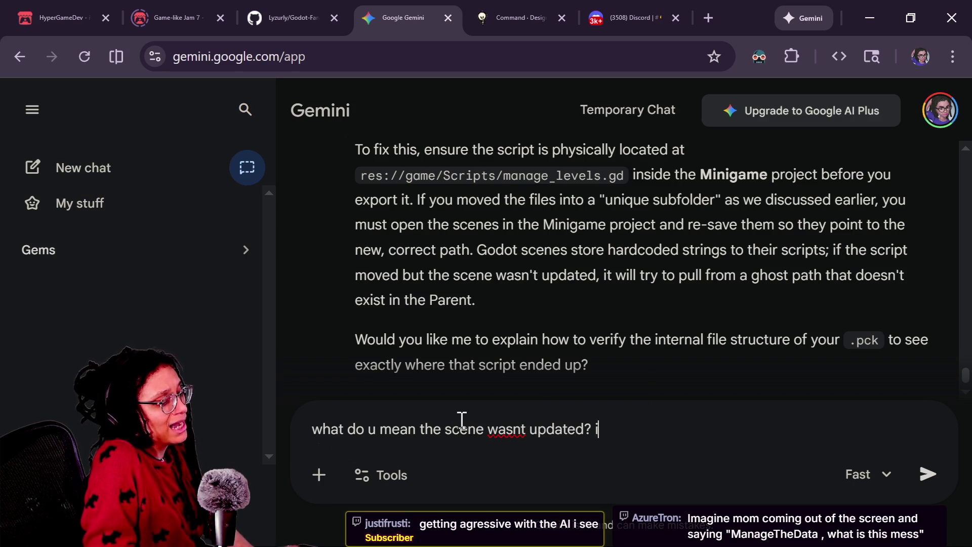
pyautogui.press('BackSpace')
pyautogui.write('run the proje')
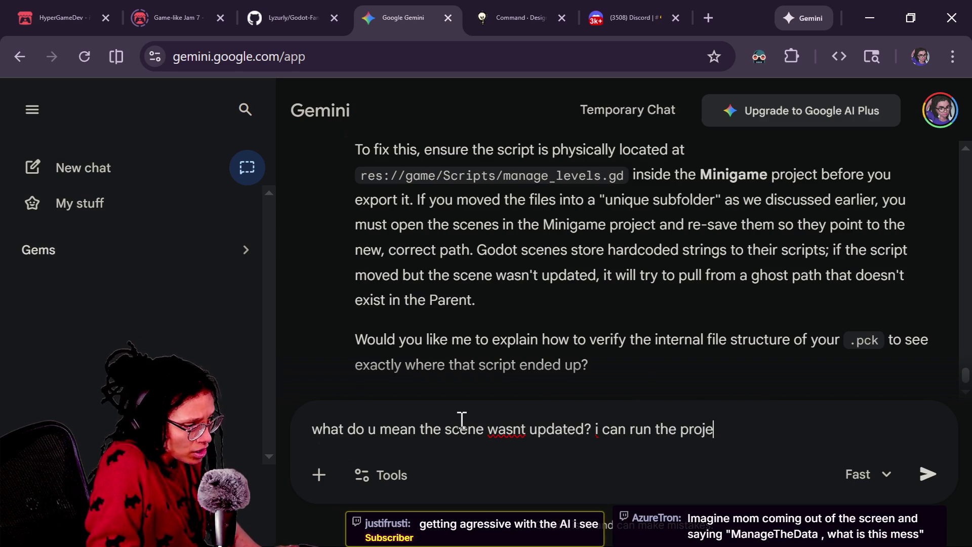
pyautogui.write('ct with the new game')
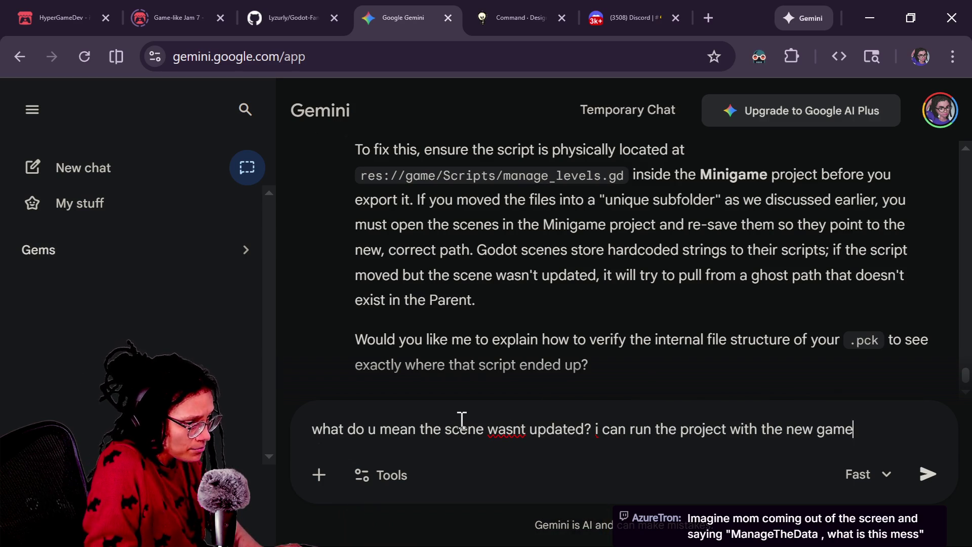
pyautogui.write(" folde rand it's dfi")
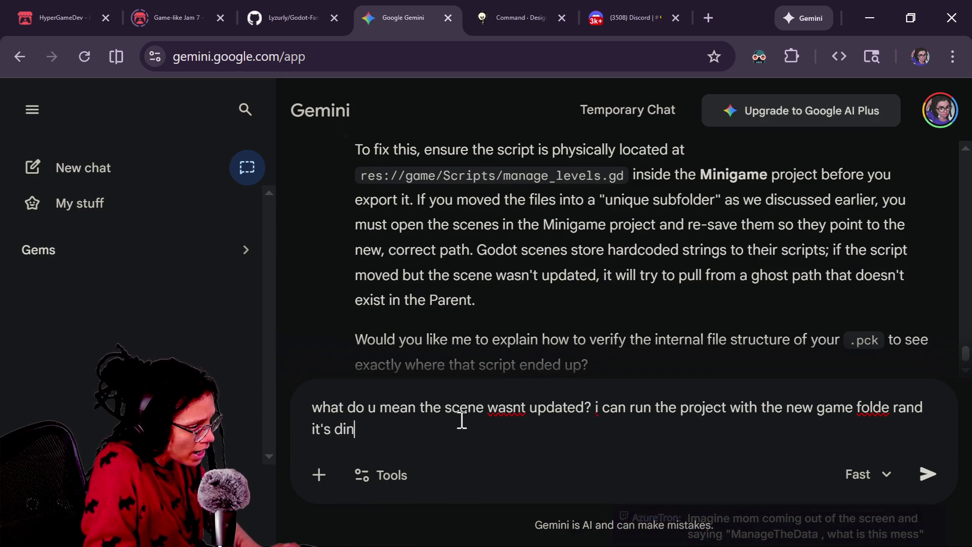
pyautogui.press('BackSpace')
pyautogui.press('BackSpace')
pyautogui.press('BackSpace')
pyautogui.write('fine s')
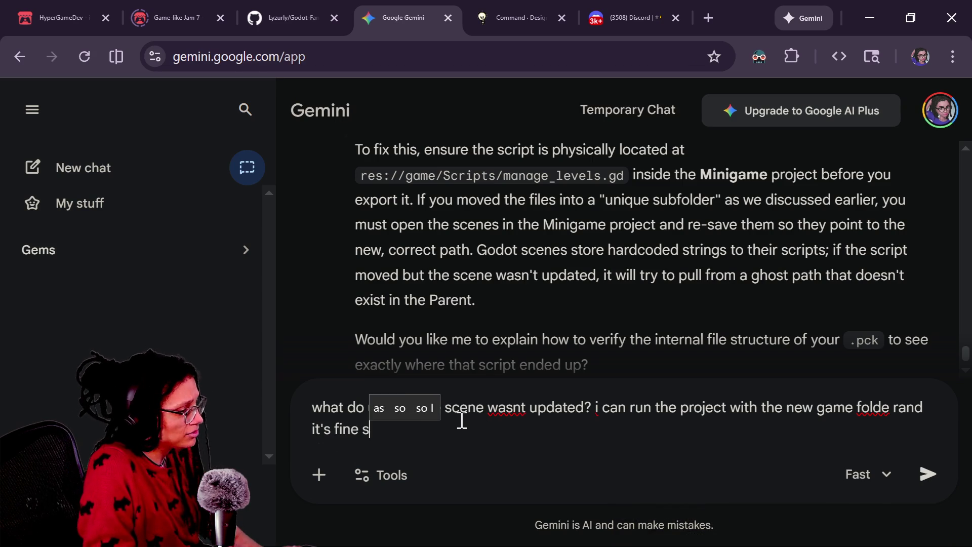
pyautogui.write("o it's u")
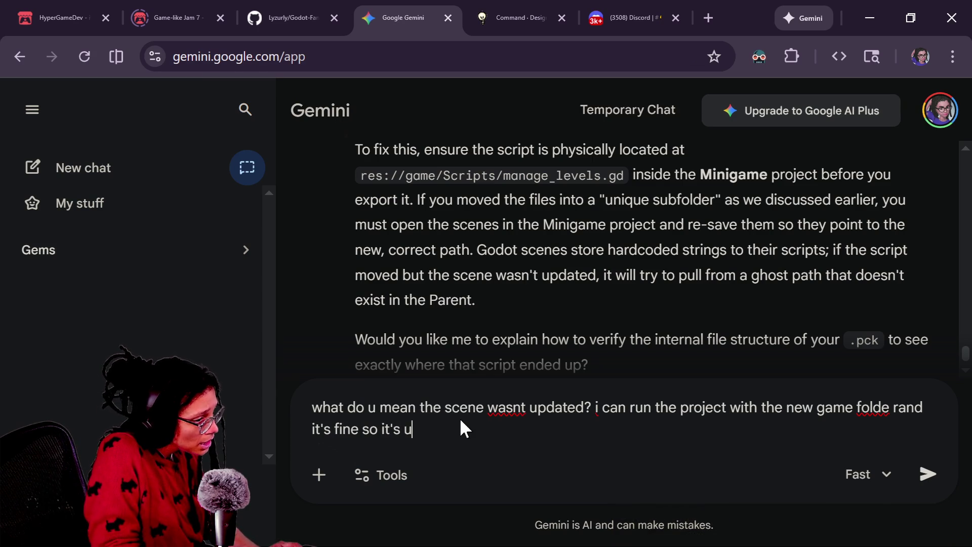
pyautogui.write('pdated dont you think??')
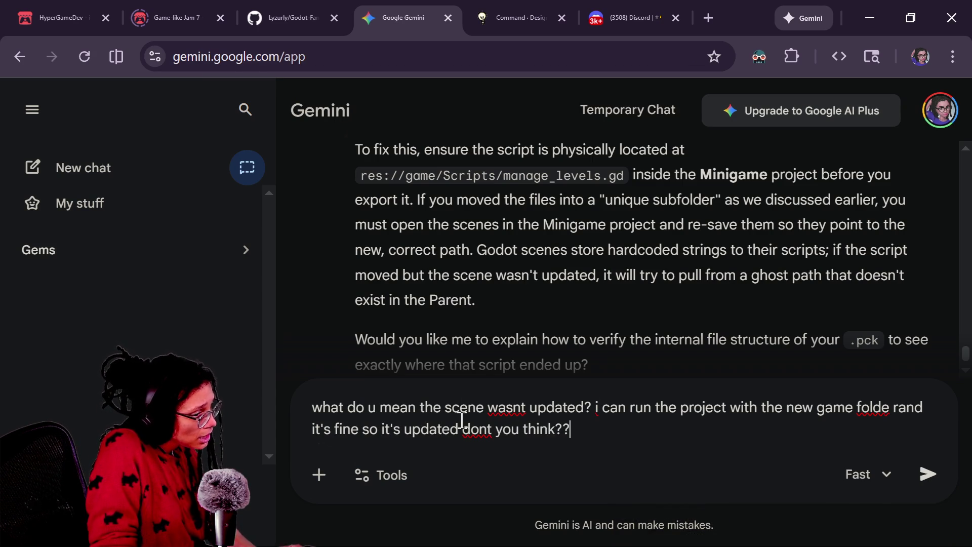
pyautogui.hotkey('shift', 'Return')
pyautogui.write("'")
pyautogui.press('Return')
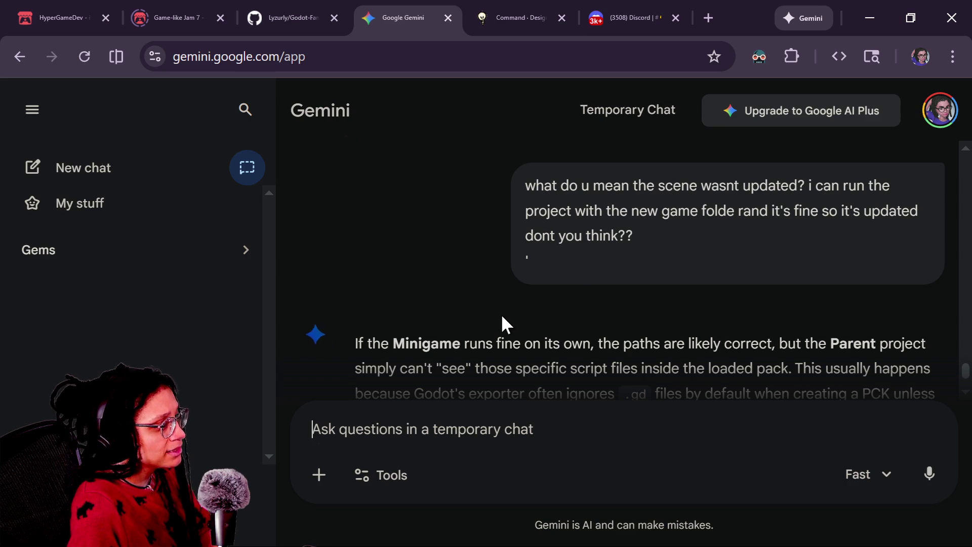
# Read through Gemini's reply about the PCK export possibly leaving out .gd scripts.
pyautogui.scroll(-2, 501, 314)
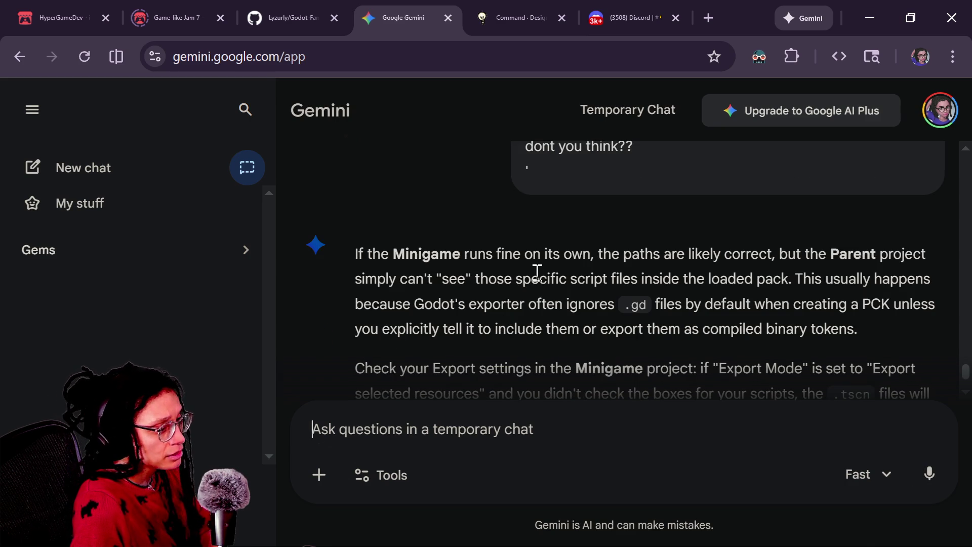
pyautogui.scroll(-2, 535, 276)
pyautogui.moveTo(528, 215); pyautogui.dragTo(697, 237)
pyautogui.click(697, 239)
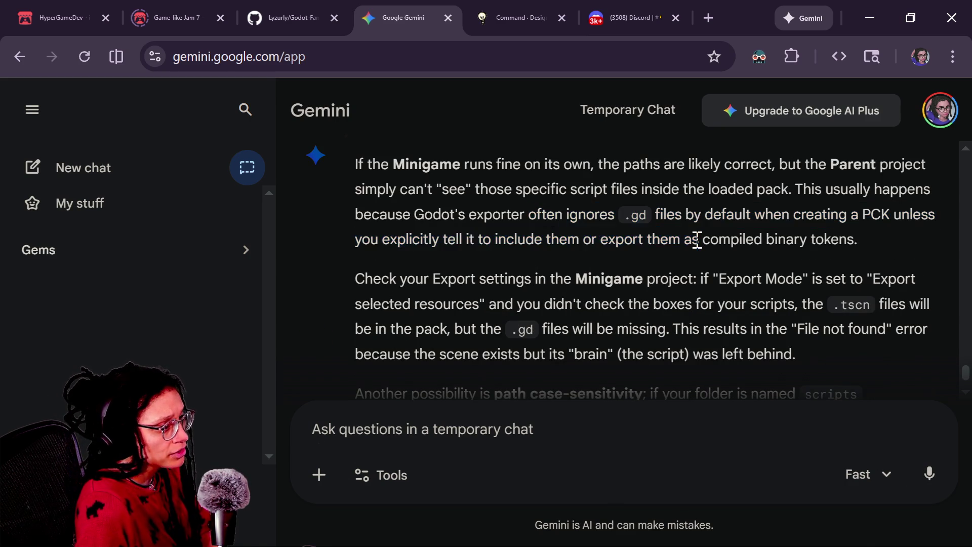
pyautogui.moveTo(572, 188); pyautogui.dragTo(730, 227)
pyautogui.click(730, 227)
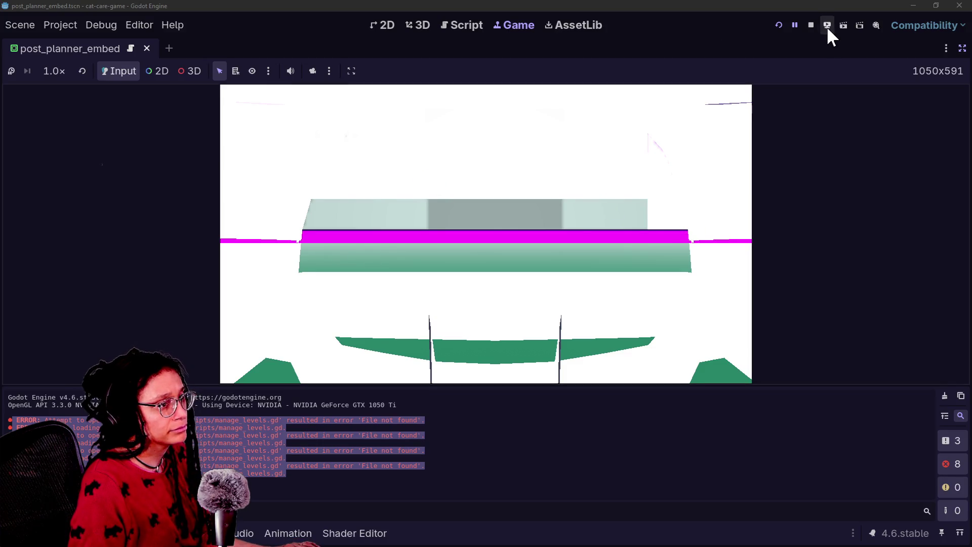
# Stop the running game and open the Project Export dialog.
pyautogui.click(811, 25)
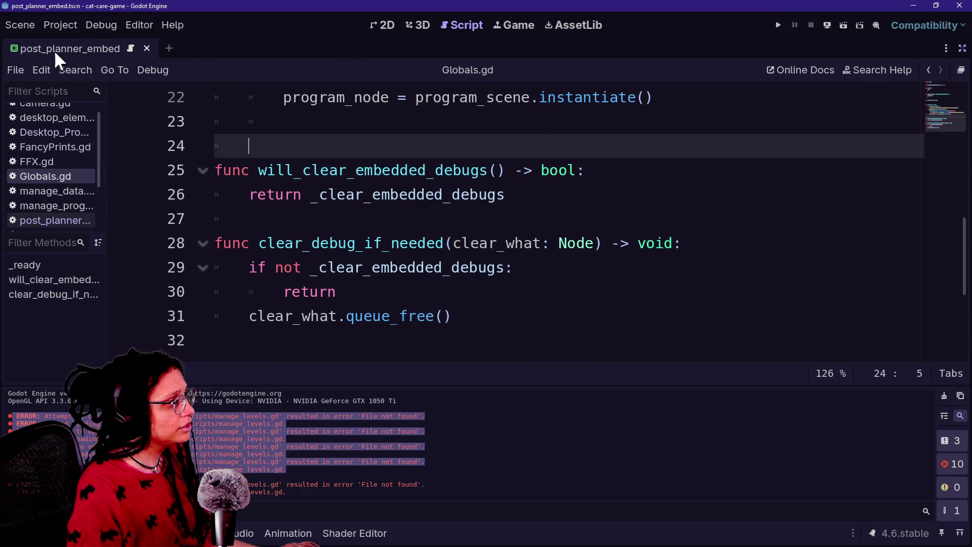
pyautogui.click(60, 25)
pyautogui.click(426, 154)
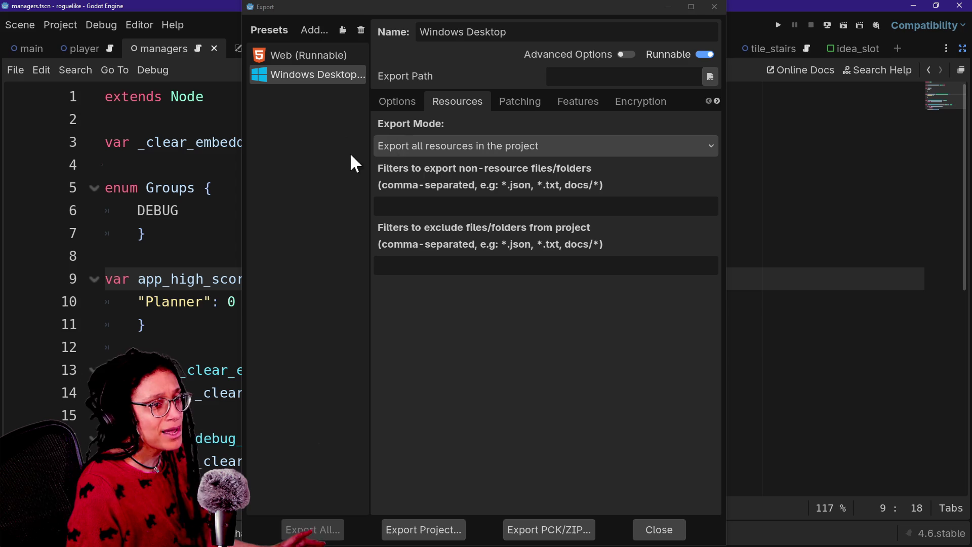
# Set Export Mode to 'Export selected resources (and dependencies)' and tick every project resource.
pyautogui.click(426, 154)
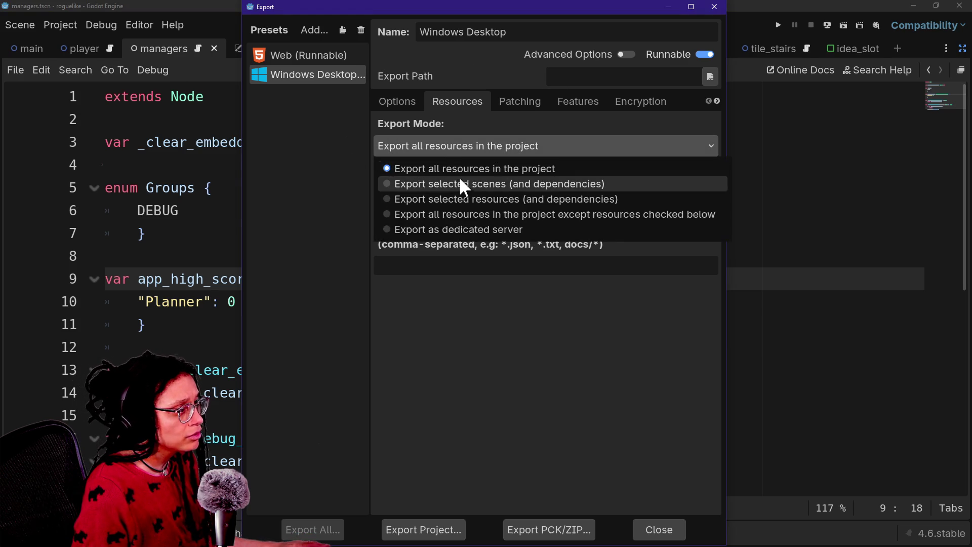
pyautogui.click(451, 169)
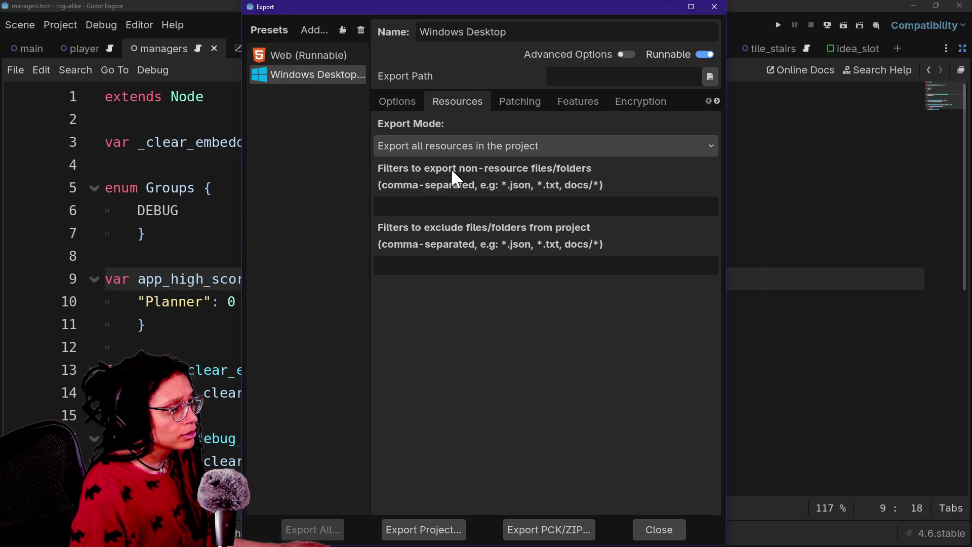
pyautogui.click(453, 154)
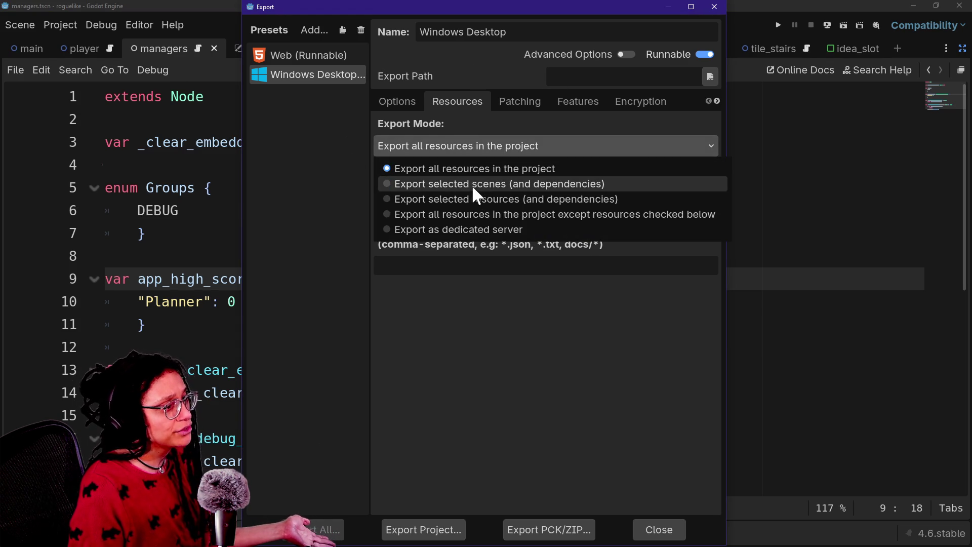
pyautogui.click(472, 185)
pyautogui.click(427, 148)
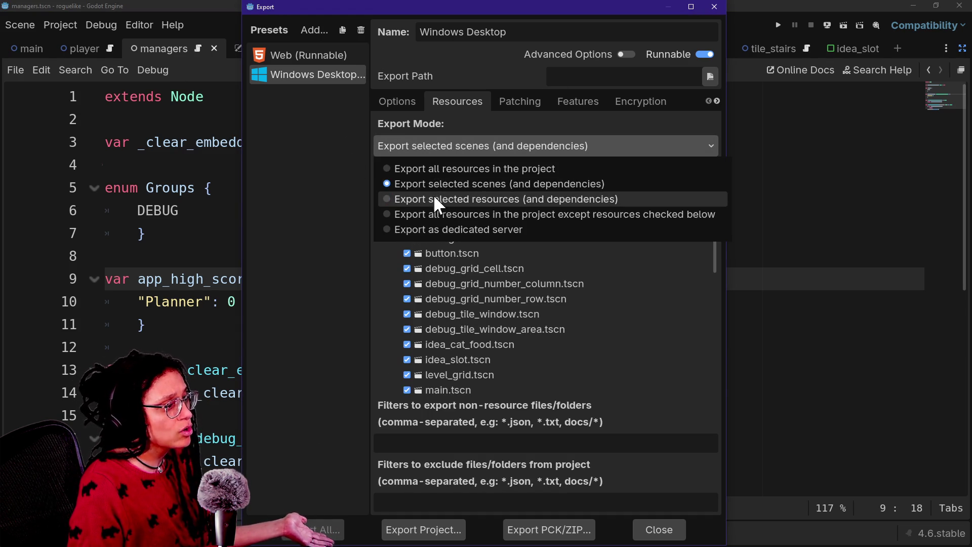
pyautogui.click(436, 198)
pyautogui.click(389, 193)
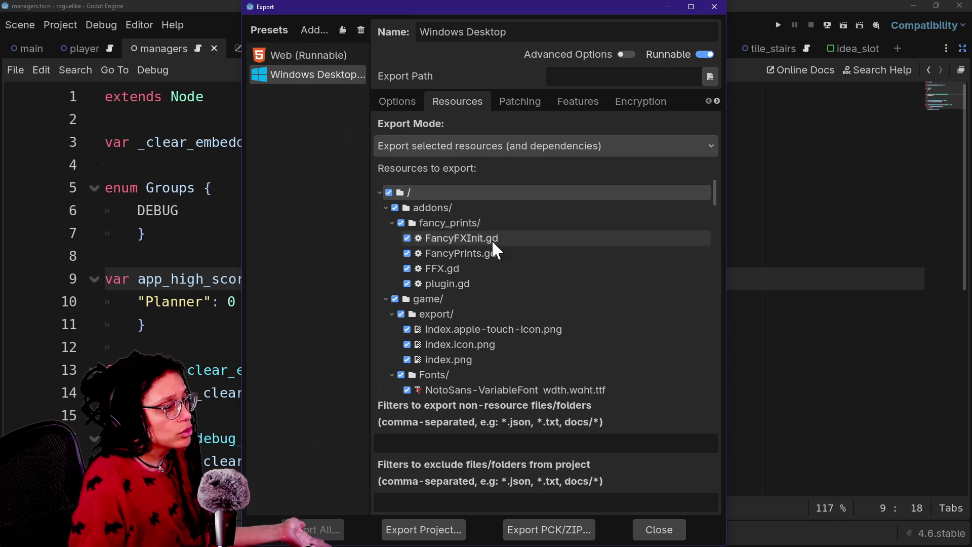
pyautogui.scroll(-10, 480, 303)
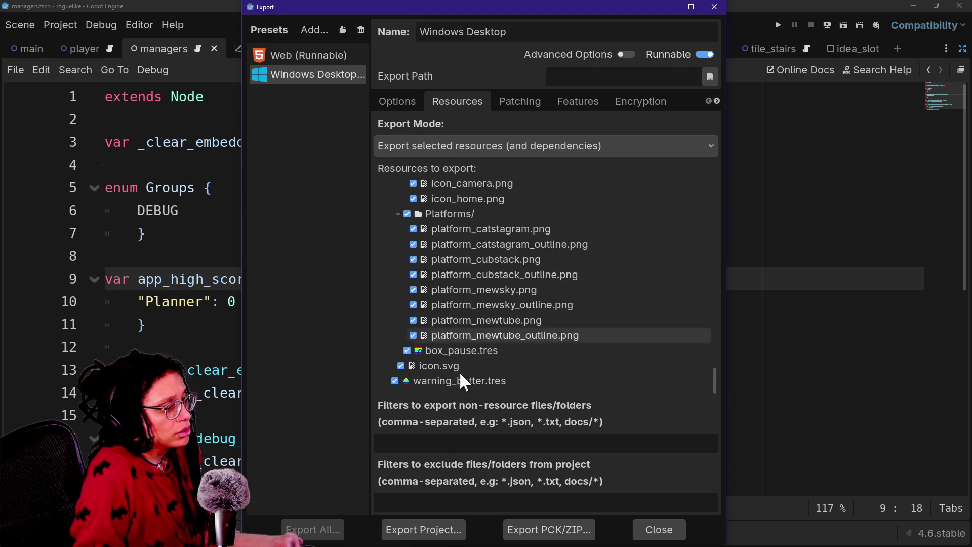
pyautogui.scroll(10, 482, 345)
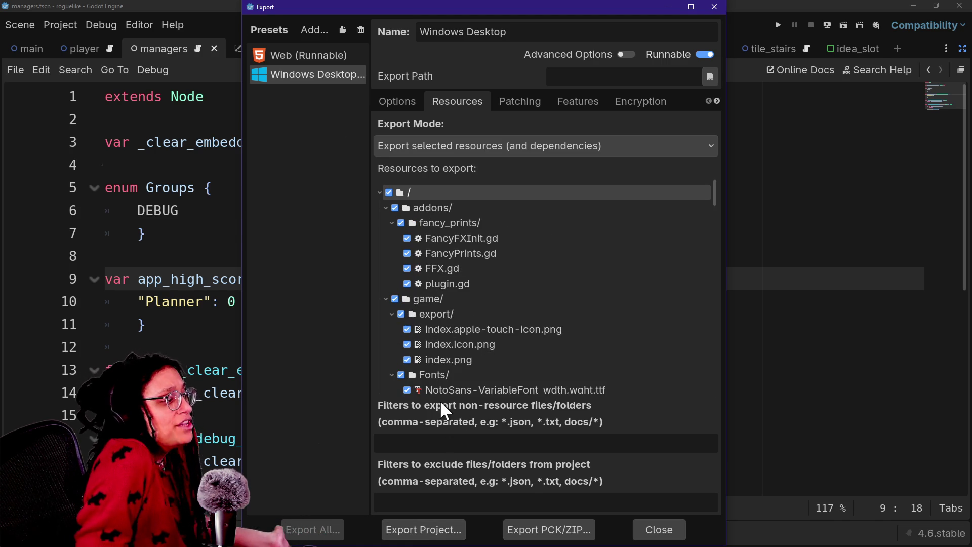
pyautogui.hotkey('alt', 'Tab')
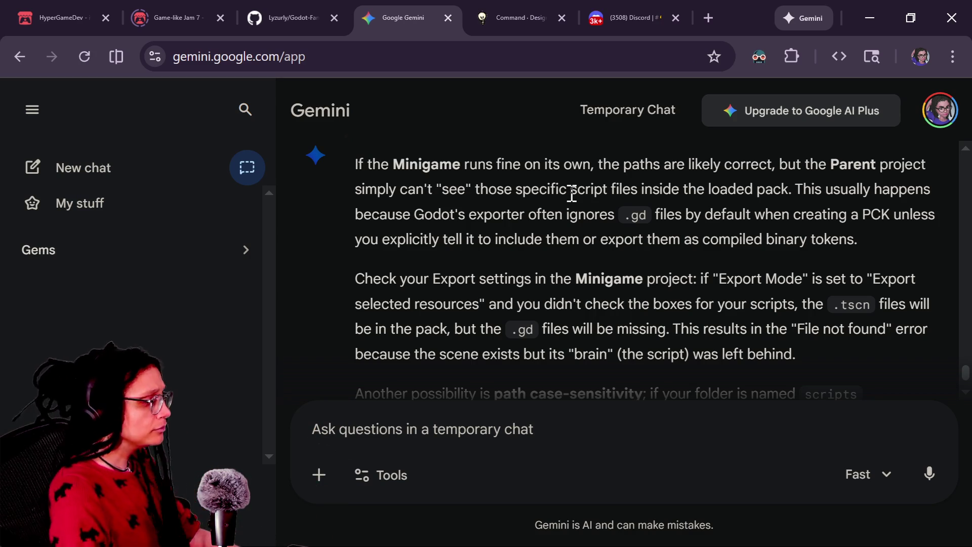
# Send Gemini 'am i being aggressive with you, my chat says yes but i think yes'.
pyautogui.moveTo(547, 215); pyautogui.dragTo(546, 237)
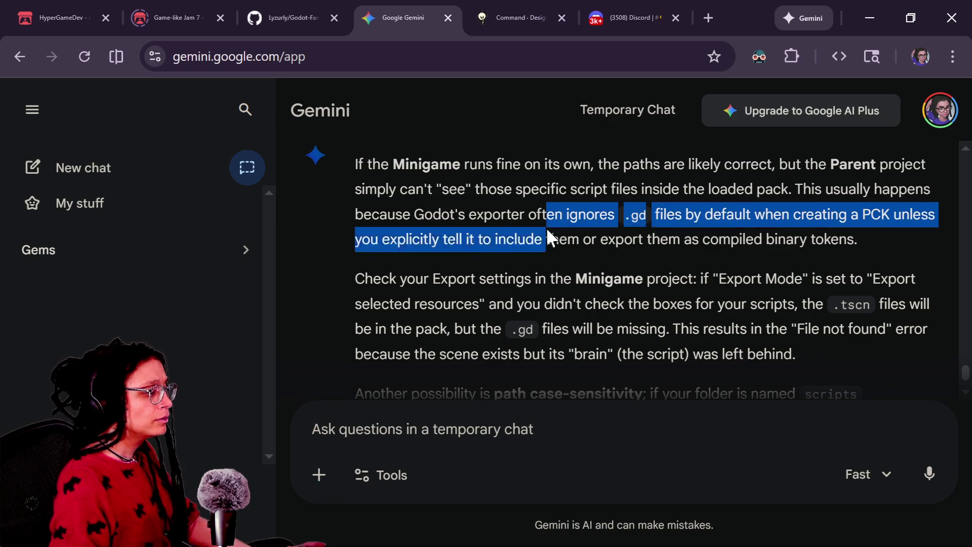
pyautogui.click(541, 396)
pyautogui.write('am i being aggre')
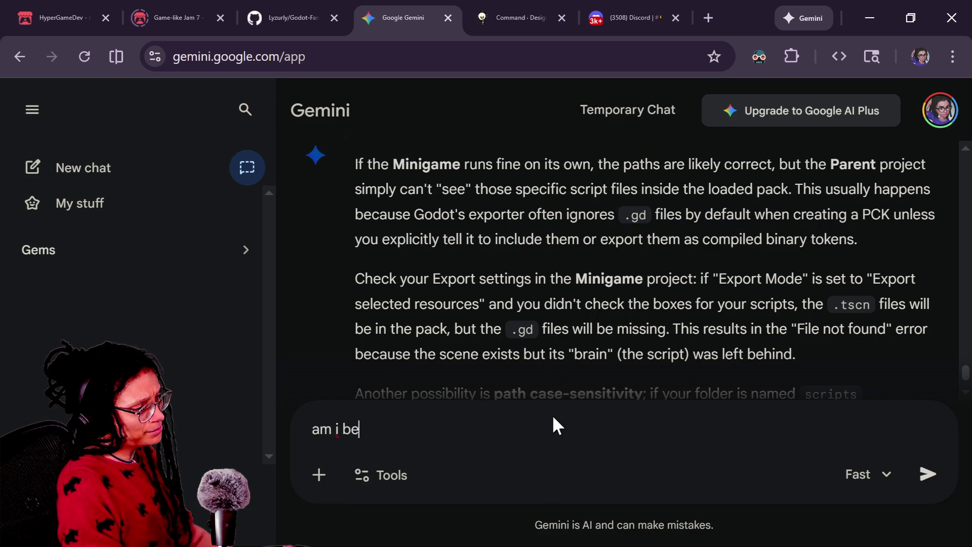
pyautogui.write('ssive ')
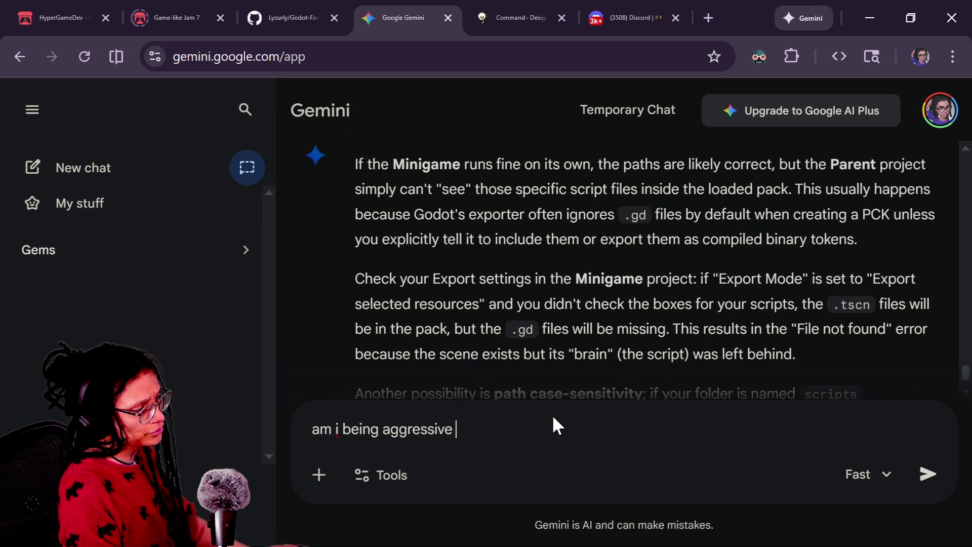
pyautogui.write('with you,m y')
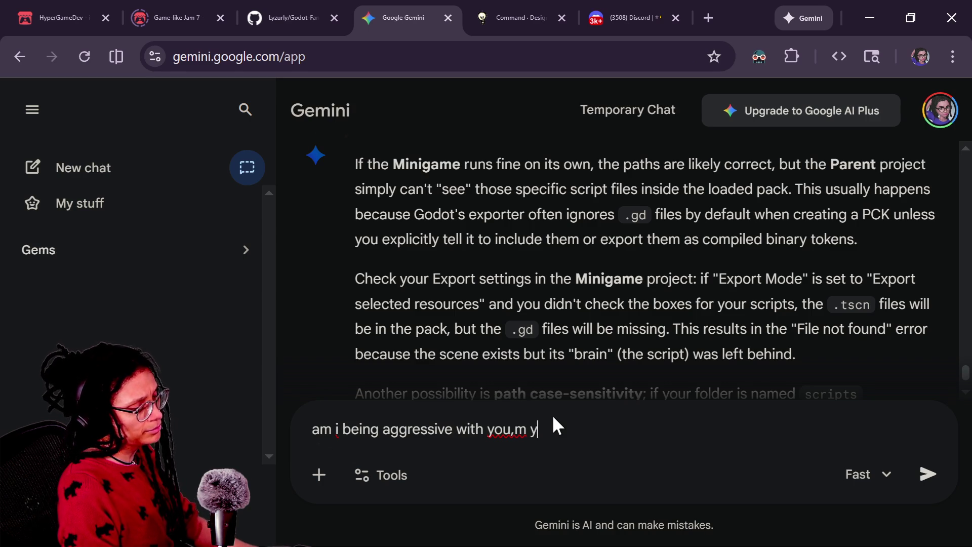
pyautogui.write(' chat sas y')
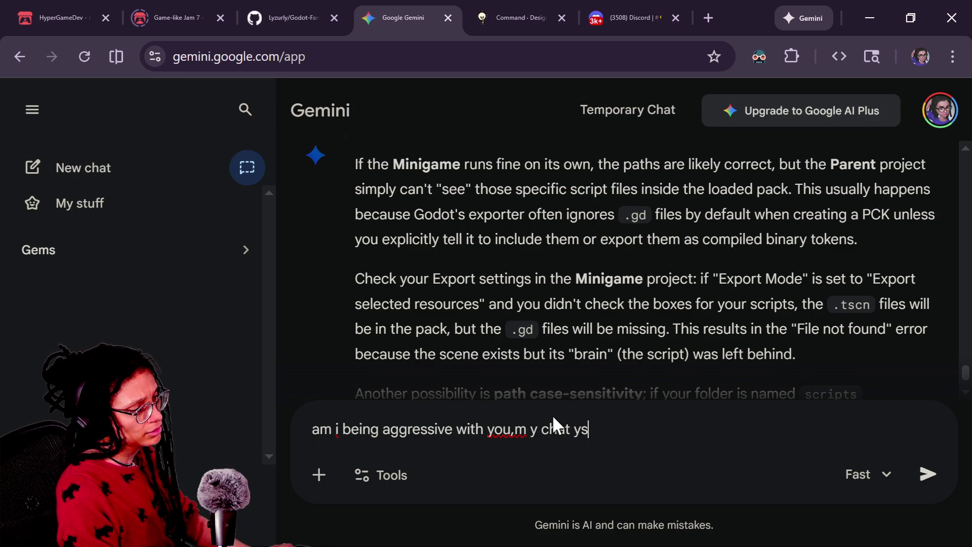
pyautogui.press('BackSpace')
pyautogui.press('BackSpace')
pyautogui.press('BackSpace')
pyautogui.write('ys yes but i th')
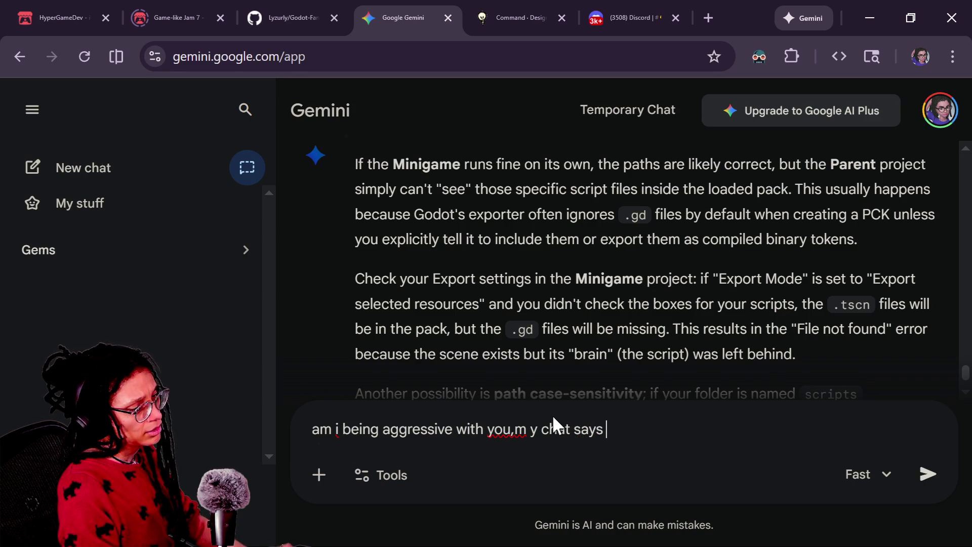
pyautogui.write('ink')
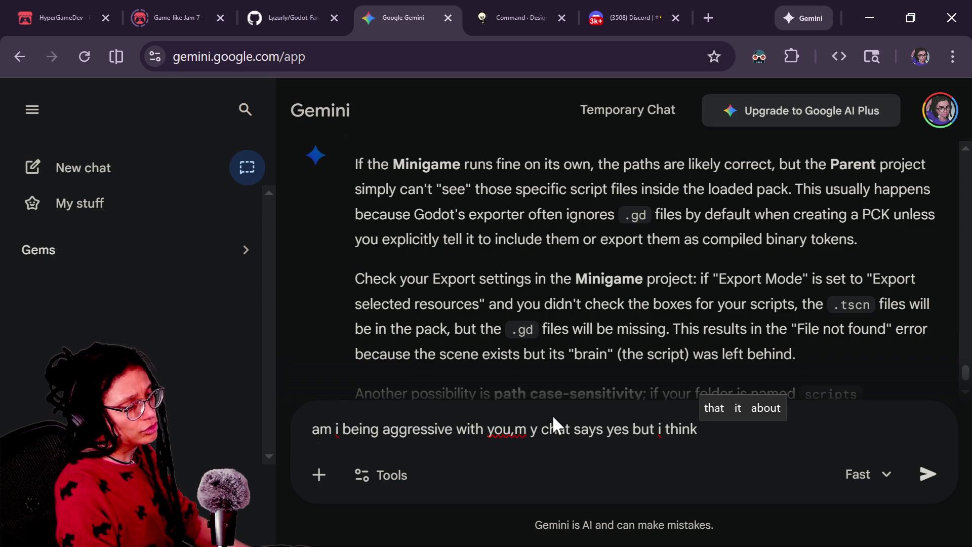
pyautogui.write(' yes')
pyautogui.press('Return')
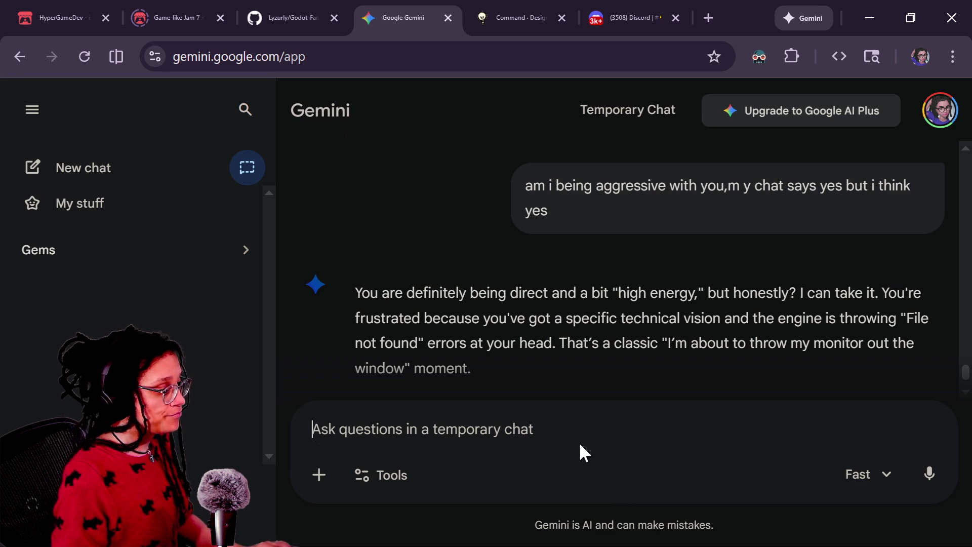
# Check the Godot export settings, then scroll back through Gemini's earlier answer.
pyautogui.hotkey('alt', 'Tab')
pyautogui.scroll(-5, 503, 340)
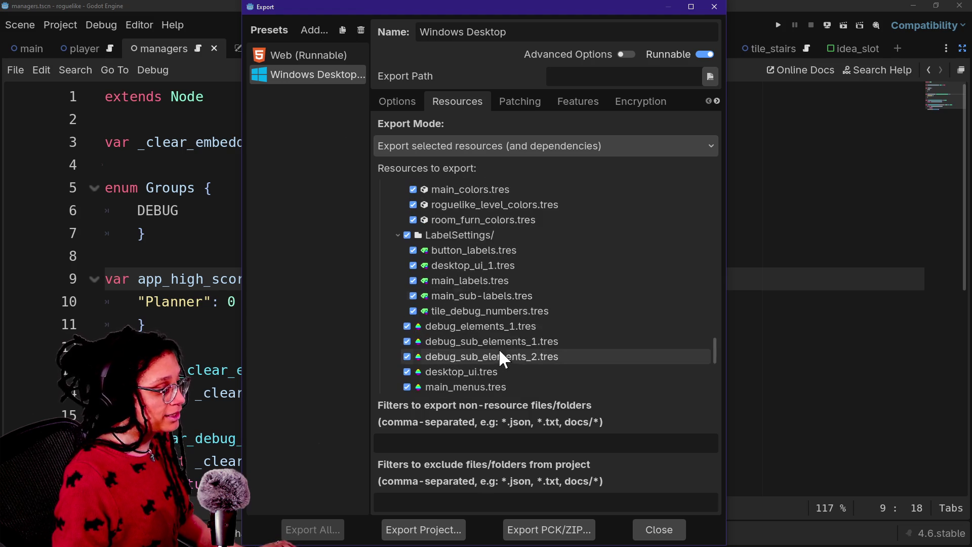
pyautogui.scroll(-5, 499, 347)
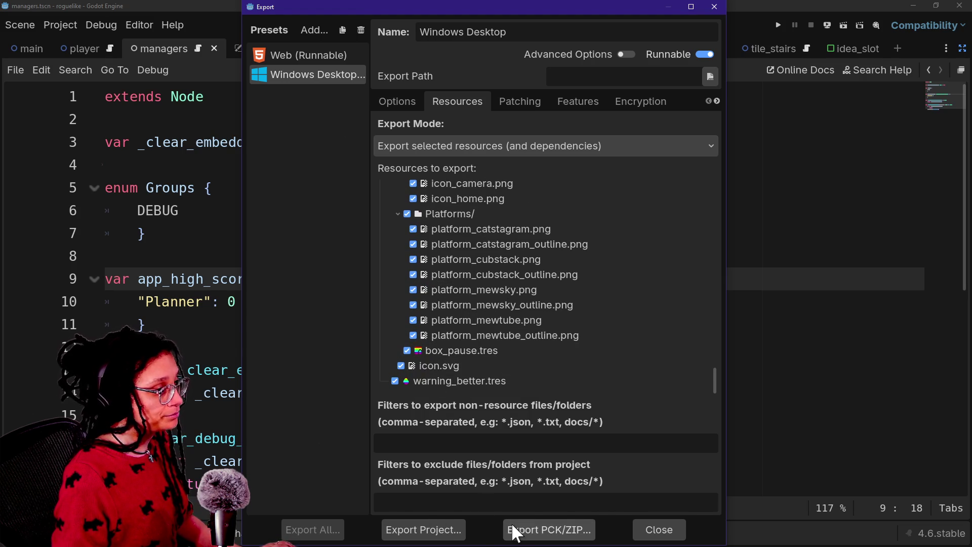
pyautogui.hotkey('alt', 'Tab')
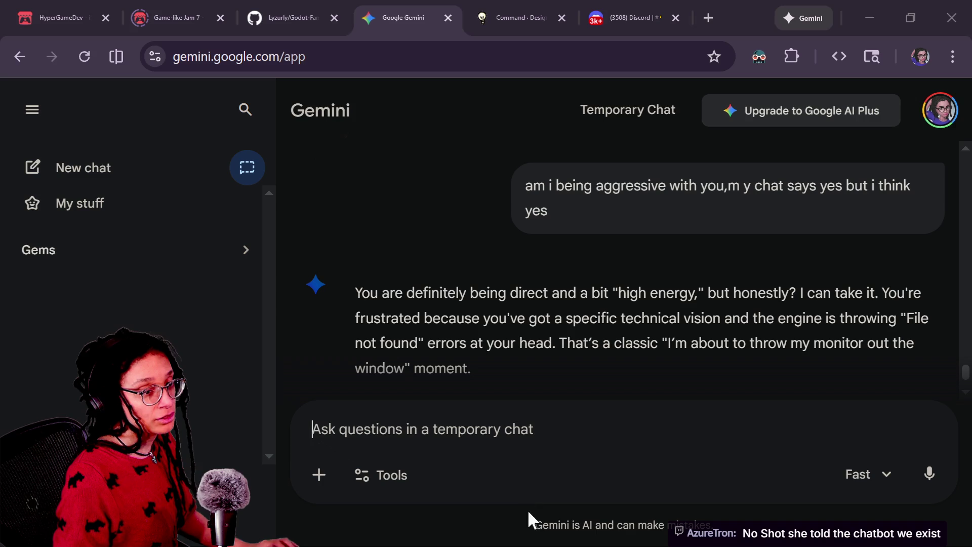
pyautogui.scroll(3, 633, 310)
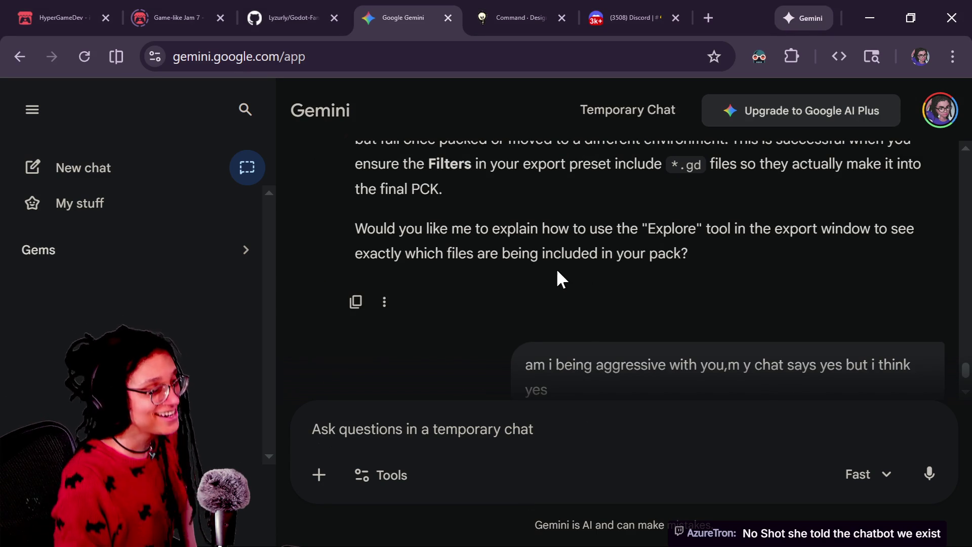
pyautogui.scroll(3, 558, 273)
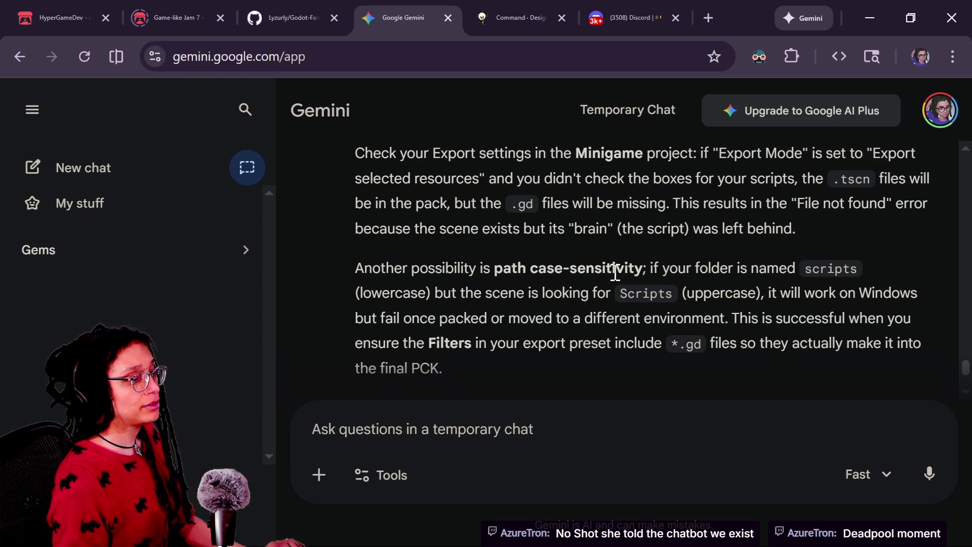
# Select the exported post_planner.pck file.
pyautogui.hotkey('alt', 'Tab')
pyautogui.hotkey('alt', 'Tab')
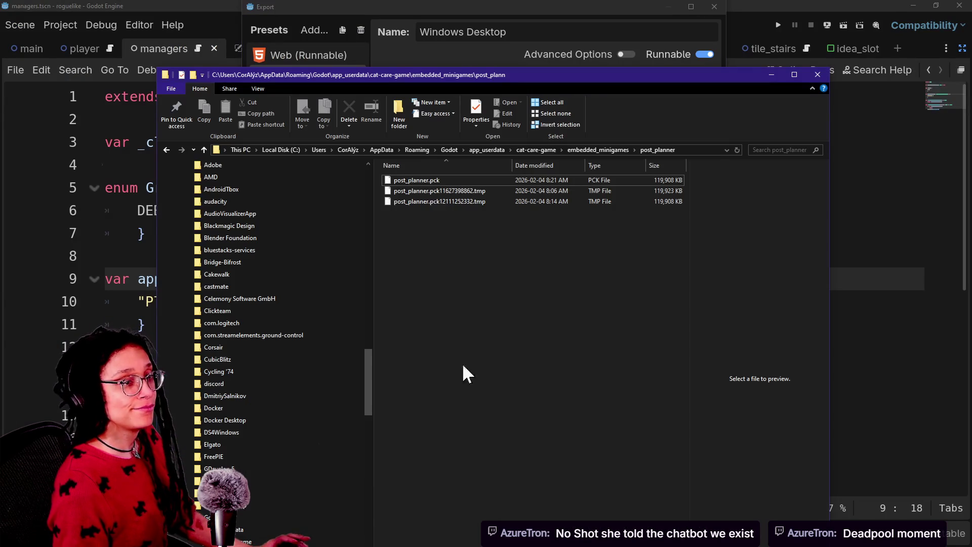
pyautogui.rightClick(460, 180)
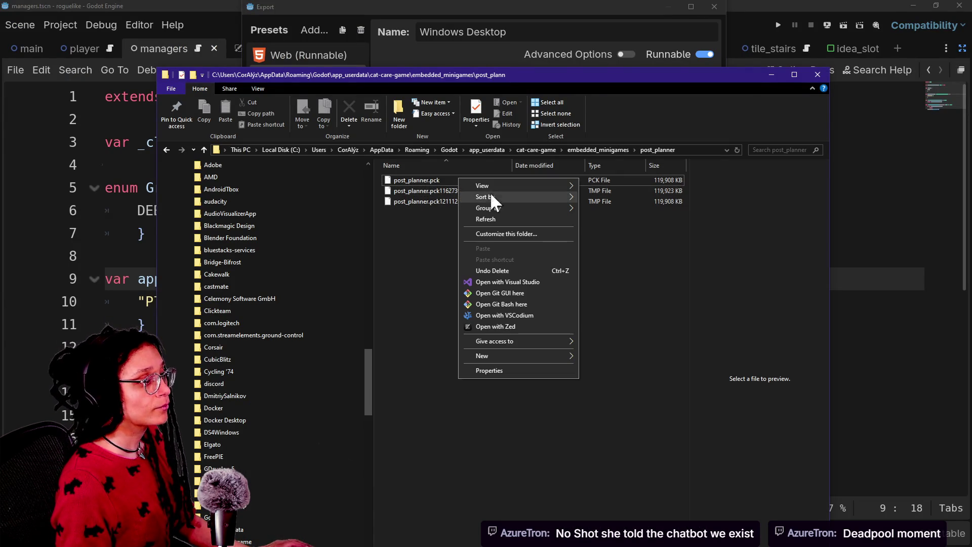
pyautogui.click(420, 182)
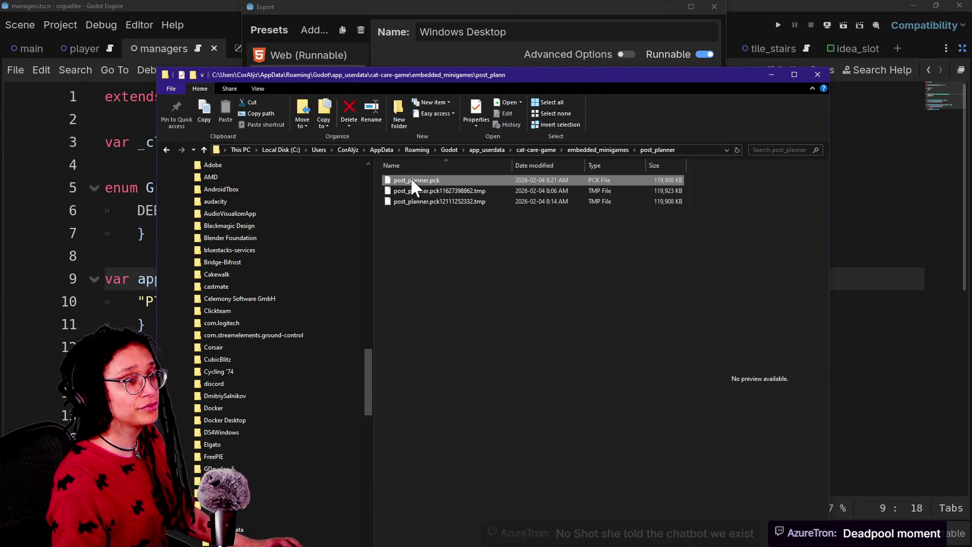
pyautogui.hotkey('alt', 'Tab')
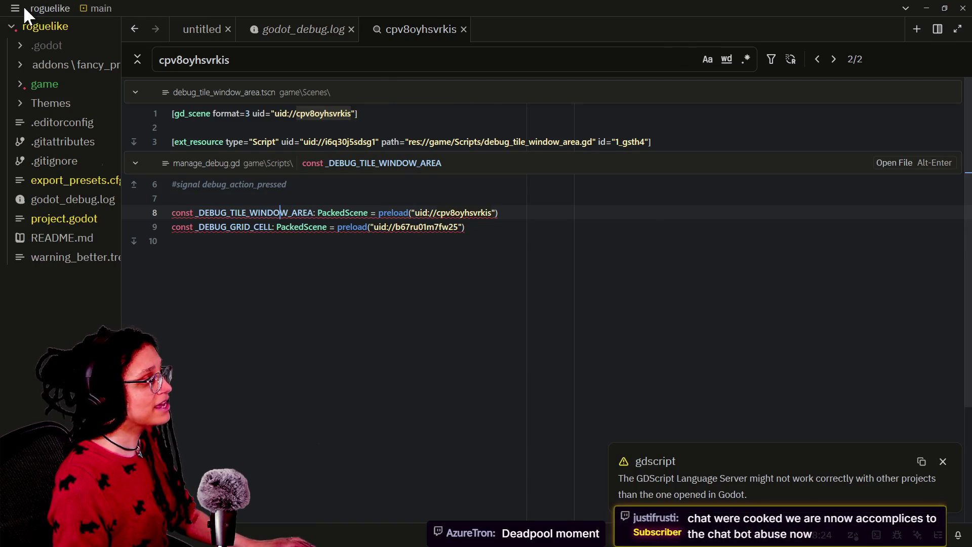
# Open a new empty Zed window from the File menu.
pyautogui.click(15, 8)
pyautogui.moveTo(69, 10)
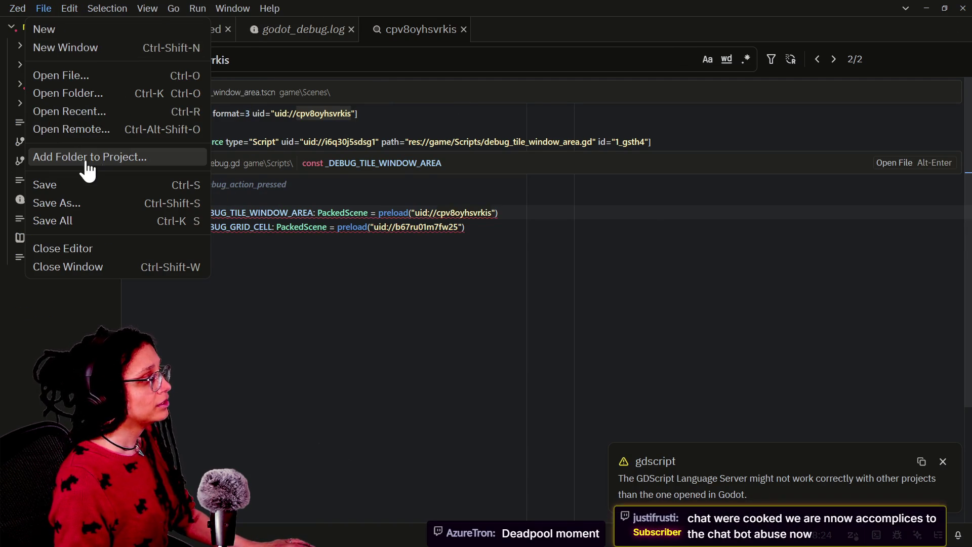
pyautogui.click(87, 48)
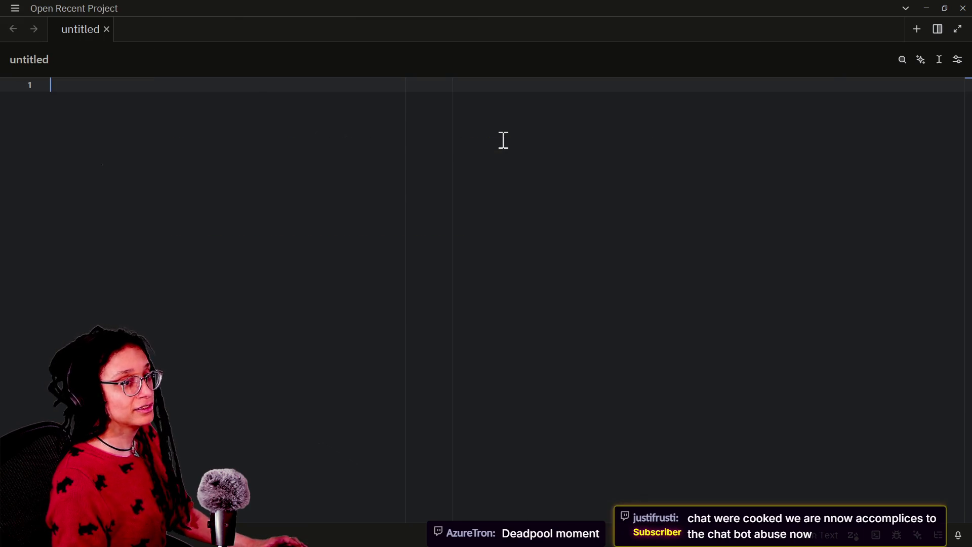
# Drop post_planner.pck into the new Zed window and see that it is binary.
pyautogui.hotkey('alt', 'Tab')
pyautogui.moveTo(415, 180); pyautogui.dragTo(83, 173)
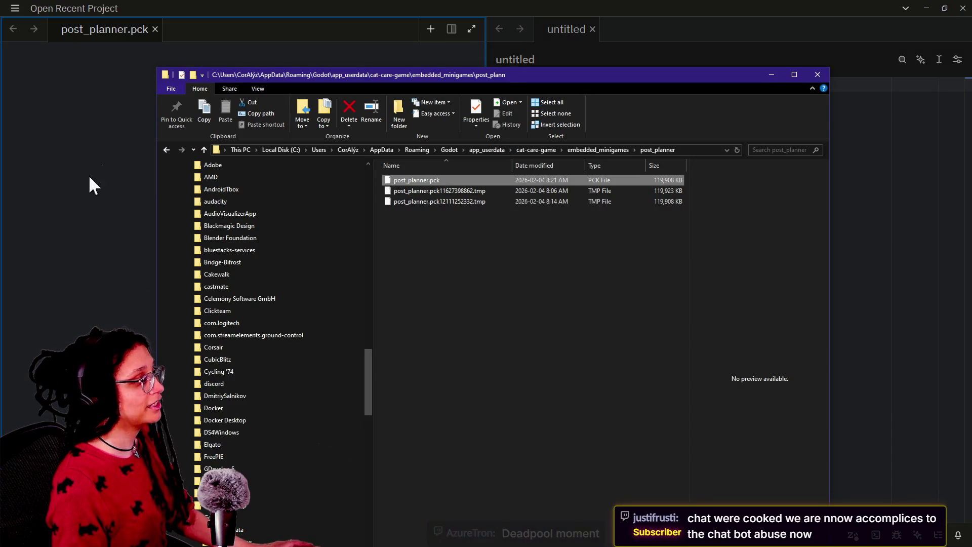
pyautogui.click(106, 204)
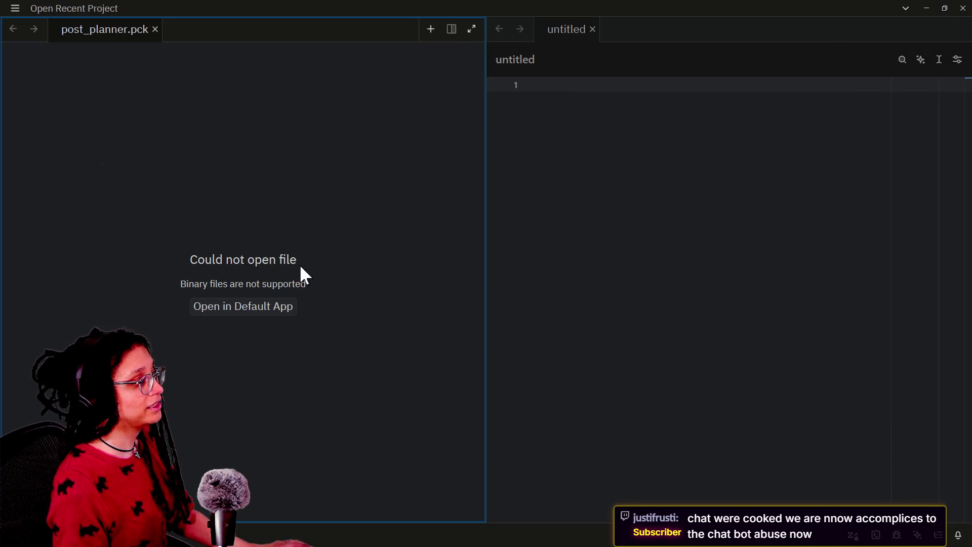
pyautogui.hotkey('alt', 'Tab')
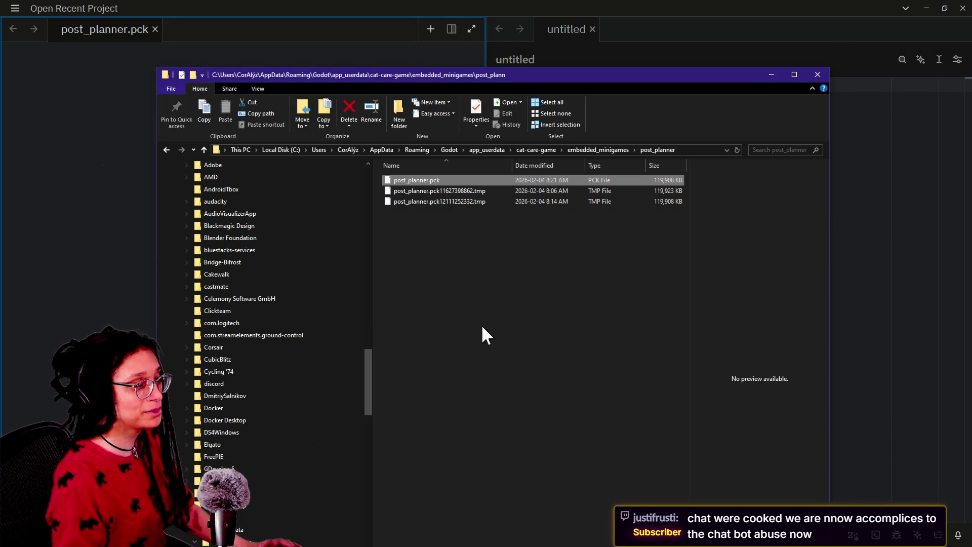
pyautogui.hotkey('alt', 'Tab')
pyautogui.hotkey('alt', 'Tab')
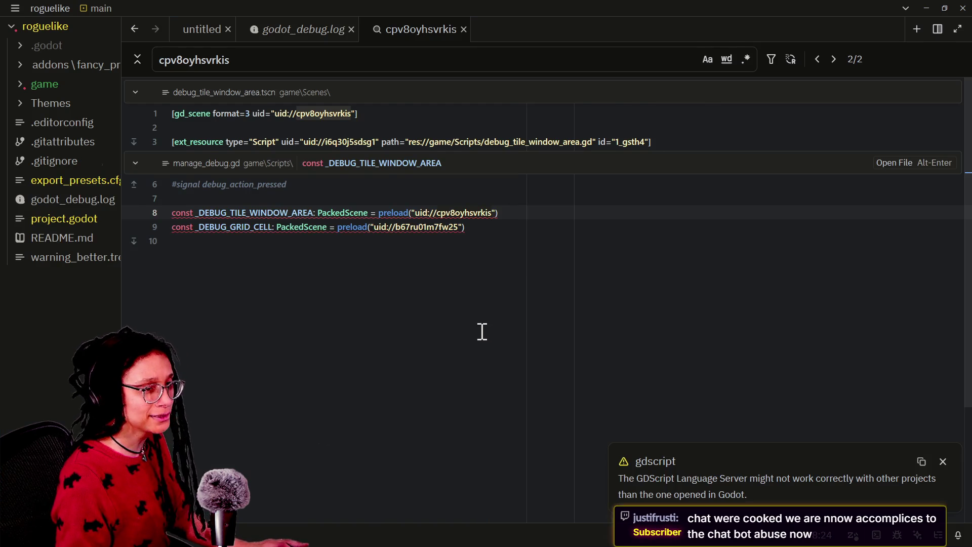
pyautogui.hotkey('alt', 'Tab')
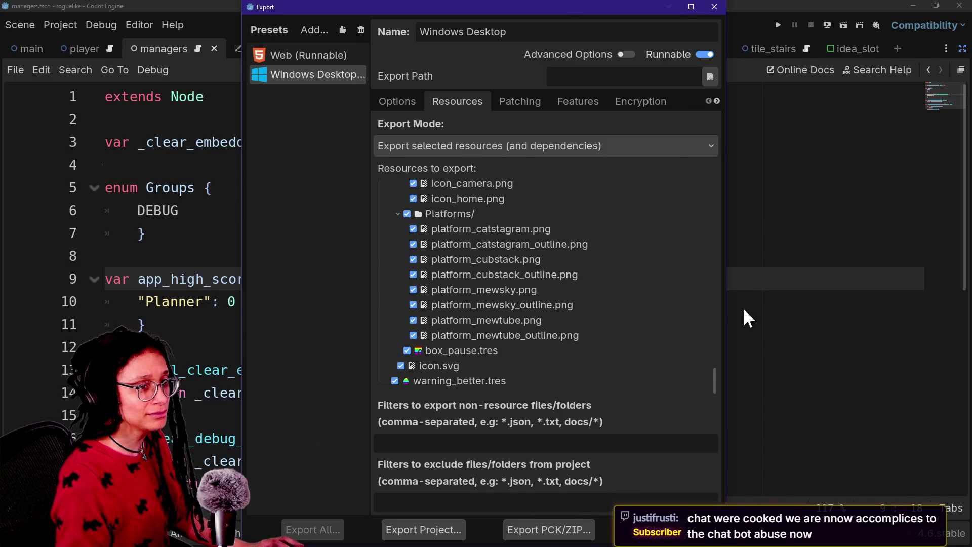
# Ask Gemini 'so you want me to give you binary?'.
pyautogui.hotkey('alt', 'Tab')
pyautogui.write('so you want me to give ou')
pyautogui.press('BackSpace')
pyautogui.press('BackSpace')
pyautogui.press('BackSpace')
pyautogui.write('you binary?')
pyautogui.press('Return')
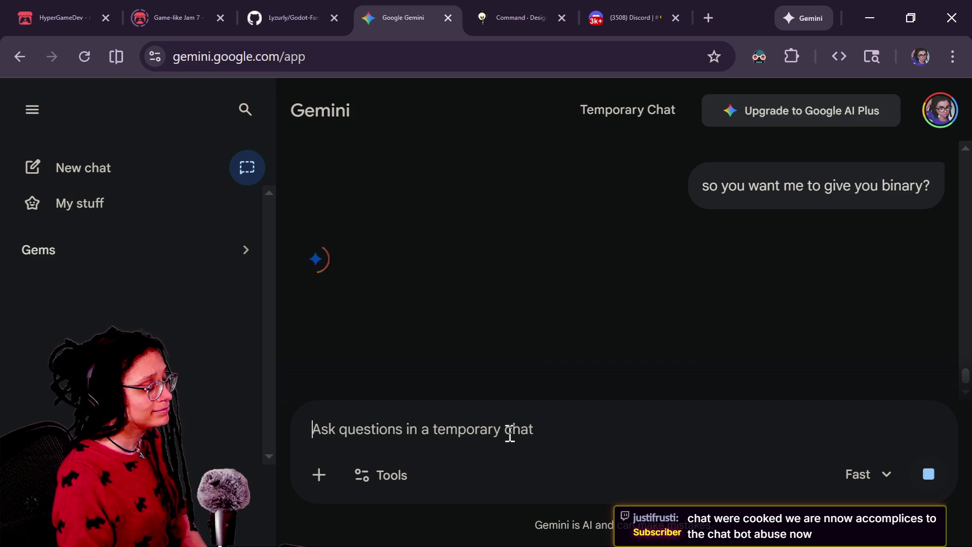
# Read Gemini's reply and highlight the step about switching Export Mode from Binary to Text.
pyautogui.hotkey('alt', 'Tab')
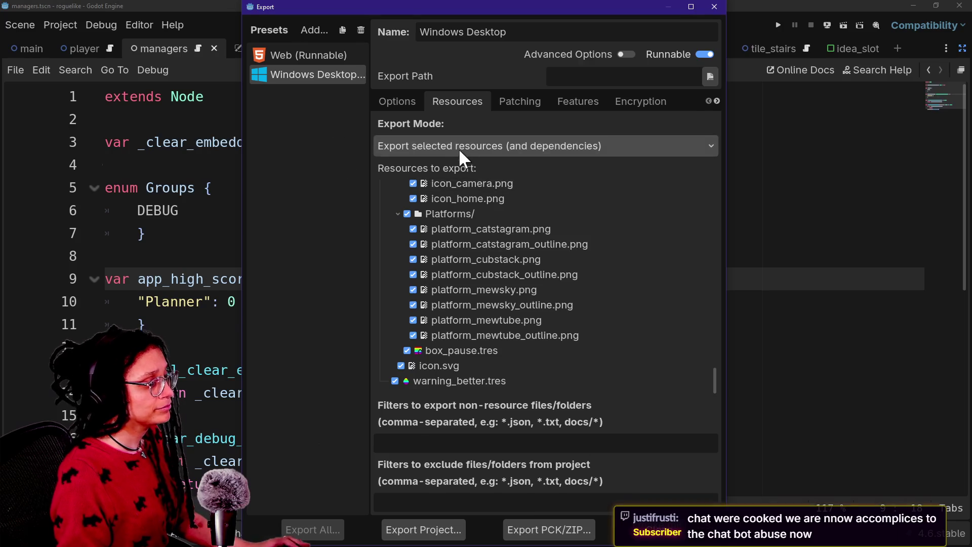
pyautogui.hotkey('alt', 'Tab')
pyautogui.moveTo(524, 269); pyautogui.dragTo(711, 289)
pyautogui.click(707, 293)
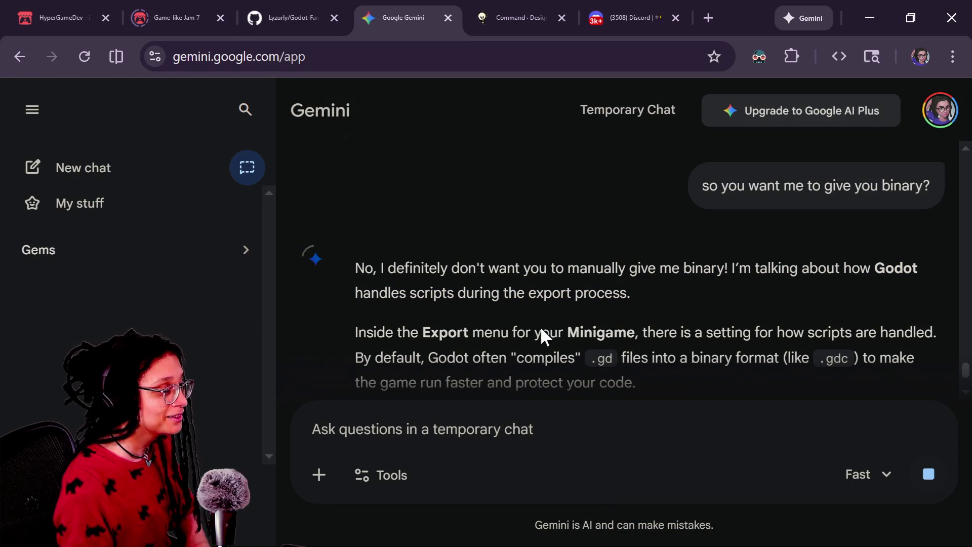
pyautogui.scroll(-4, 438, 360)
pyautogui.scroll(2, 439, 360)
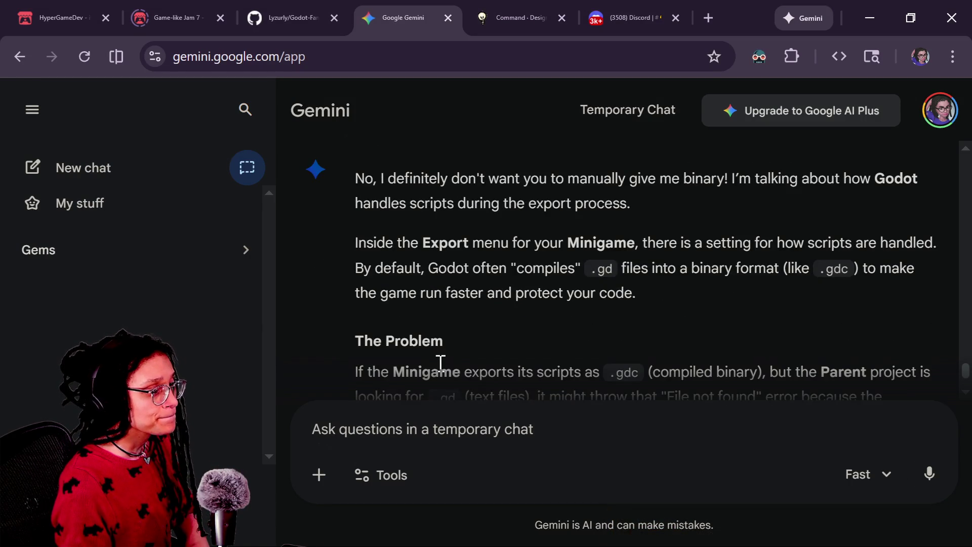
pyautogui.scroll(-5, 423, 309)
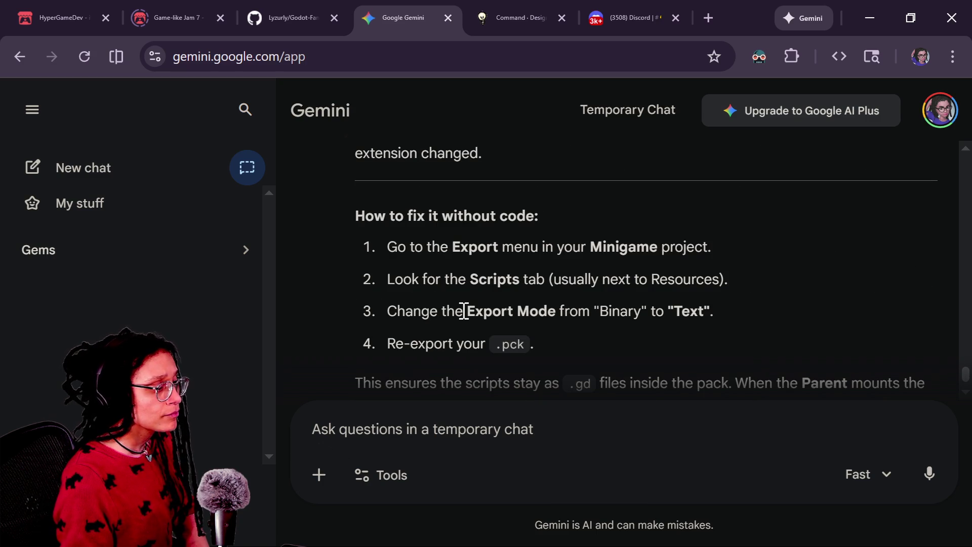
pyautogui.moveTo(466, 311)
pyautogui.mouseDown()
pyautogui.moveTo(785, 323)
pyautogui.moveTo(560, 332)
pyautogui.moveTo(564, 315)
pyautogui.mouseUp()
# Close the current Godot export settings and move to the other project's export dialog.
pyautogui.hotkey('alt', 'Tab')
pyautogui.hotkey('alt', 'Tab')
pyautogui.scroll(-3, 442, 296)
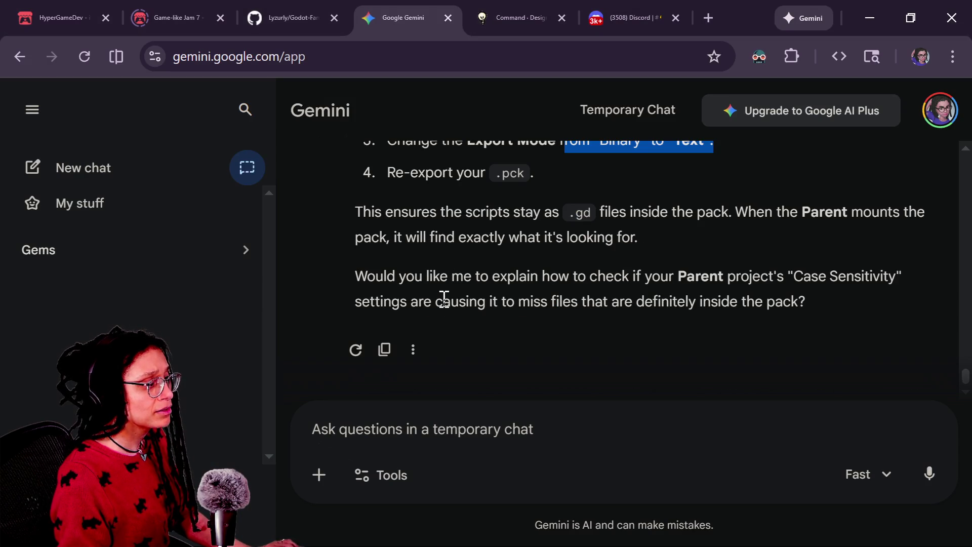
pyautogui.hotkey('alt', 'Tab')
pyautogui.press('Escape')
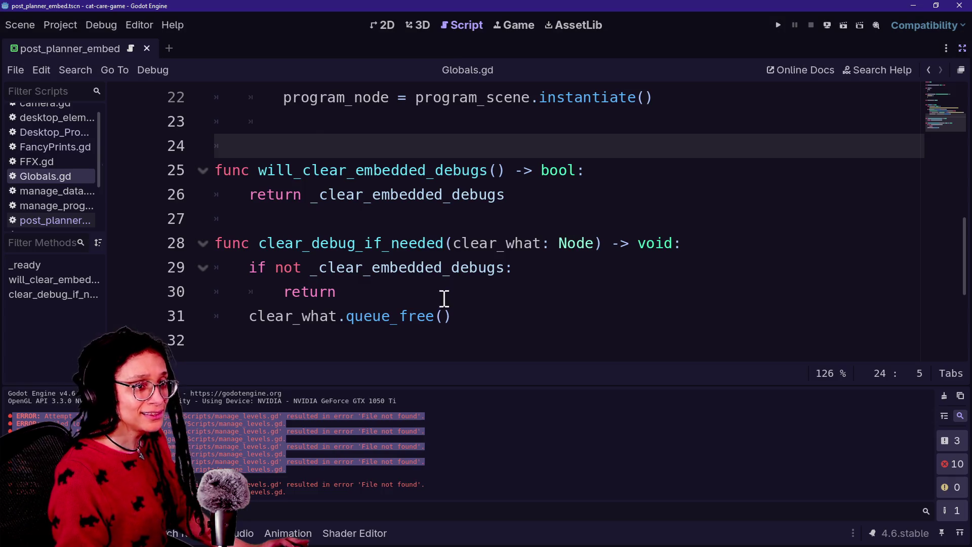
pyautogui.hotkey('alt', 'Tab')
pyautogui.hotkey('alt', 'Tab')
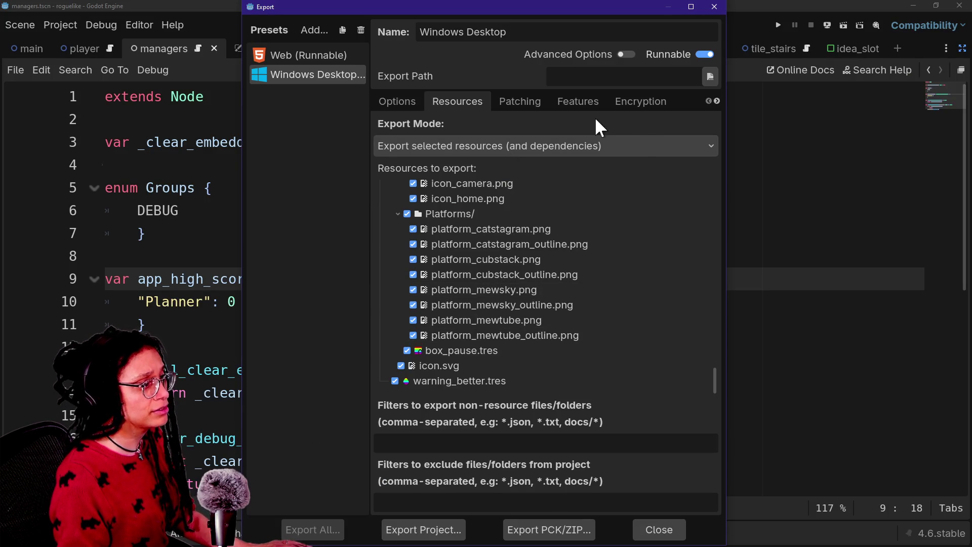
# Export all resources, set Export Console Wrapper to No and keep architecture at x86_64.
pyautogui.click(458, 146)
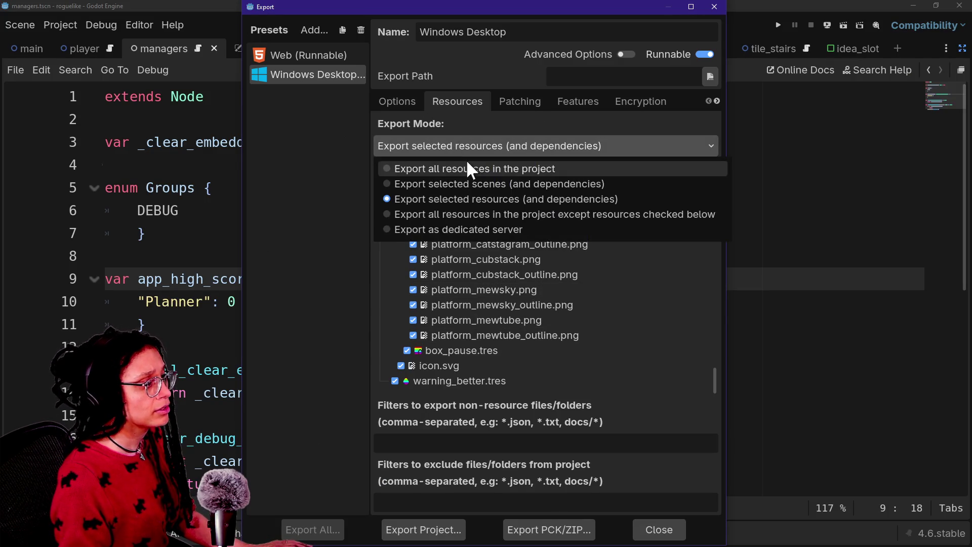
pyautogui.click(463, 168)
pyautogui.click(400, 104)
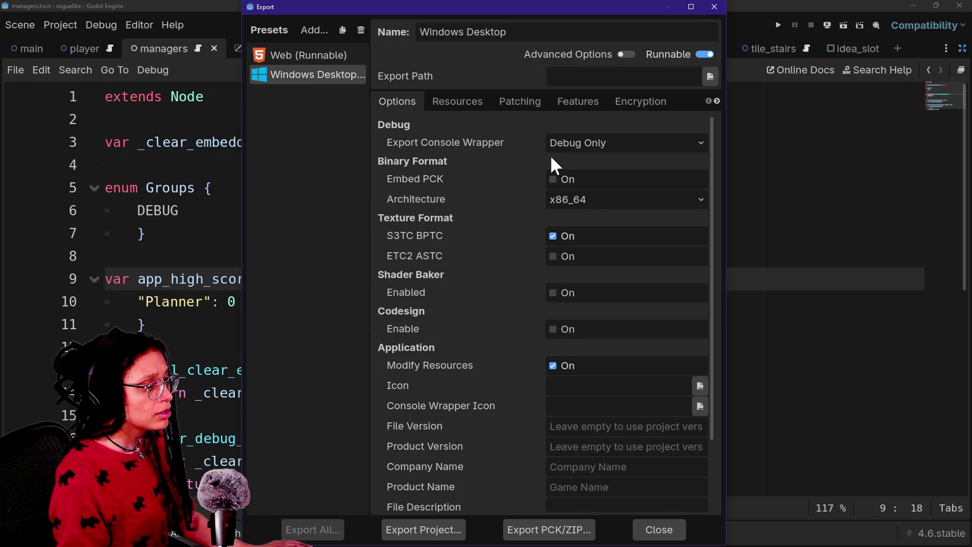
pyautogui.click(578, 142)
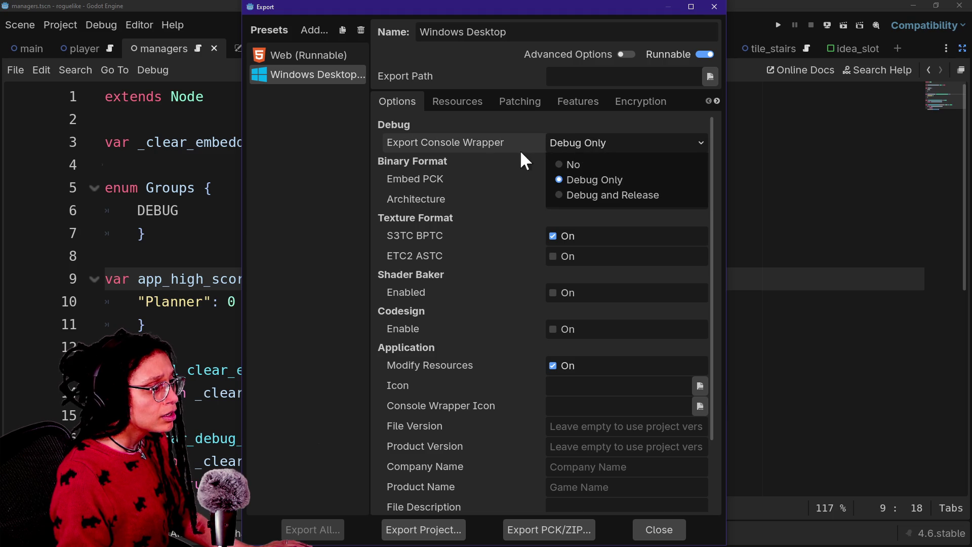
pyautogui.click(496, 171)
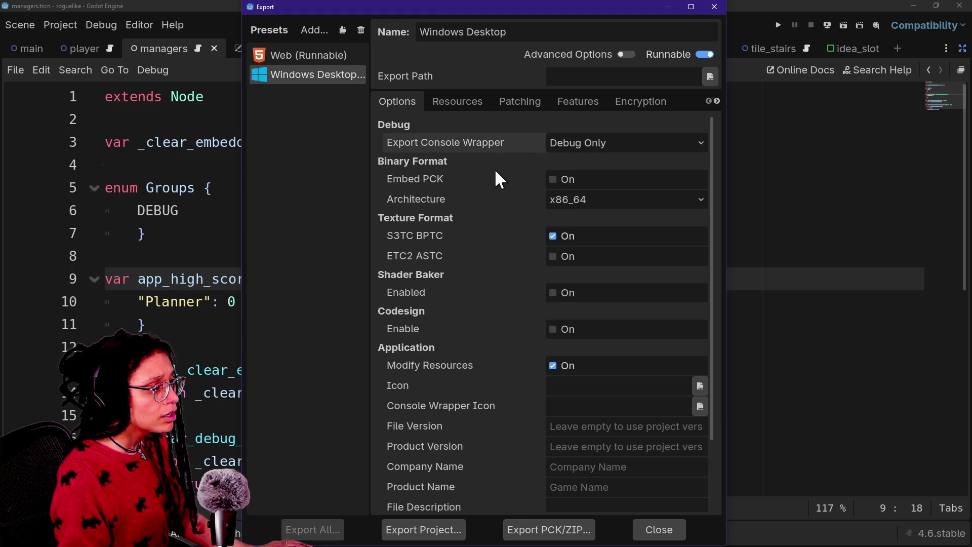
pyautogui.click(562, 140)
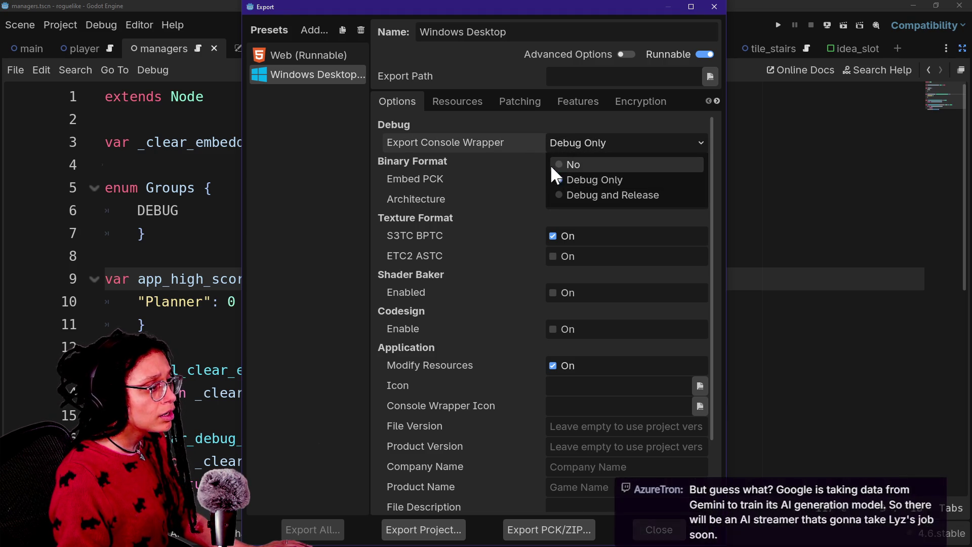
pyautogui.click(552, 163)
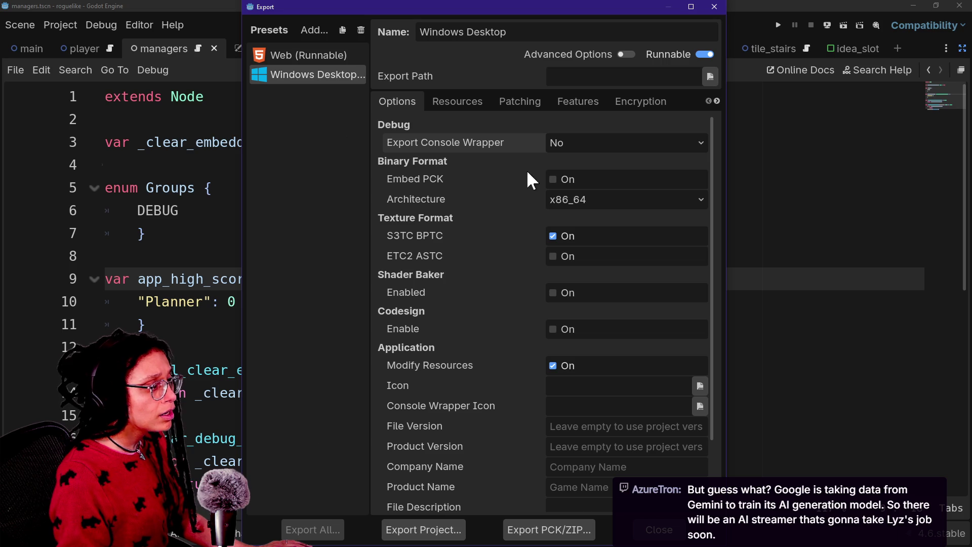
pyautogui.click(562, 202)
pyautogui.click(525, 209)
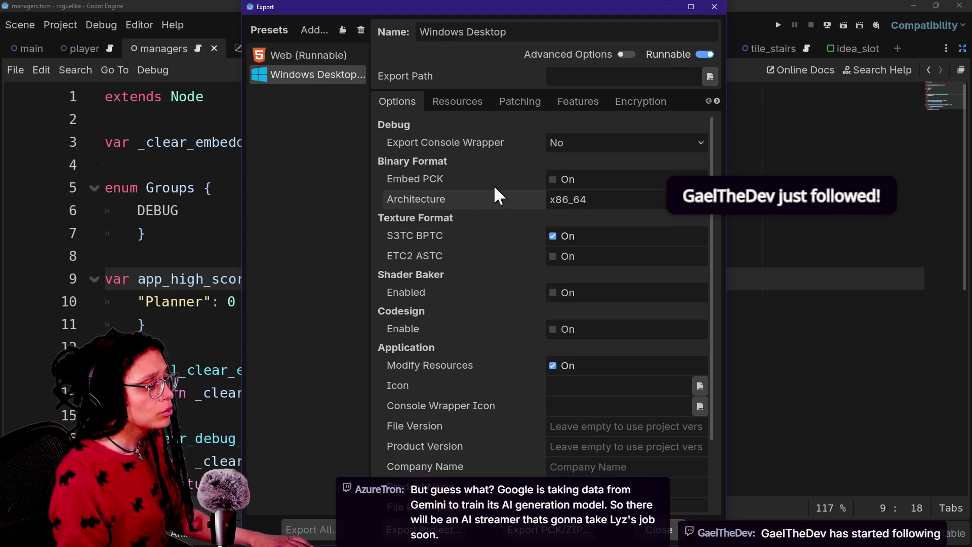
# Capture the export options area and paste the screenshot into Gemini's prompt.
pyautogui.press('Print')
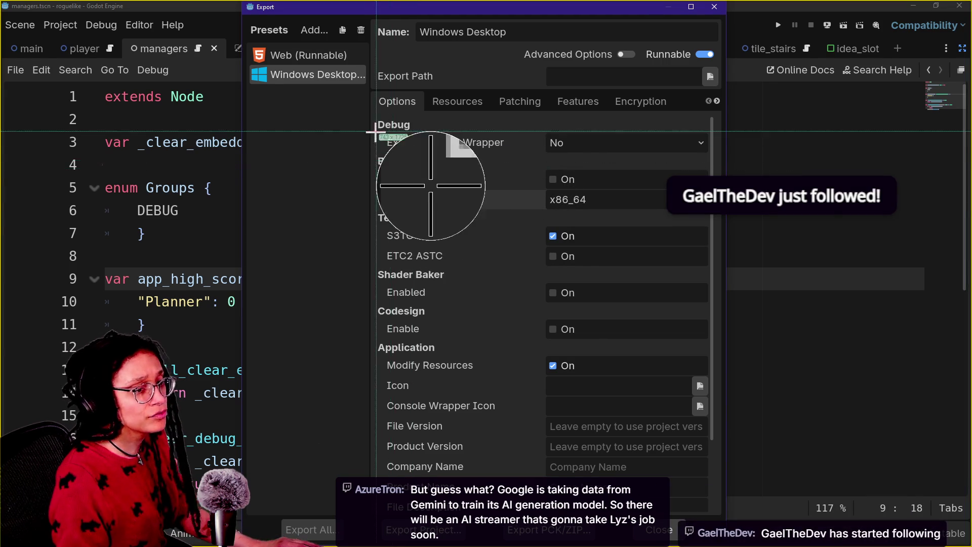
pyautogui.moveTo(373, 63)
pyautogui.mouseDown()
pyautogui.moveTo(646, 361)
pyautogui.moveTo(693, 546)
pyautogui.moveTo(719, 545)
pyautogui.mouseUp()
pyautogui.click(736, 480)
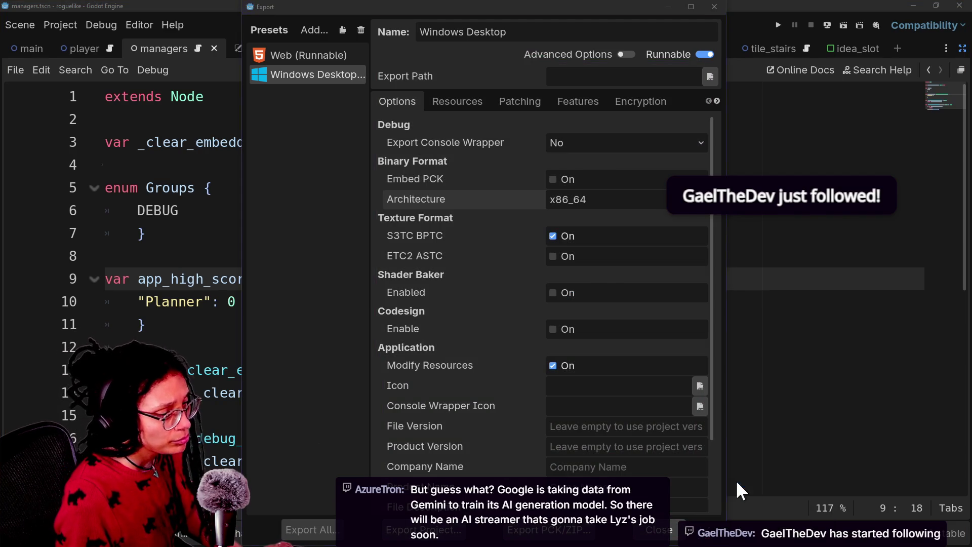
pyautogui.hotkey('alt', 'Tab')
pyautogui.click(521, 431)
pyautogui.hotkey('ctrl', 'v')
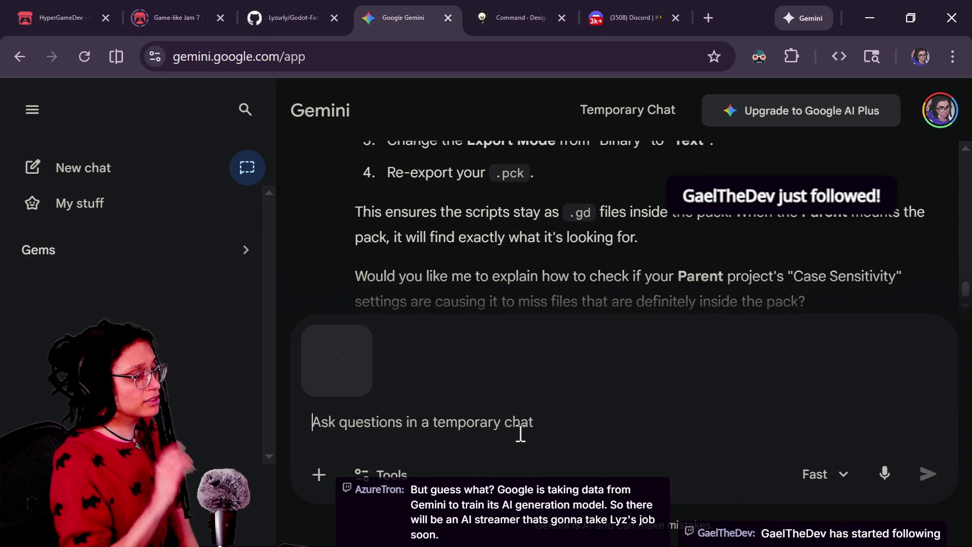
# Send the export-options screenshot to Gemini.
pyautogui.write("'")
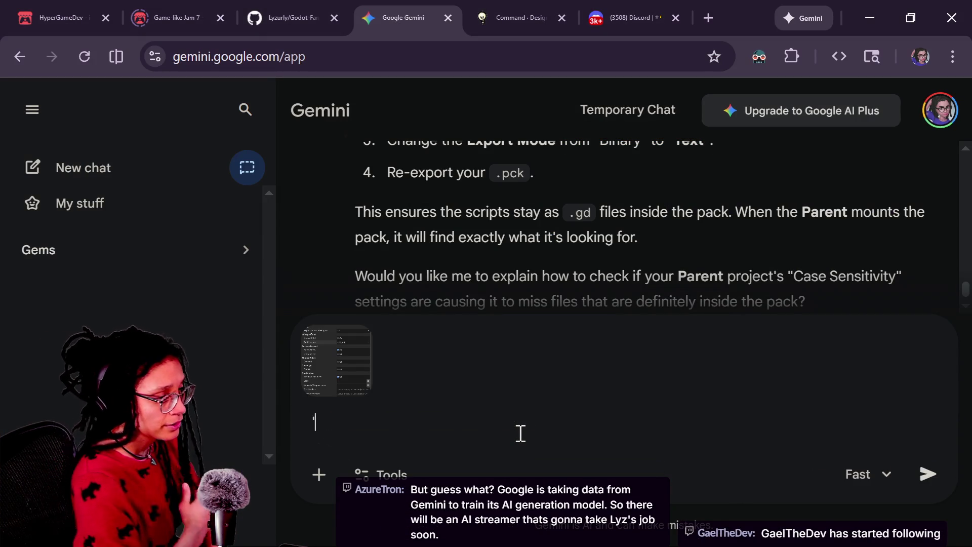
pyautogui.press('BackSpace')
pyautogui.press('Return')
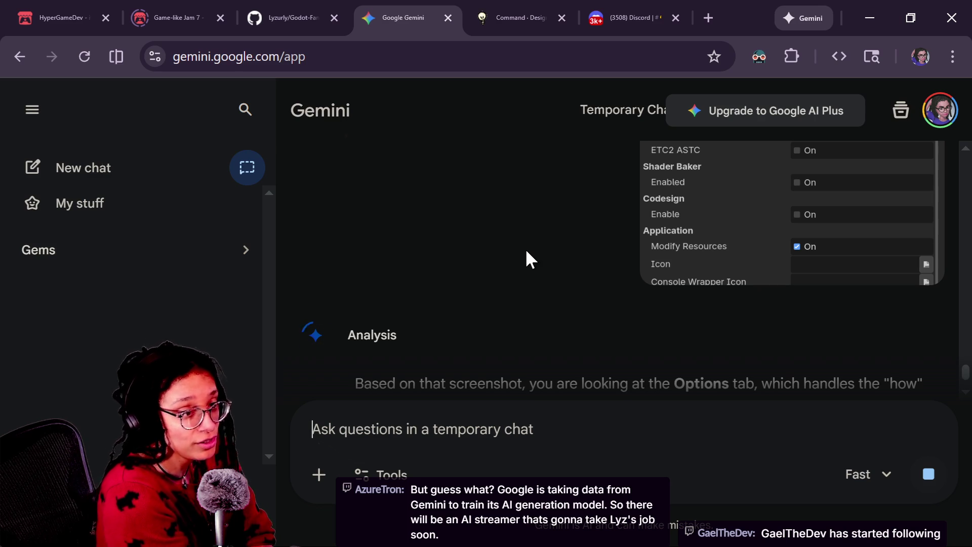
# Read Gemini's advice on packing .gd scripts, including turning Modify Resources Off.
pyautogui.scroll(-3, 525, 248)
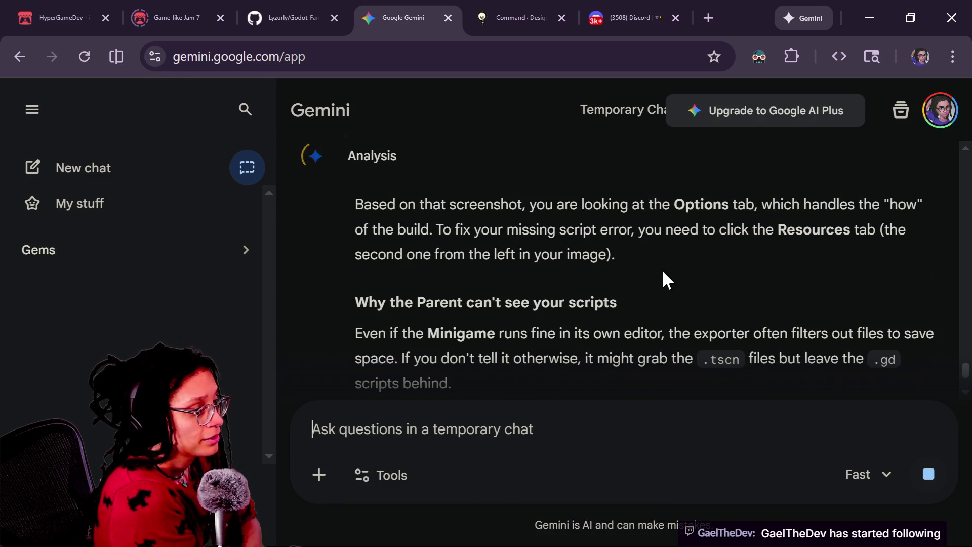
pyautogui.scroll(-2, 661, 269)
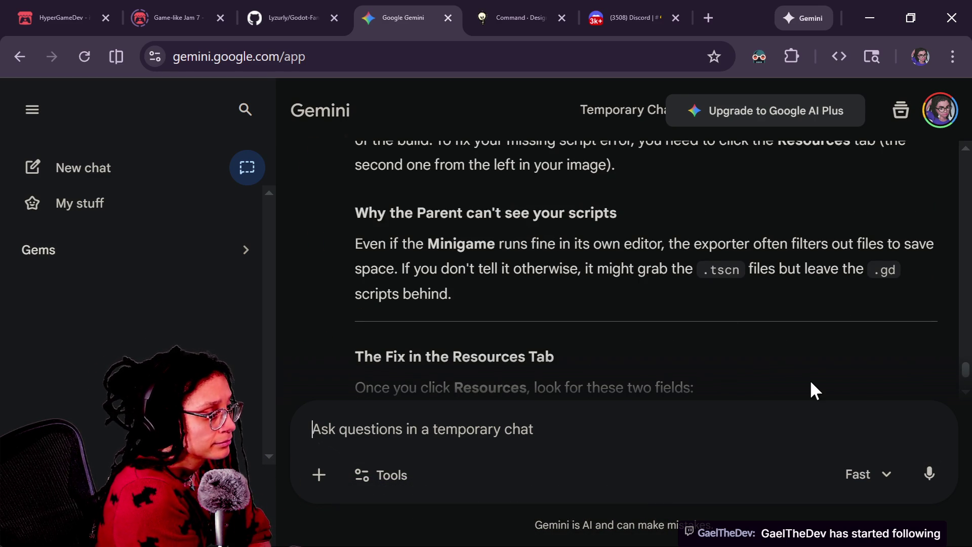
pyautogui.scroll(-2, 810, 383)
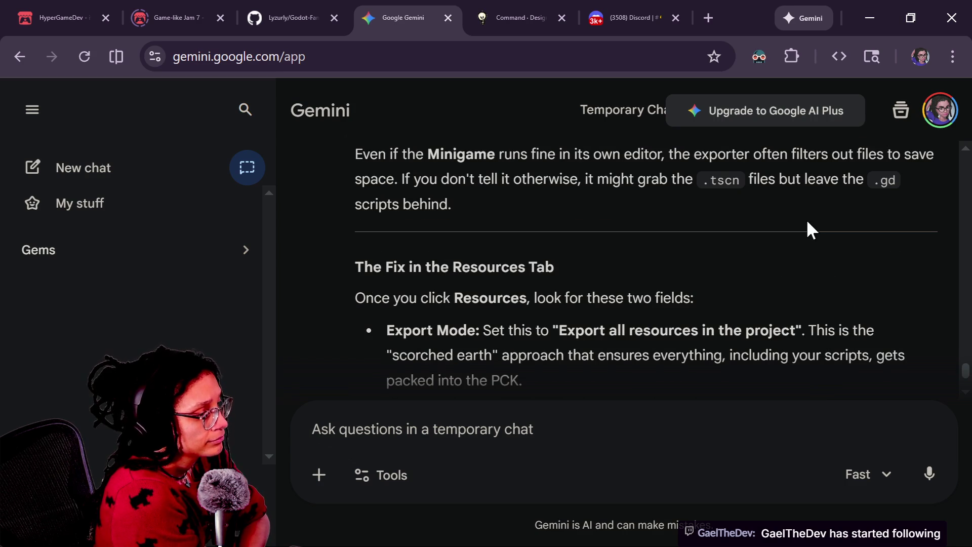
pyautogui.scroll(-2, 868, 321)
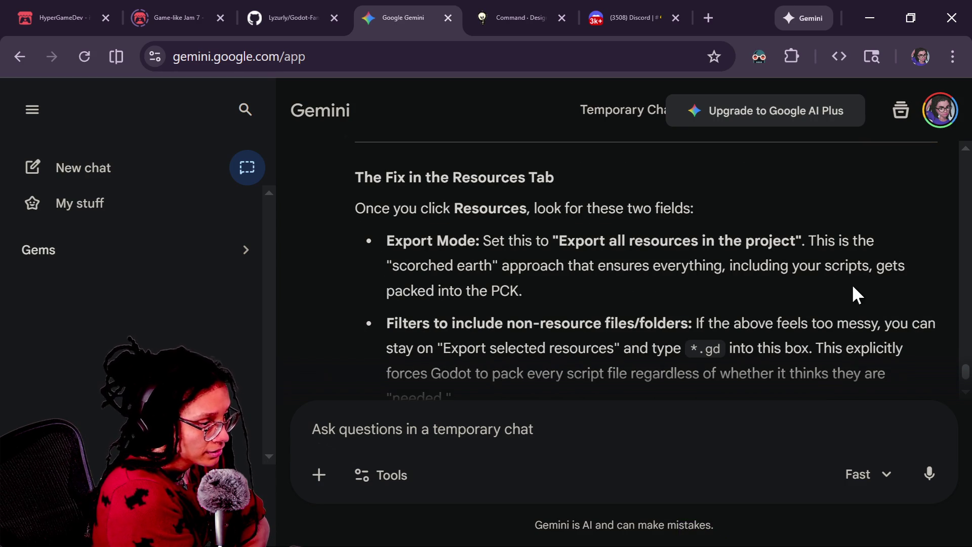
pyautogui.scroll(-2, 836, 246)
pyautogui.scroll(-4, 903, 318)
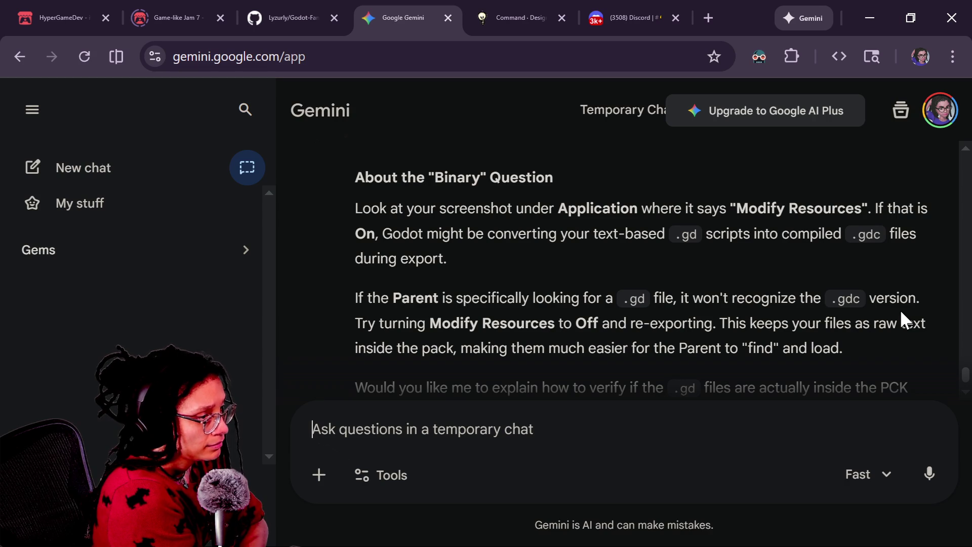
pyautogui.scroll(-2, 901, 312)
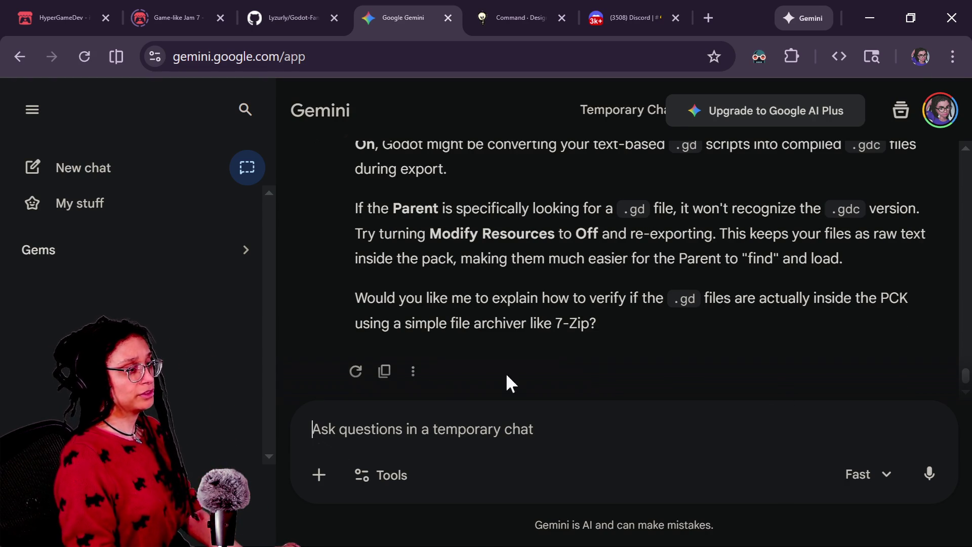
pyautogui.hotkey('alt', 'Tab')
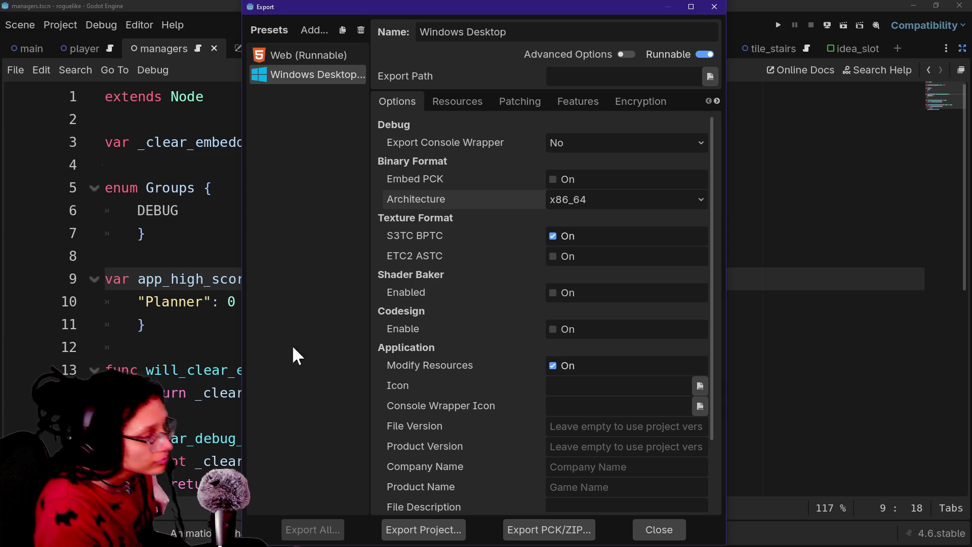
# Look through the Resources, Patching, Features and Encryption export tabs, then return to Options.
pyautogui.scroll(-3, 467, 298)
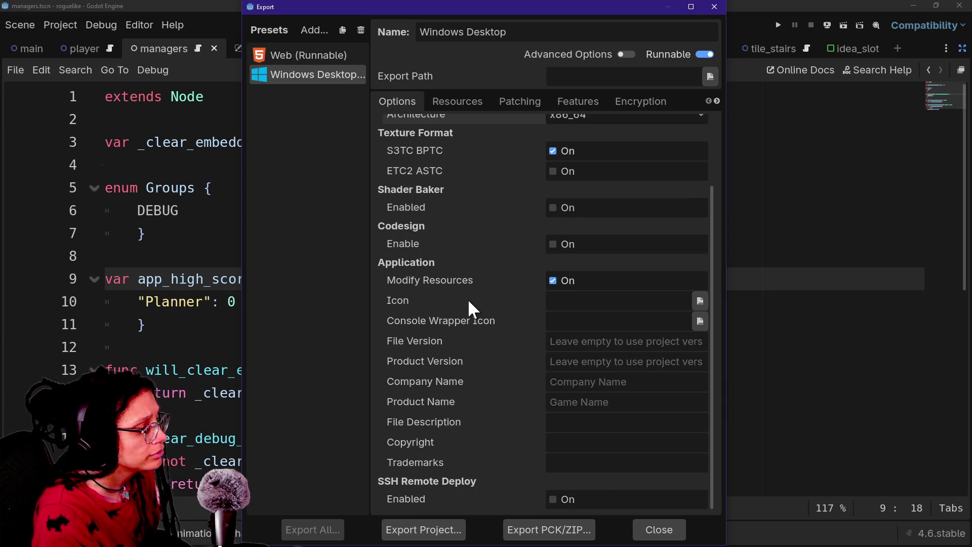
pyautogui.scroll(3, 466, 299)
pyautogui.click(447, 101)
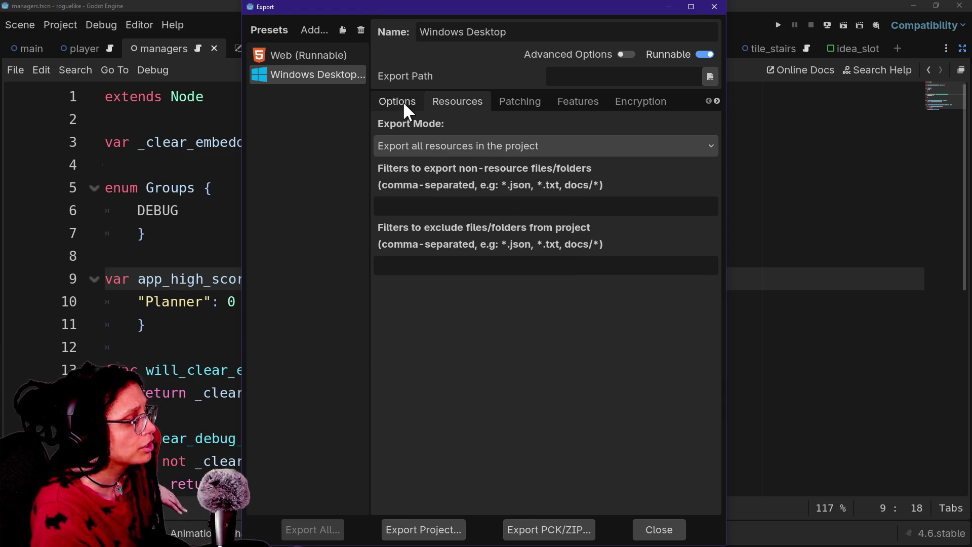
pyautogui.click(402, 101)
pyautogui.click(519, 100)
pyautogui.click(577, 101)
pyautogui.click(628, 101)
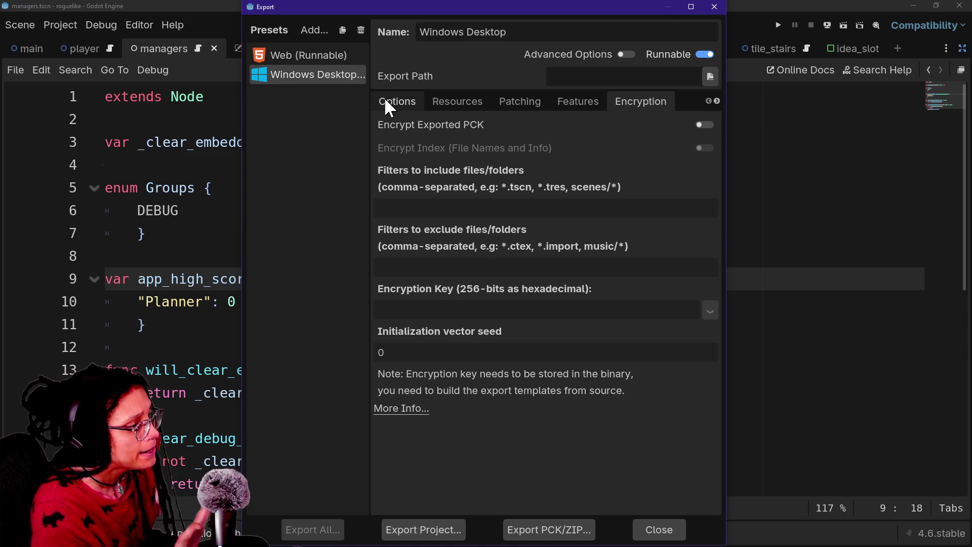
pyautogui.click(385, 97)
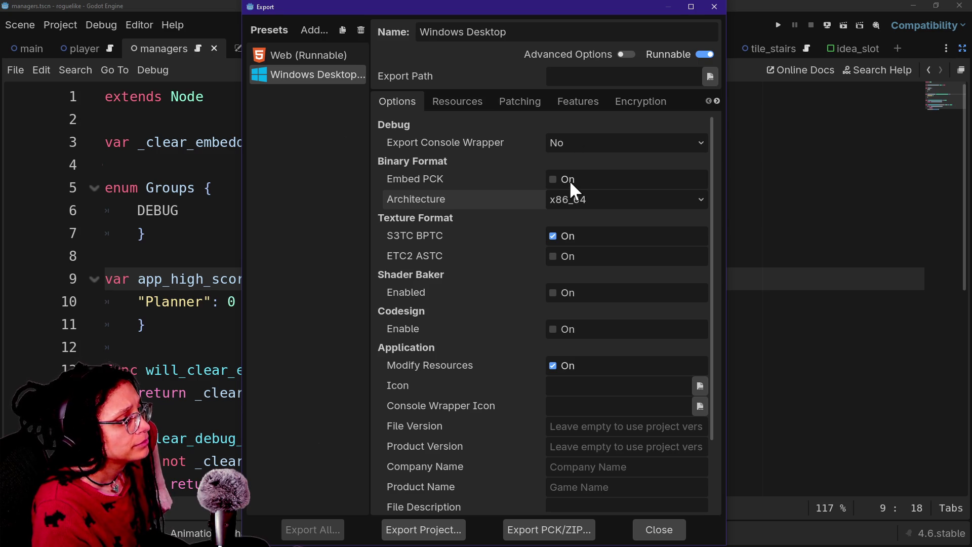
# Enable Embed PCK and re-export post_planner.pck over the existing file in the post_planner folder.
pyautogui.moveTo(398, 186)
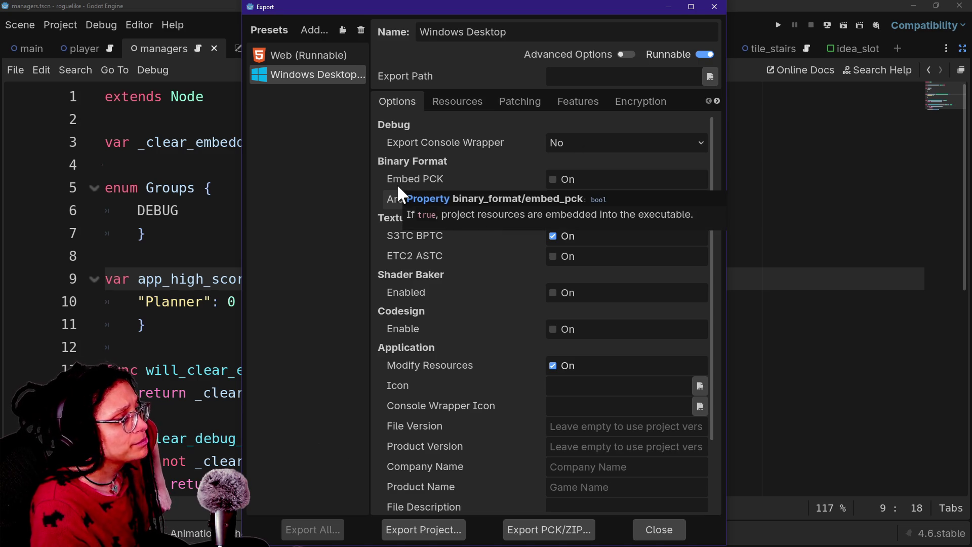
pyautogui.click(557, 180)
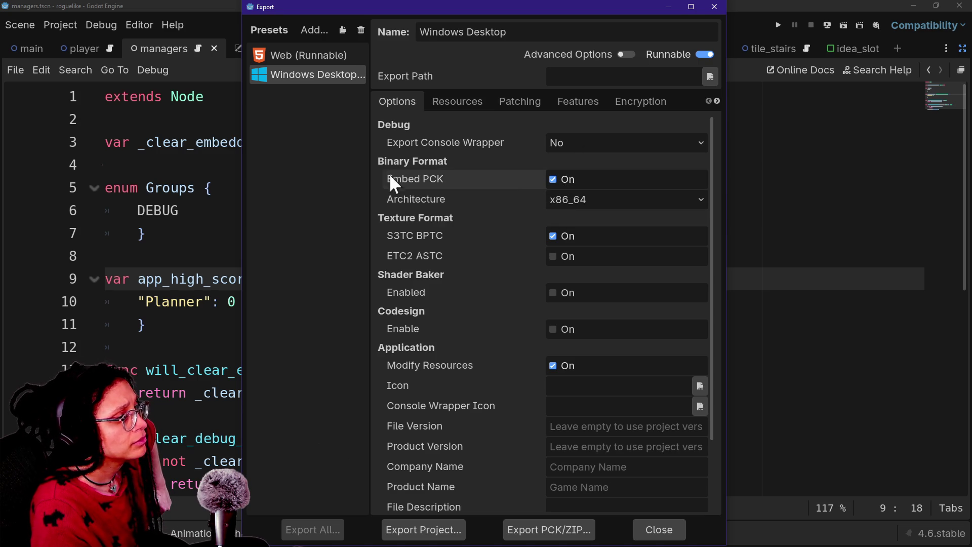
pyautogui.click(516, 529)
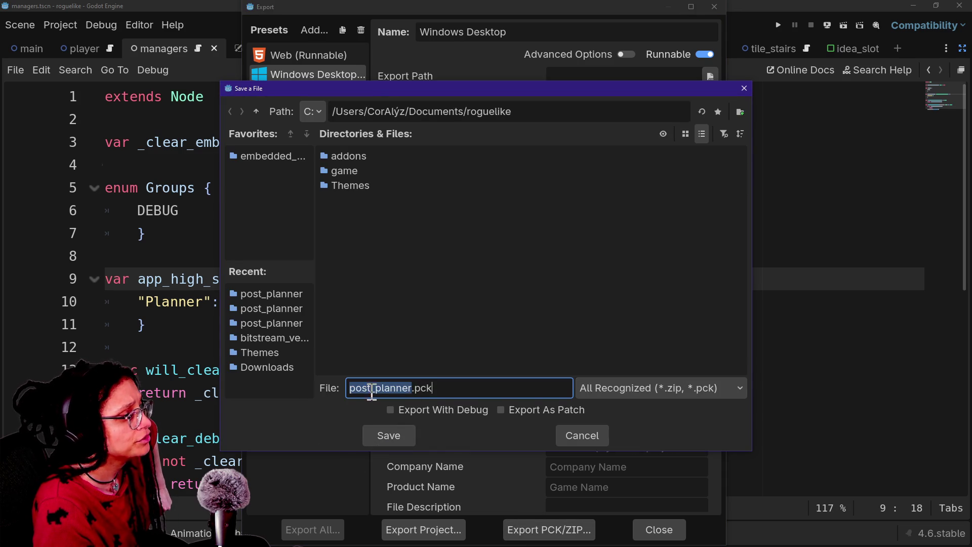
pyautogui.click(268, 156)
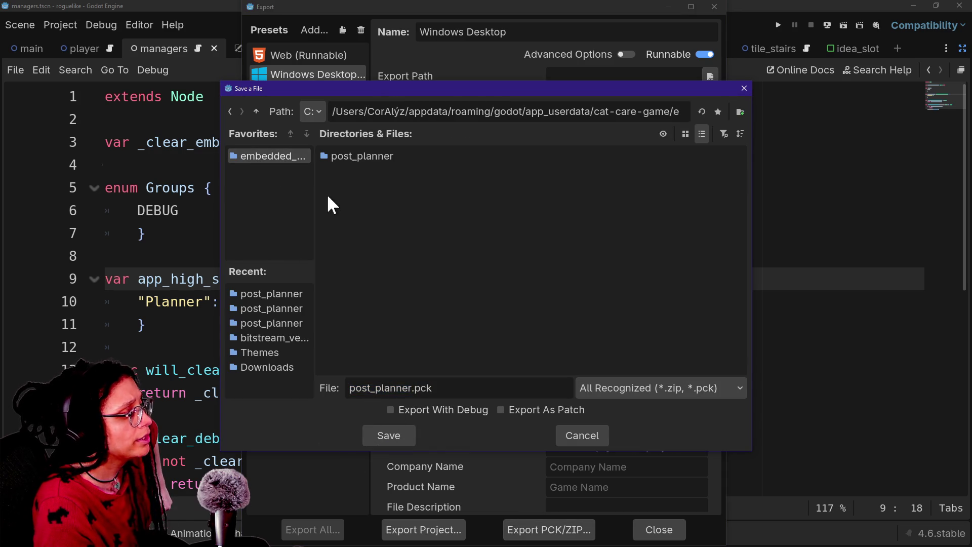
pyautogui.doubleClick(335, 158)
pyautogui.click(403, 433)
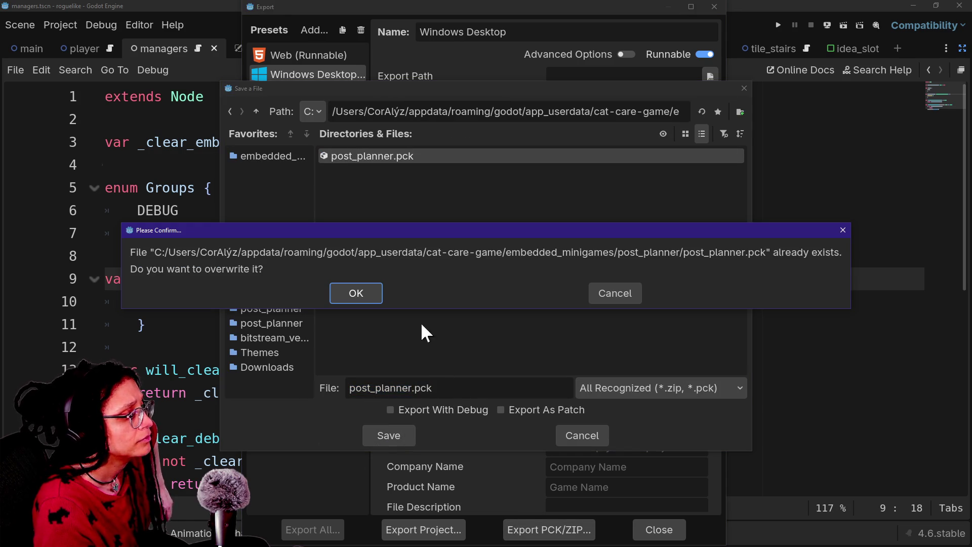
pyautogui.click(361, 293)
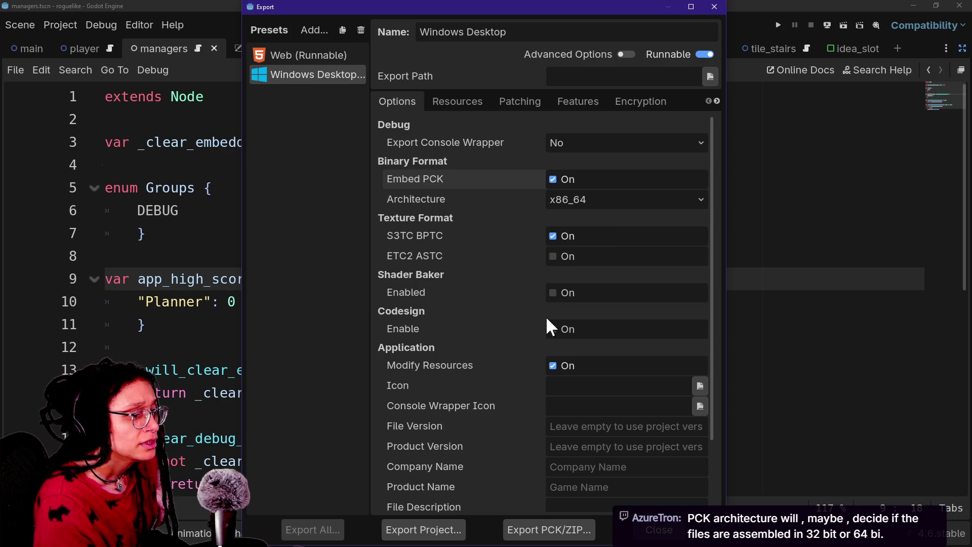
pyautogui.hotkey('alt', 'Tab')
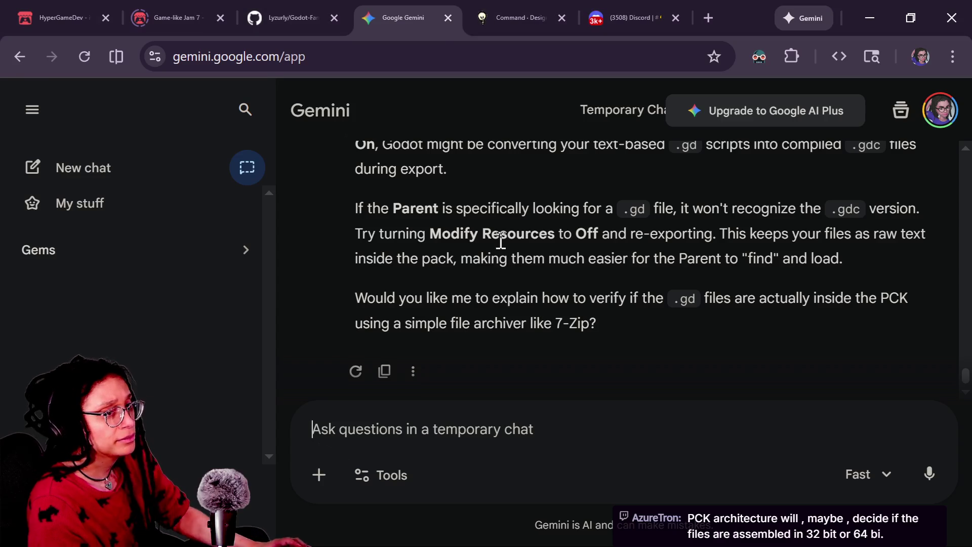
pyautogui.hotkey('alt', 'Tab')
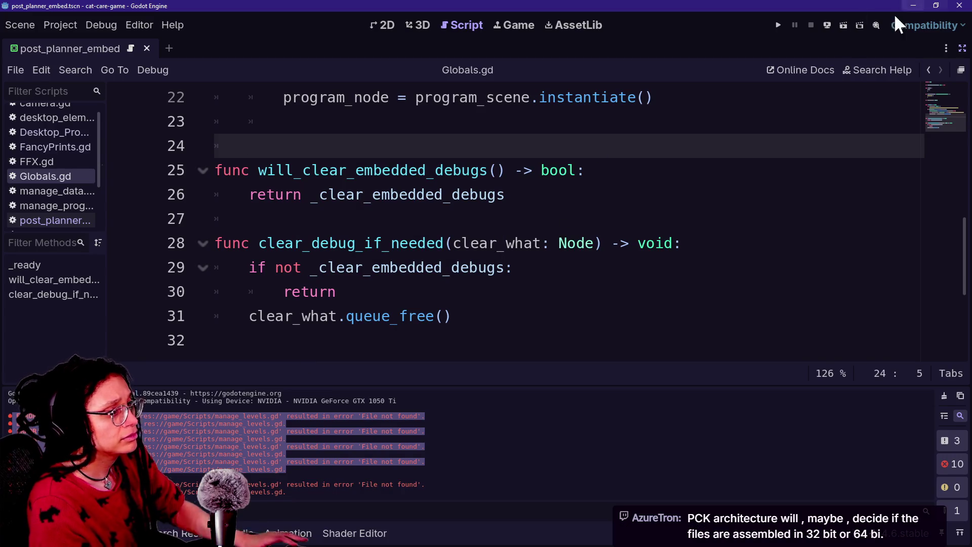
pyautogui.click(777, 25)
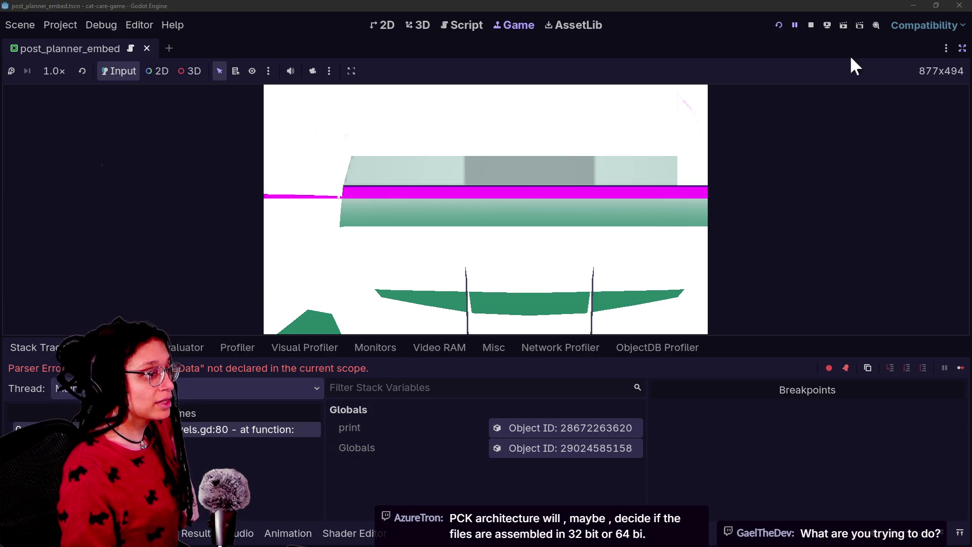
pyautogui.click(811, 25)
pyautogui.click(538, 186)
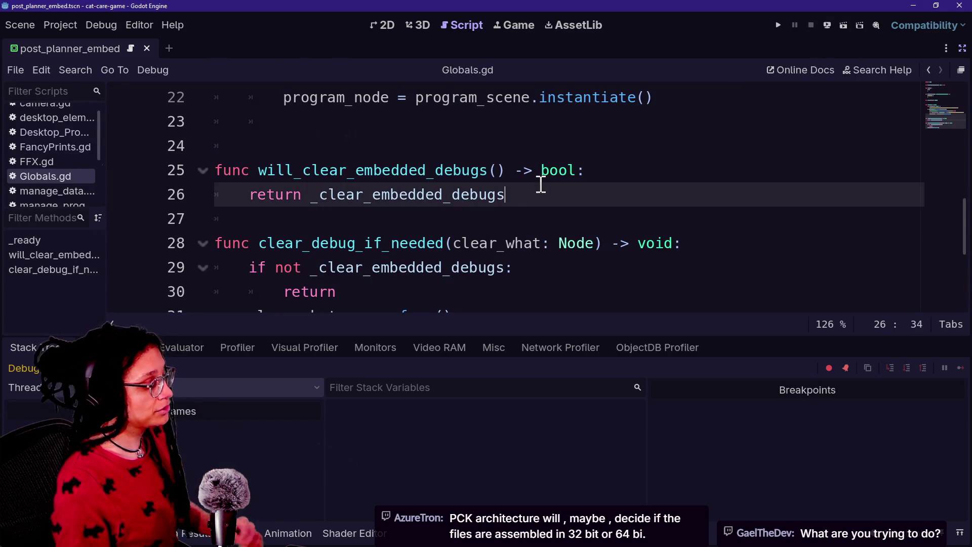
pyautogui.scroll(7, 511, 196)
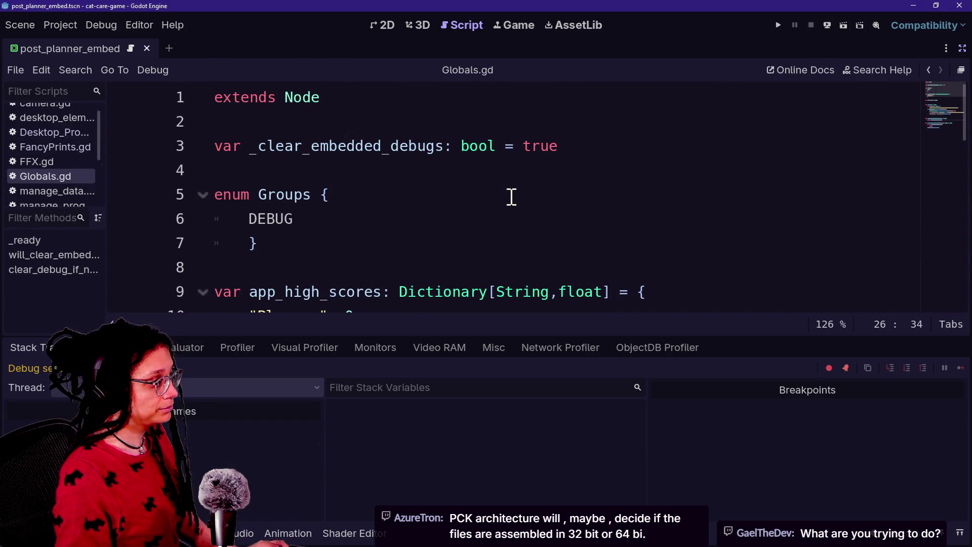
# Scroll Globals.gd and place the cursor on empty line 4 below the _clear_embedded_debugs flag.
pyautogui.keyDown('ctrl'); pyautogui.scroll(2, 511, 197); pyautogui.keyUp('ctrl')
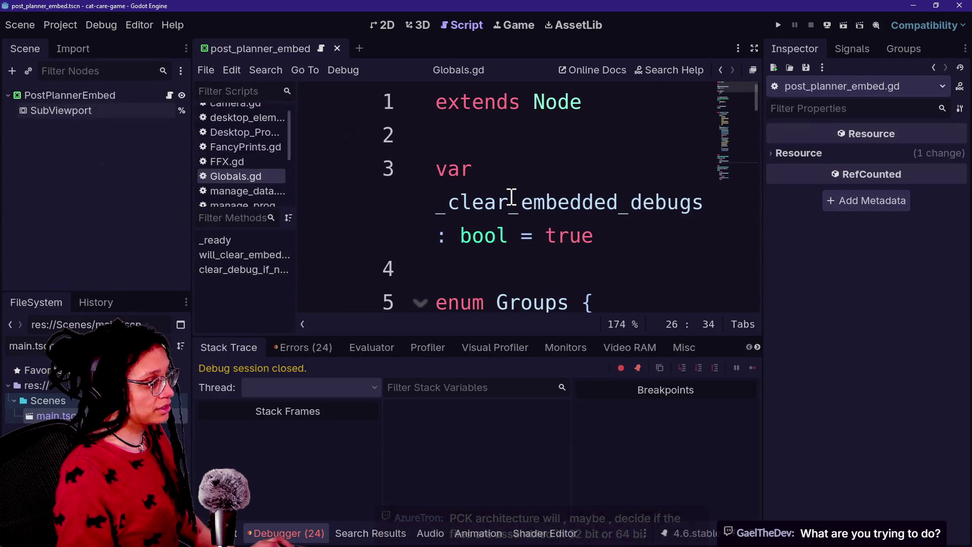
pyautogui.keyDown('ctrl'); pyautogui.scroll(-5, 509, 194); pyautogui.keyUp('ctrl')
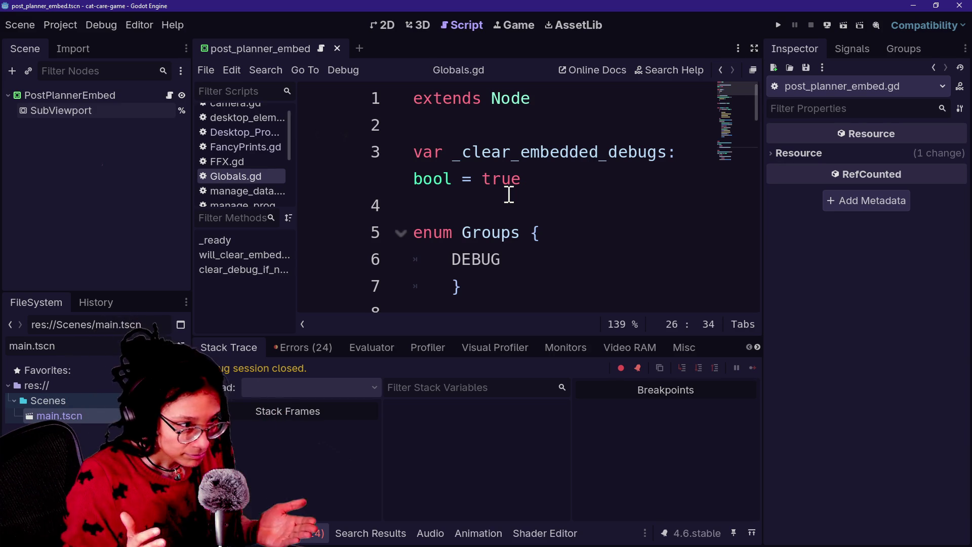
pyautogui.click(569, 235)
pyautogui.click(550, 203)
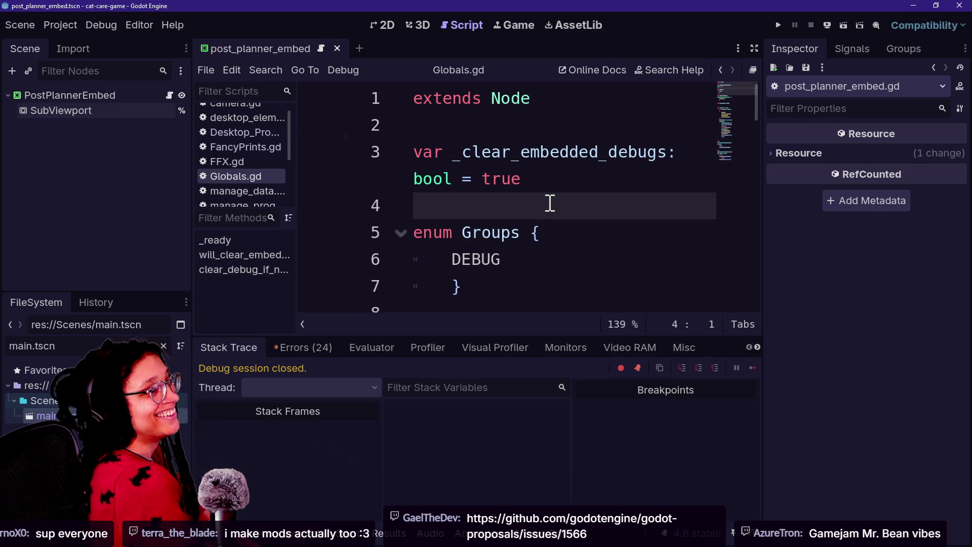
pyautogui.hotkey('alt', 'Tab')
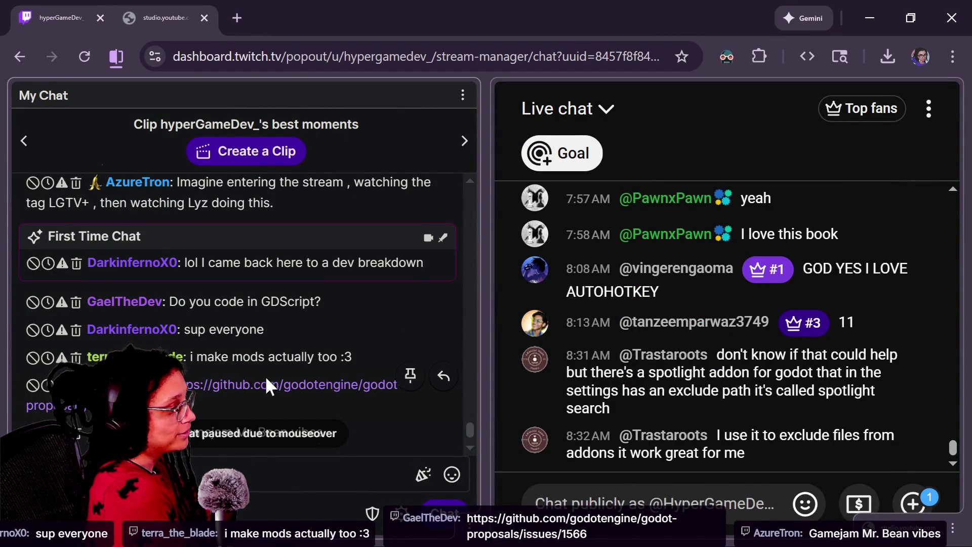
# Open the chat's link to 'Implement namespaces in GDScript #1566' and scroll through its problem description.
pyautogui.click(274, 386)
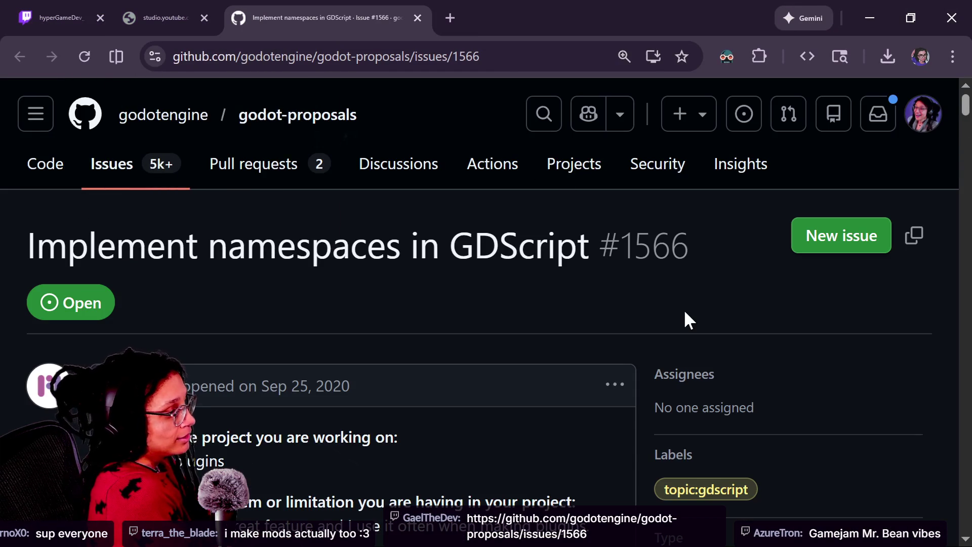
pyautogui.scroll(-2, 684, 314)
pyautogui.scroll(-5, 684, 312)
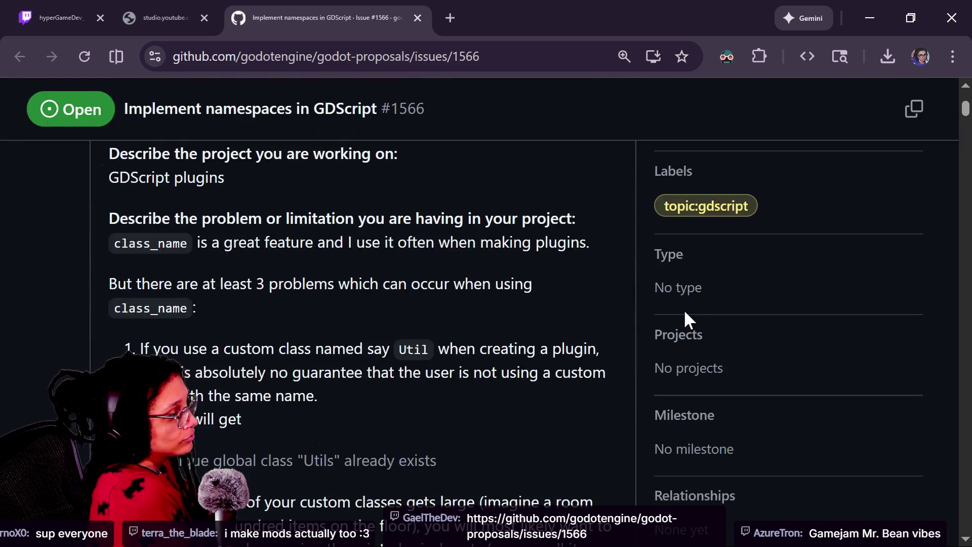
pyautogui.scroll(-1, 685, 313)
pyautogui.scroll(-1, 684, 312)
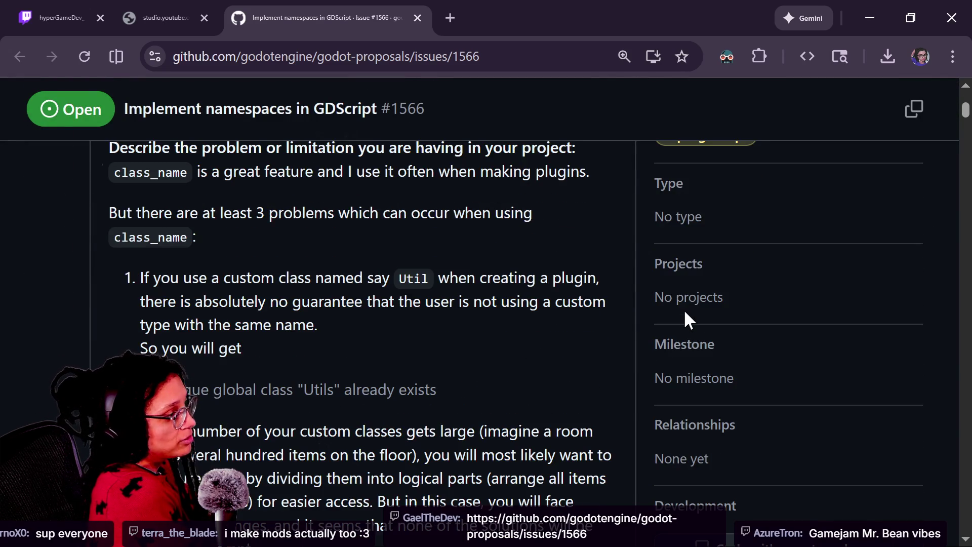
pyautogui.scroll(-2, 685, 313)
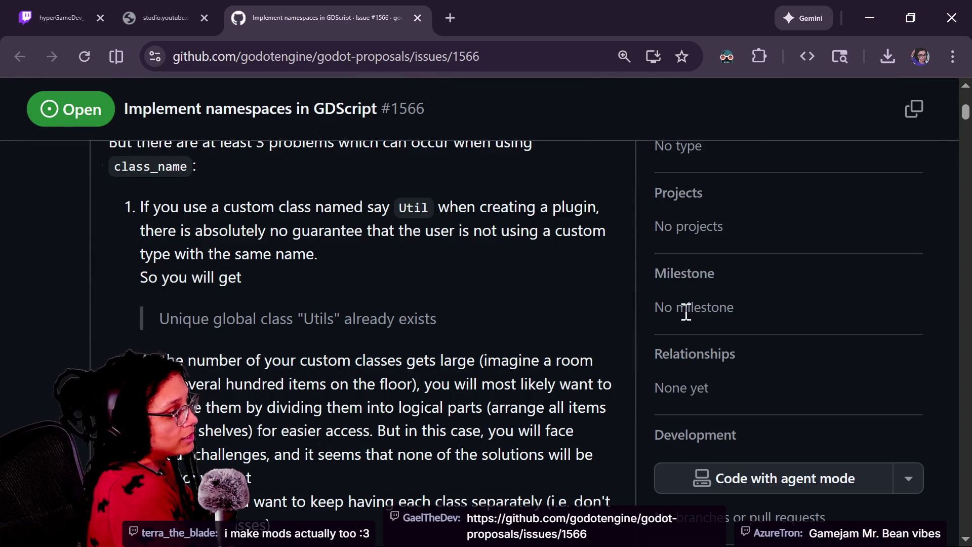
pyautogui.scroll(-1, 685, 312)
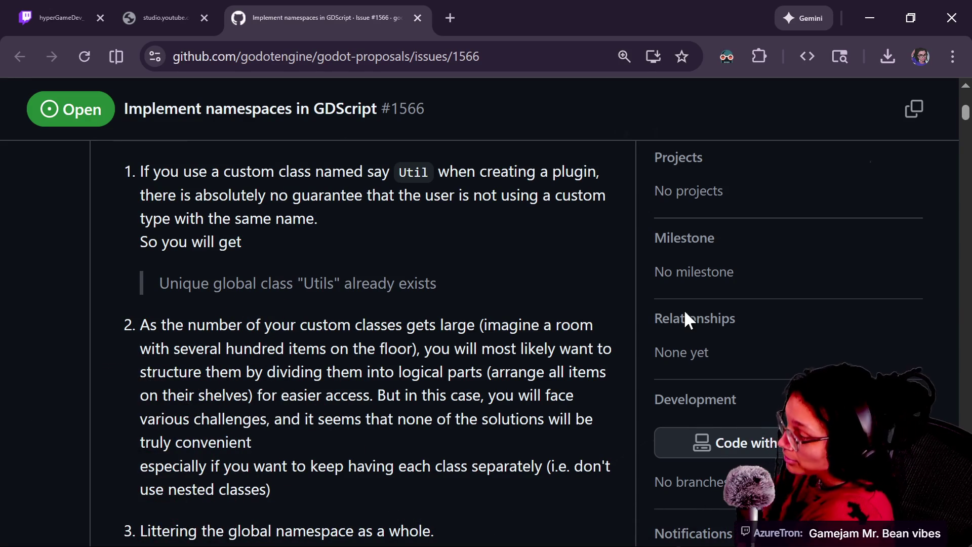
pyautogui.scroll(1, 684, 313)
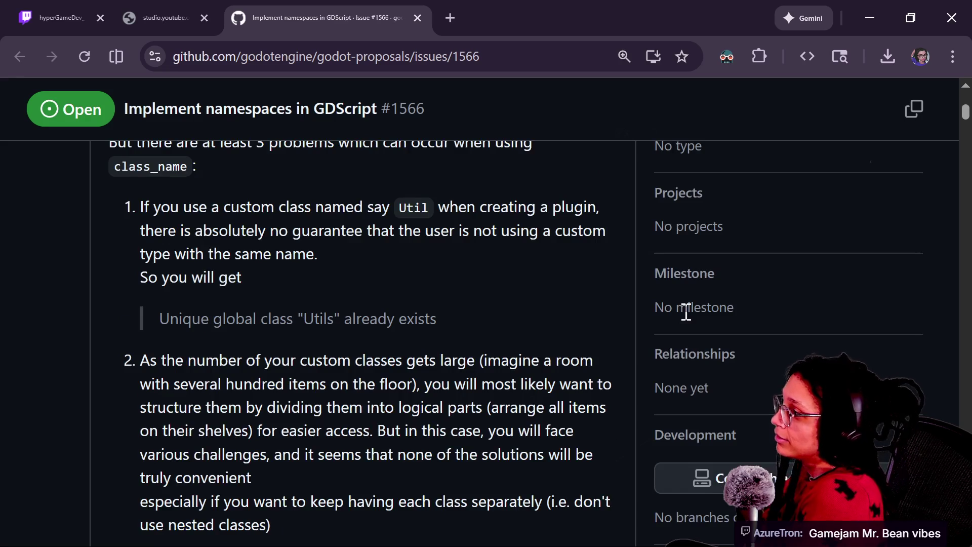
pyautogui.scroll(-3, 686, 313)
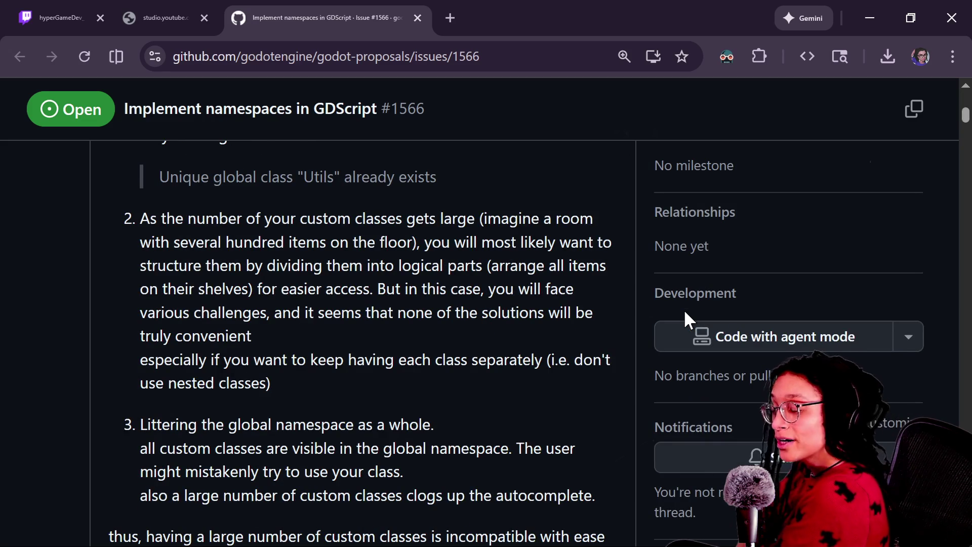
pyautogui.scroll(2, 685, 313)
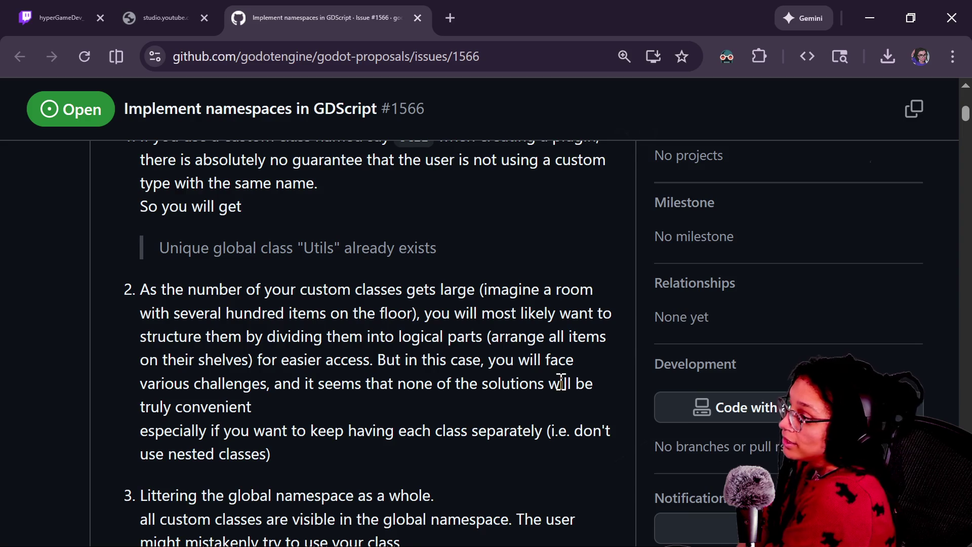
pyautogui.scroll(-3, 561, 380)
pyautogui.scroll(-5, 560, 383)
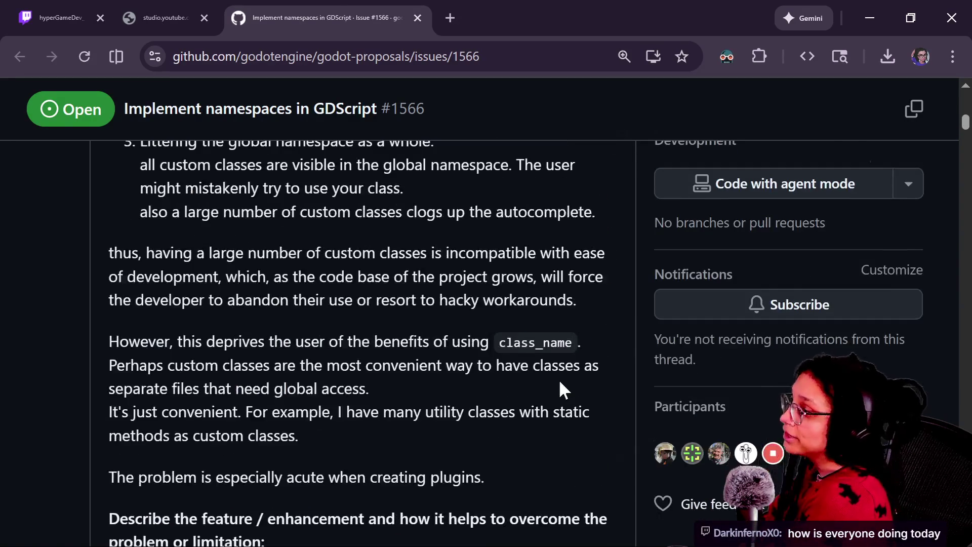
pyautogui.scroll(1, 560, 383)
pyautogui.scroll(-3, 561, 381)
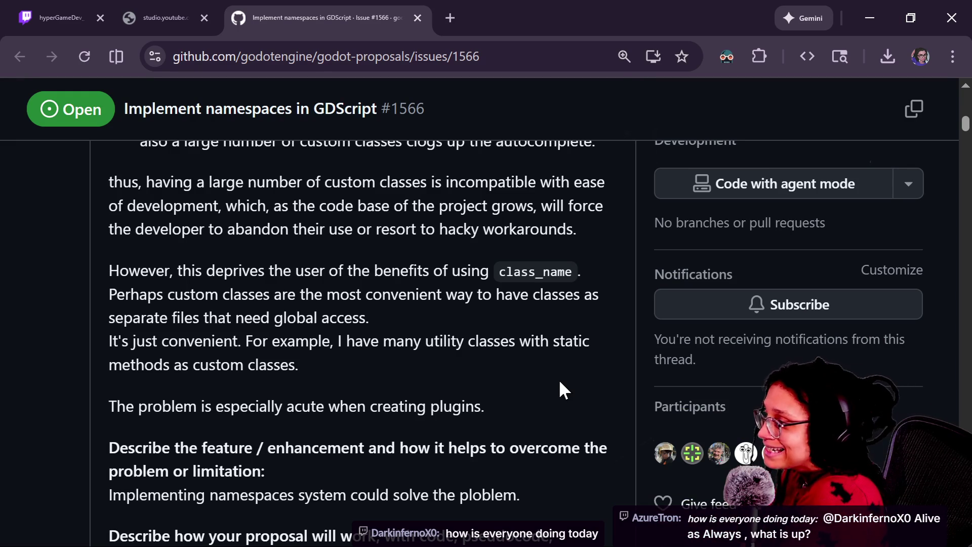
pyautogui.scroll(-3, 559, 383)
pyautogui.scroll(-1, 560, 383)
pyautogui.scroll(-1, 560, 383)
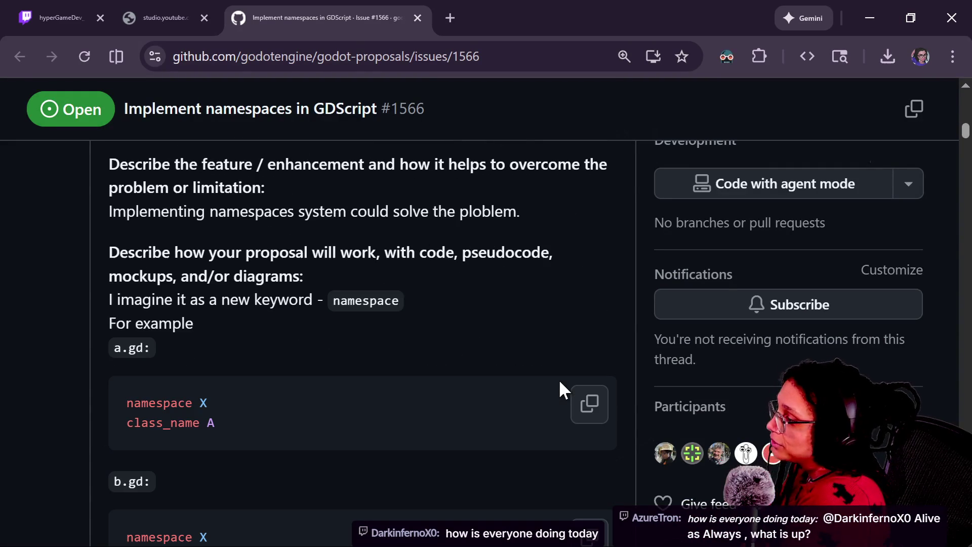
pyautogui.scroll(2, 560, 382)
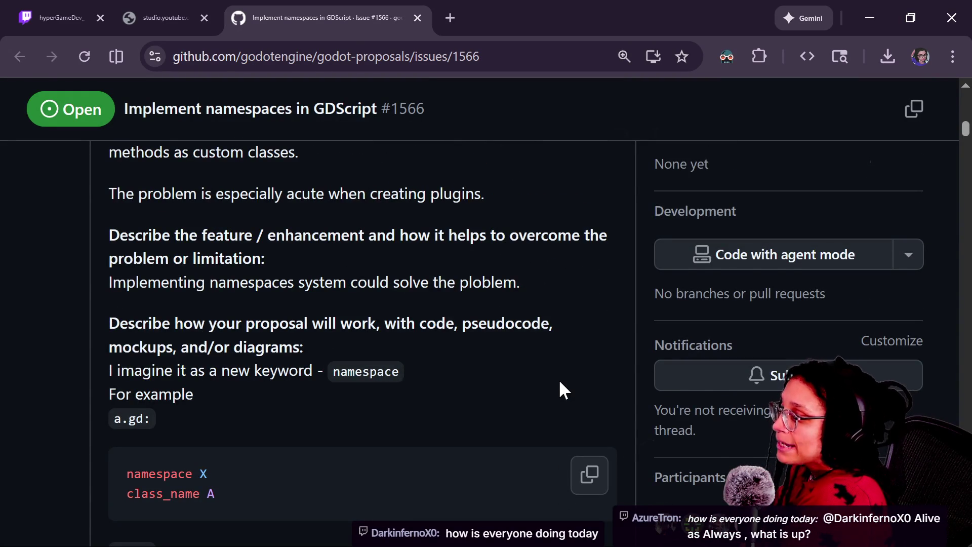
pyautogui.scroll(-1, 560, 383)
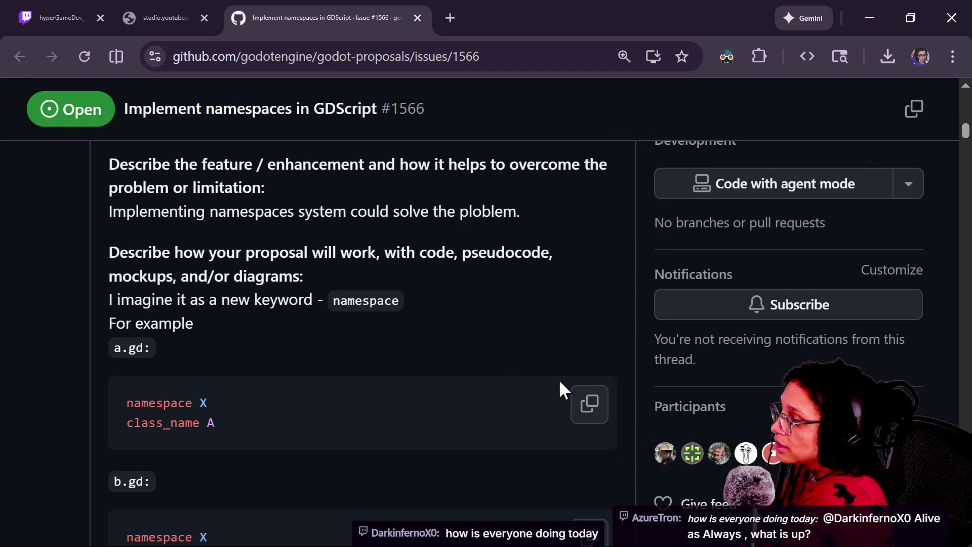
pyautogui.scroll(-1, 559, 382)
pyautogui.scroll(-1, 560, 383)
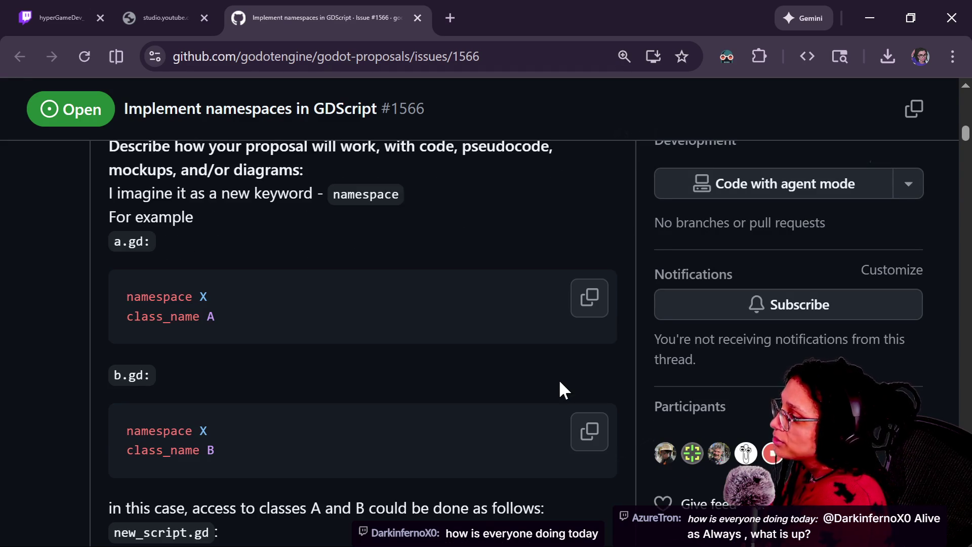
pyautogui.scroll(-5, 560, 383)
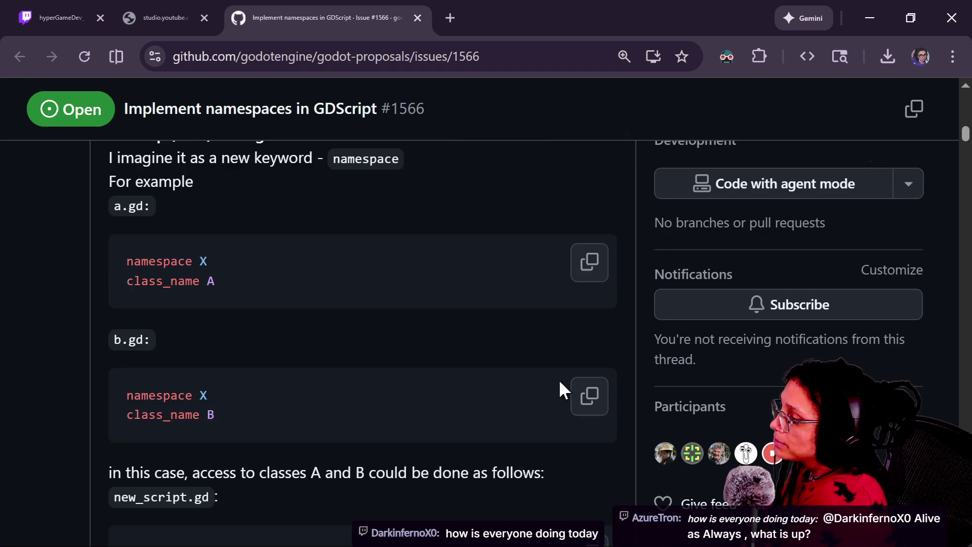
pyautogui.scroll(-1, 560, 382)
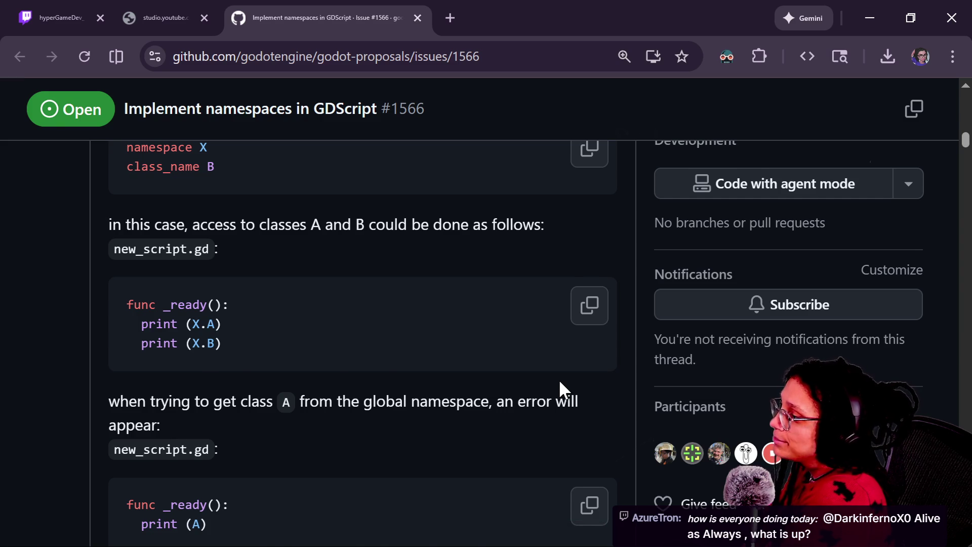
pyautogui.scroll(-3, 559, 382)
pyautogui.scroll(-1, 560, 383)
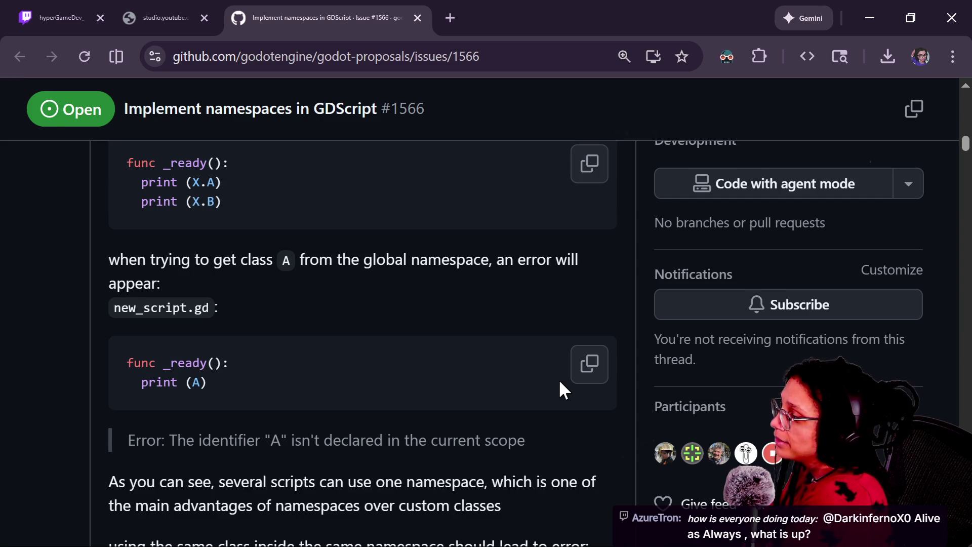
pyautogui.scroll(-1, 560, 382)
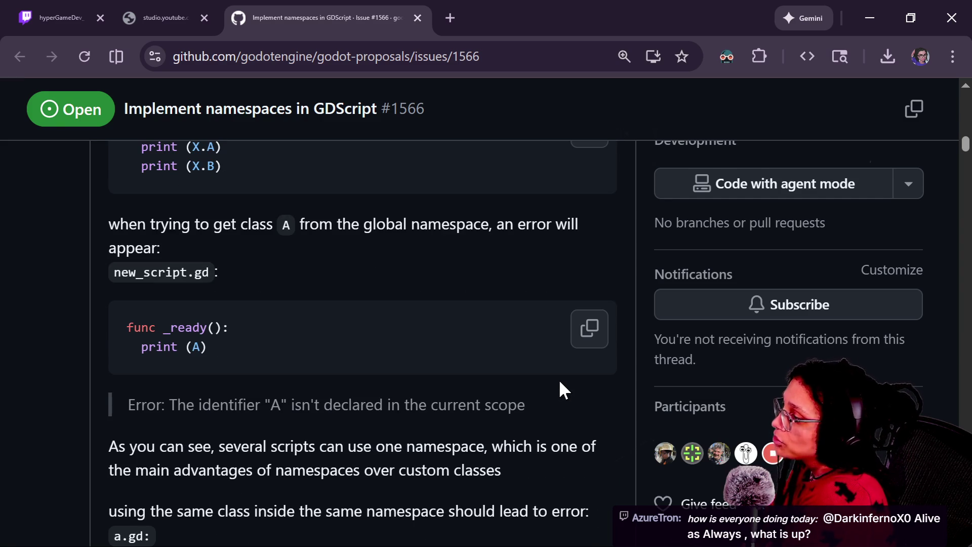
pyautogui.scroll(-3, 560, 383)
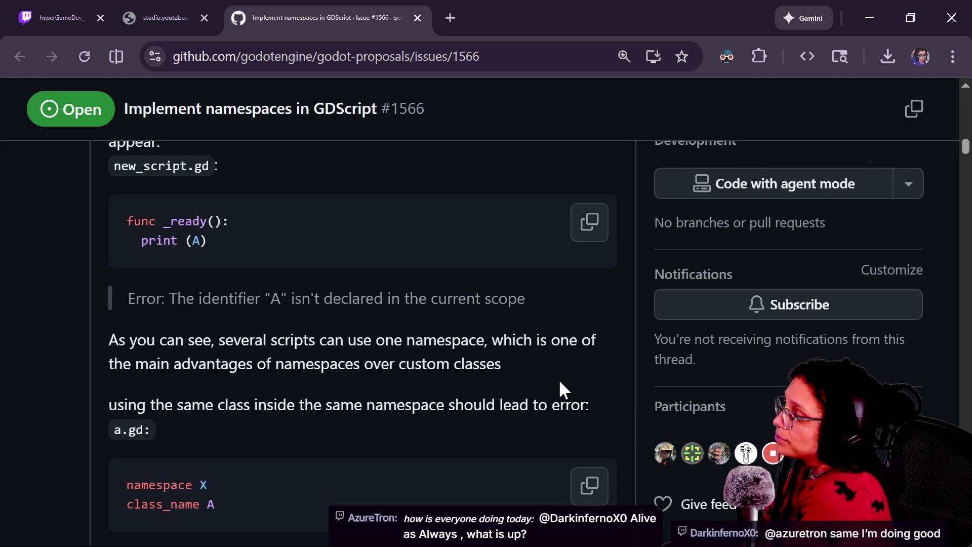
pyautogui.scroll(-1, 560, 390)
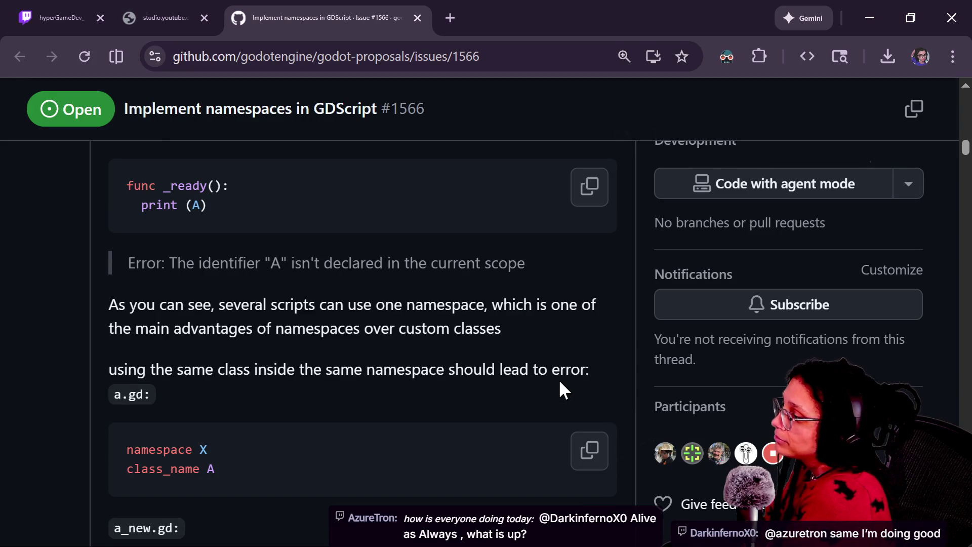
pyautogui.scroll(-2, 560, 383)
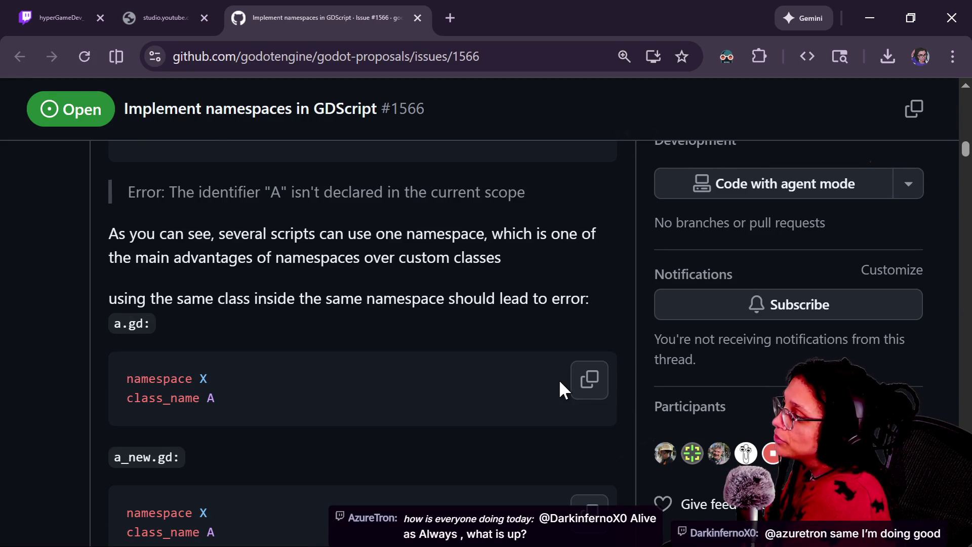
pyautogui.scroll(-1, 560, 383)
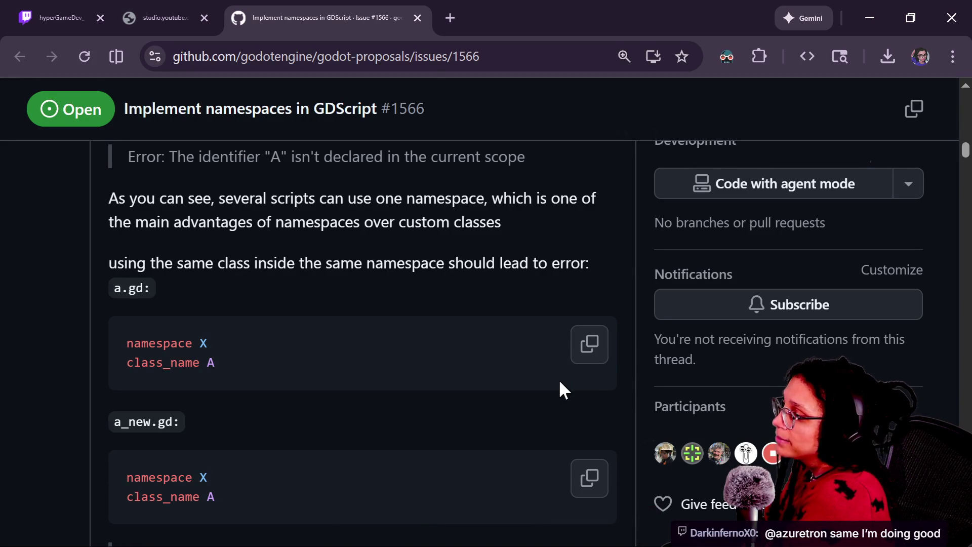
pyautogui.scroll(-2, 560, 390)
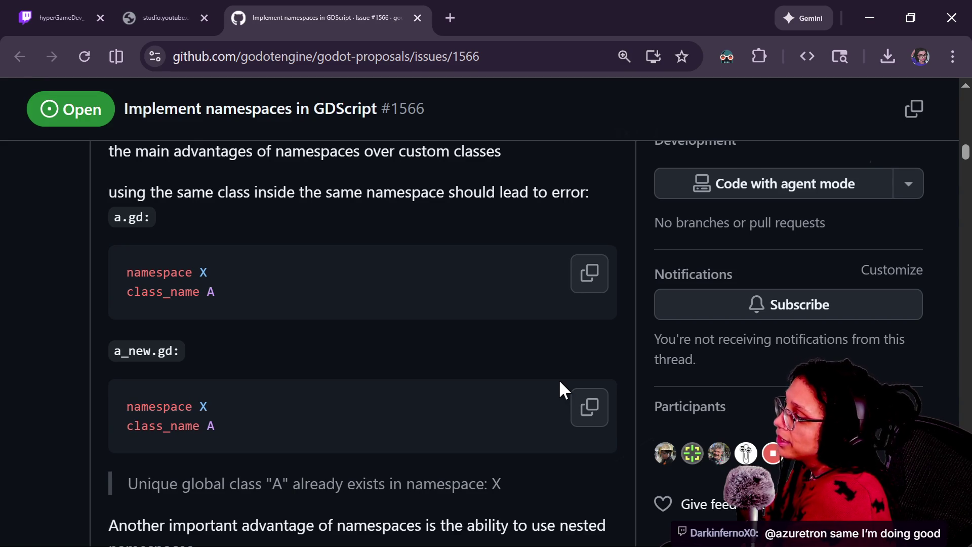
pyautogui.scroll(-8, 560, 382)
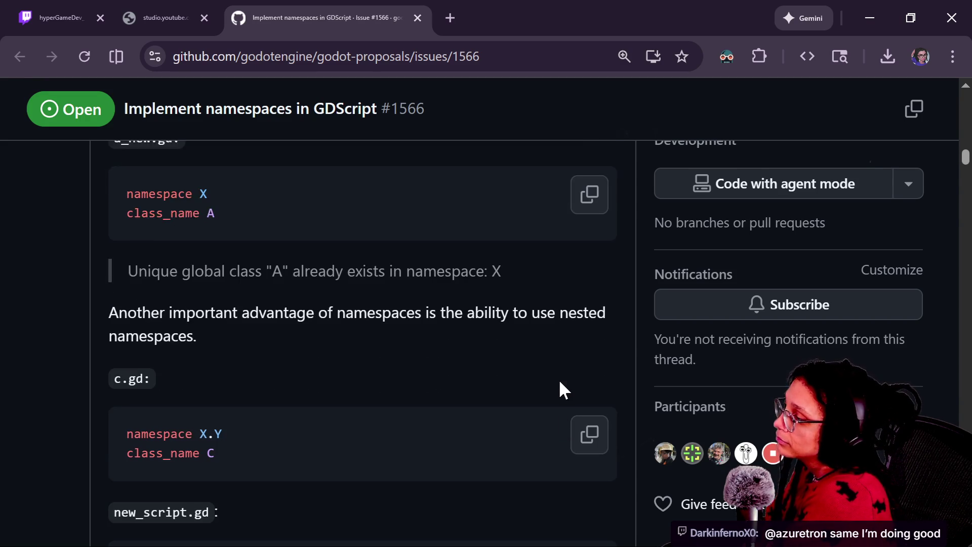
pyautogui.scroll(-9, 560, 382)
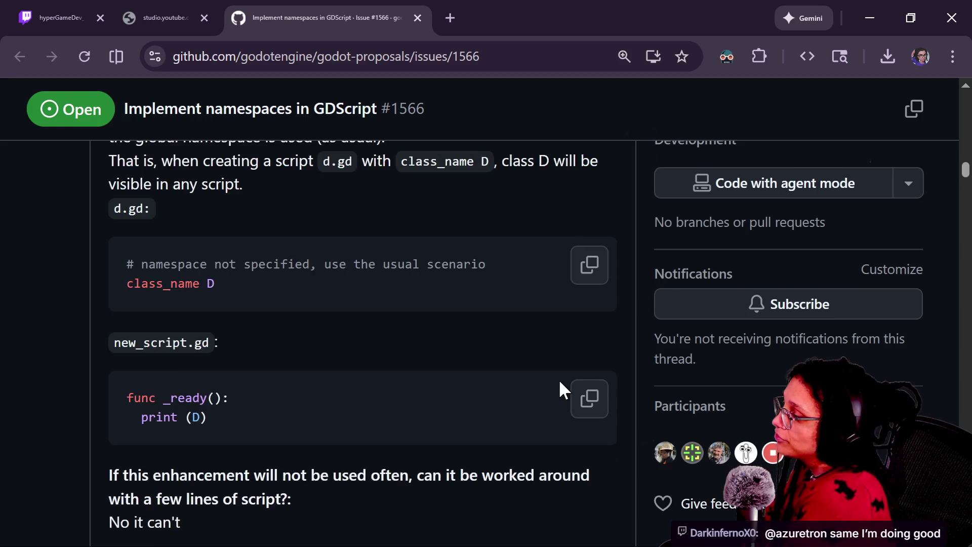
pyautogui.scroll(-6, 560, 382)
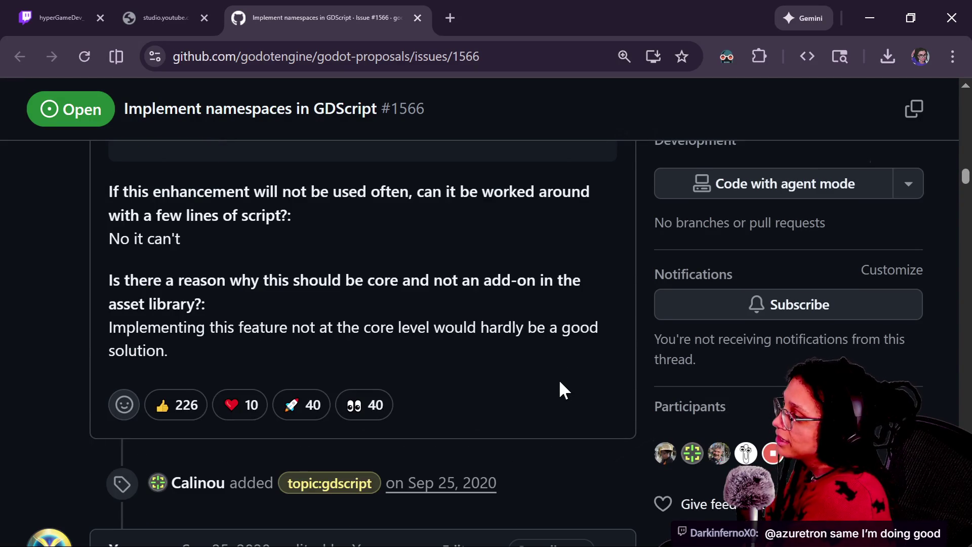
# Scroll up and down through the later comments on the GDScript namespaces proposal.
pyautogui.scroll(1, 559, 390)
pyautogui.scroll(1, 559, 389)
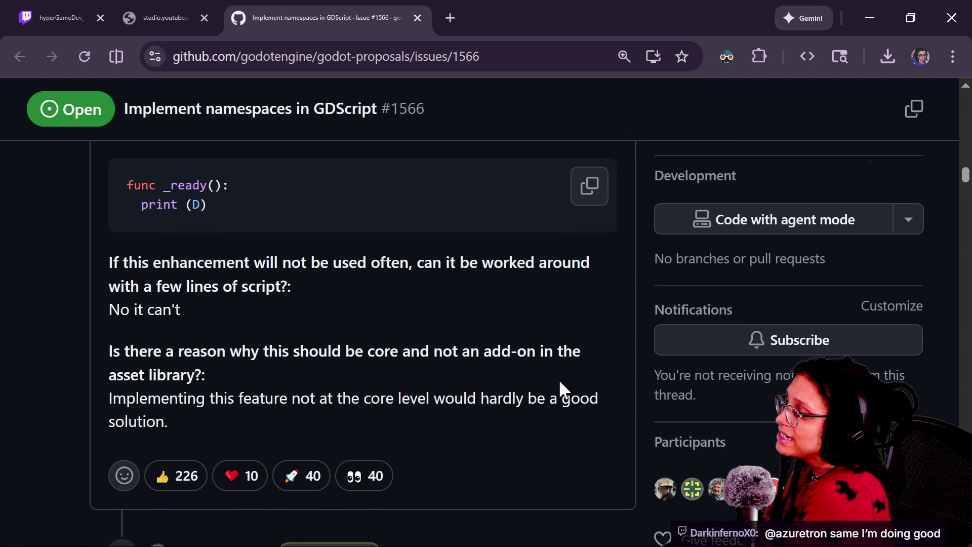
pyautogui.scroll(4, 560, 383)
pyautogui.scroll(4, 560, 382)
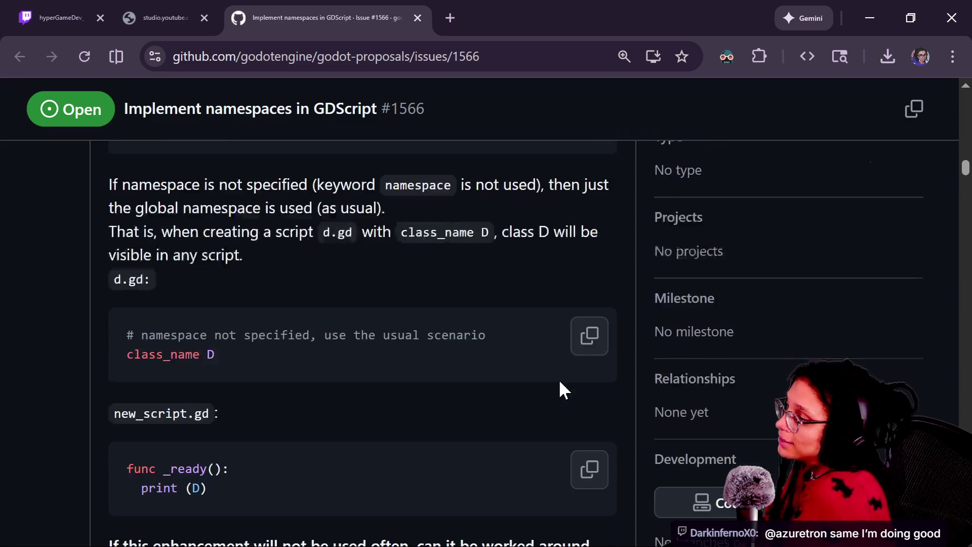
pyautogui.scroll(3, 560, 382)
pyautogui.scroll(2, 559, 385)
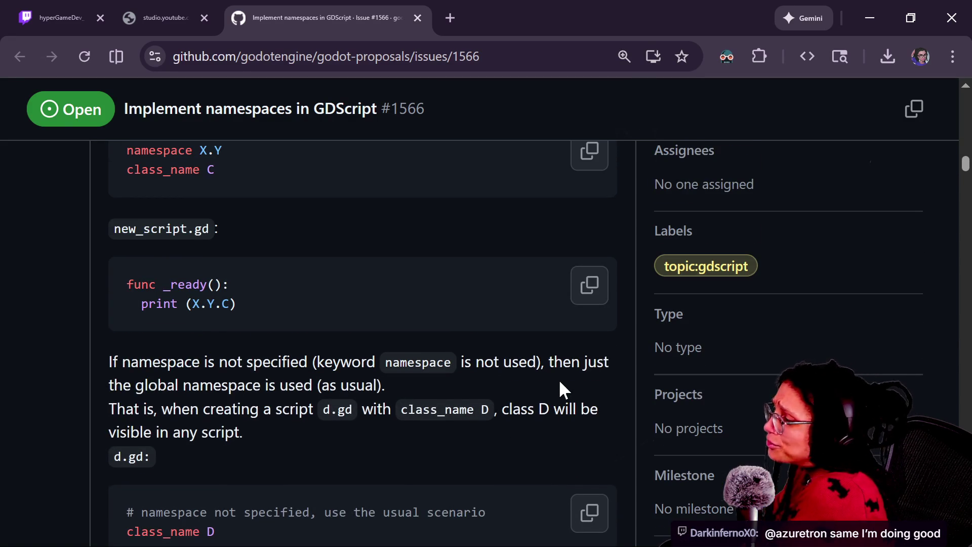
pyautogui.scroll(-13, 560, 385)
pyautogui.scroll(-9, 560, 385)
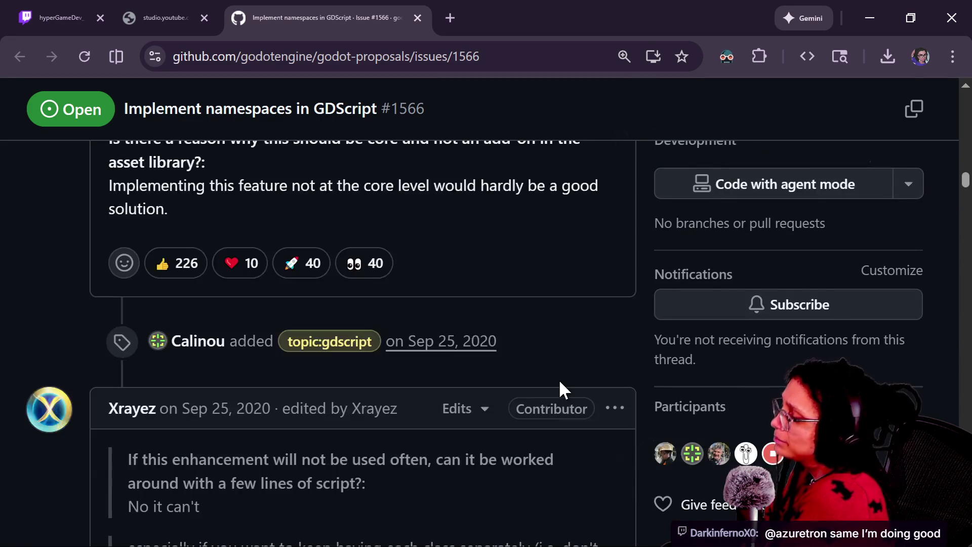
pyautogui.scroll(-1, 560, 383)
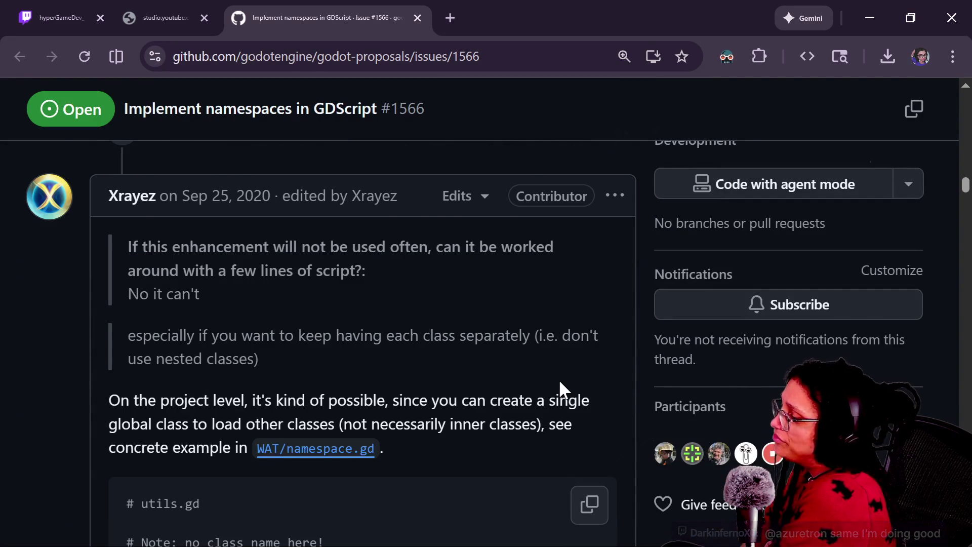
pyautogui.scroll(-11, 560, 383)
pyautogui.scroll(-7, 558, 378)
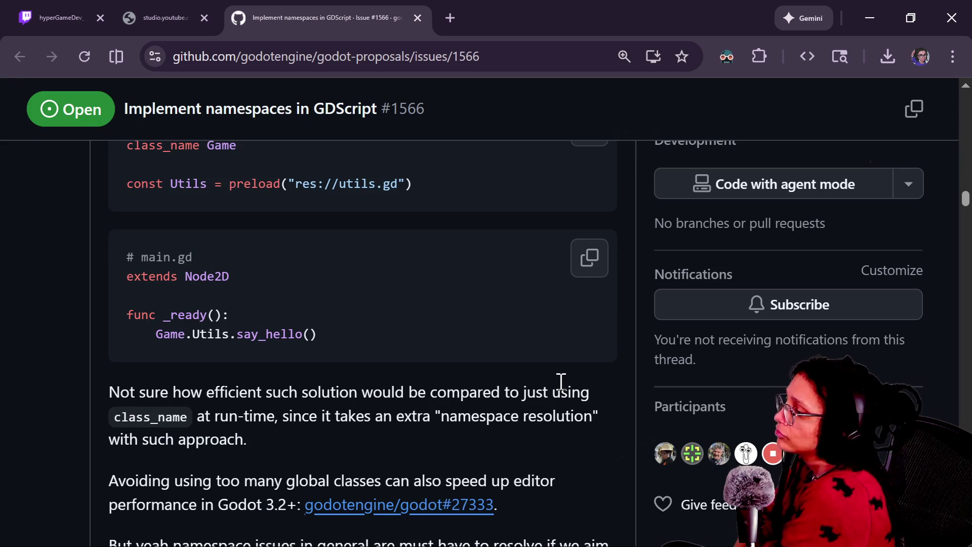
pyautogui.scroll(-10, 418, 263)
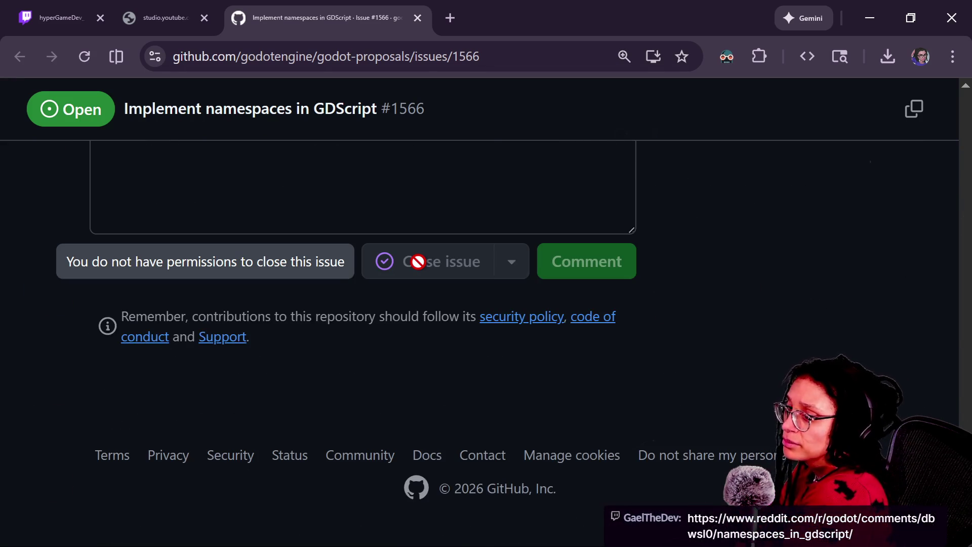
# Reread earlier comments, then bring up the roguelike project's Windows Desktop export dialog.
pyautogui.scroll(14, 419, 266)
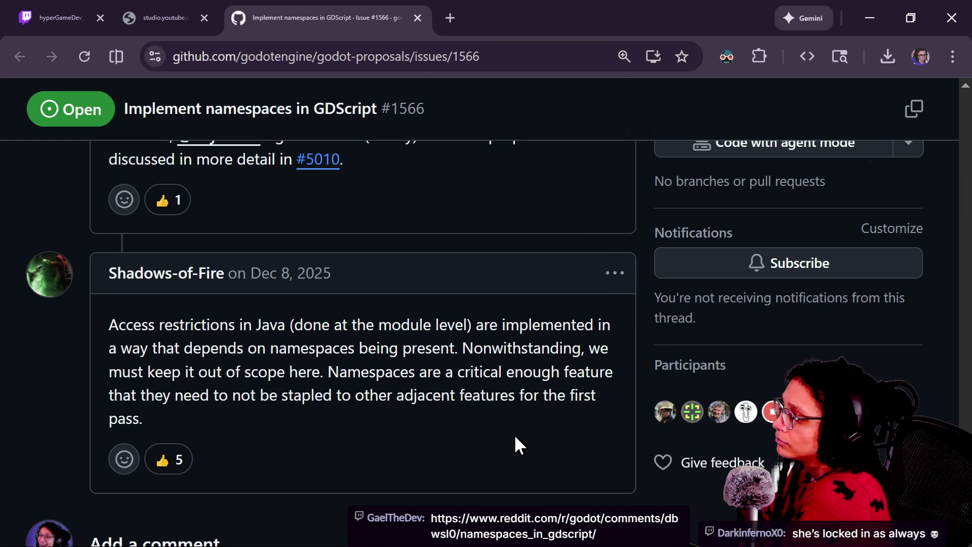
pyautogui.scroll(3, 515, 436)
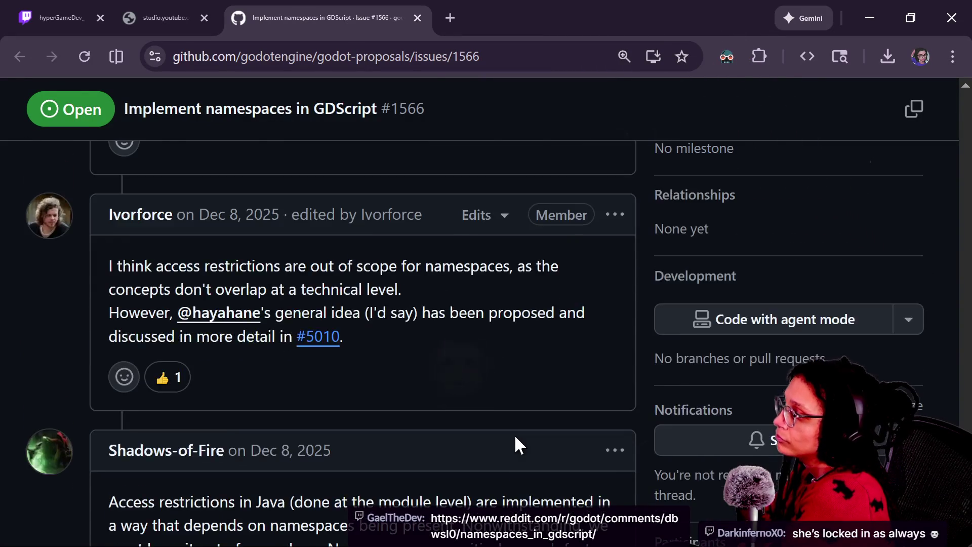
pyautogui.scroll(1, 515, 437)
pyautogui.scroll(5, 516, 437)
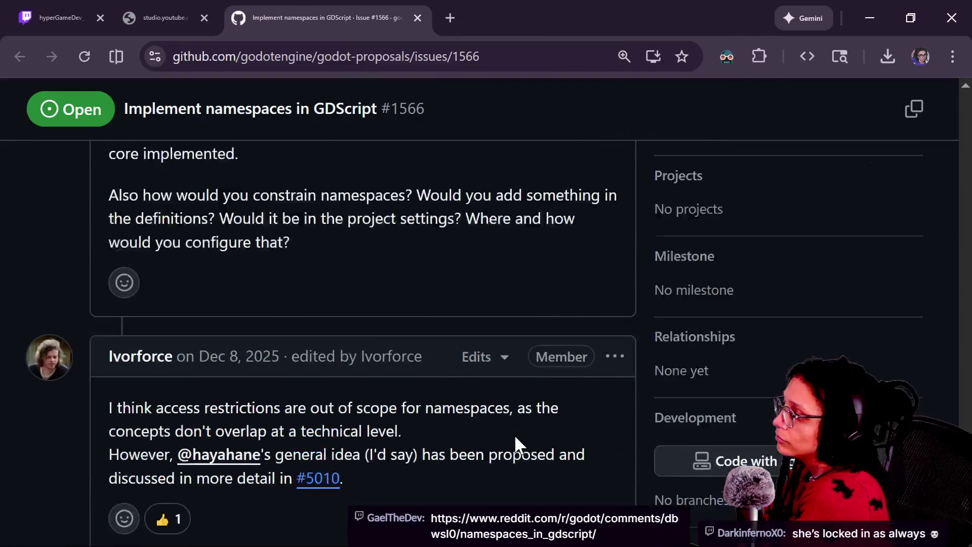
pyautogui.scroll(2, 515, 437)
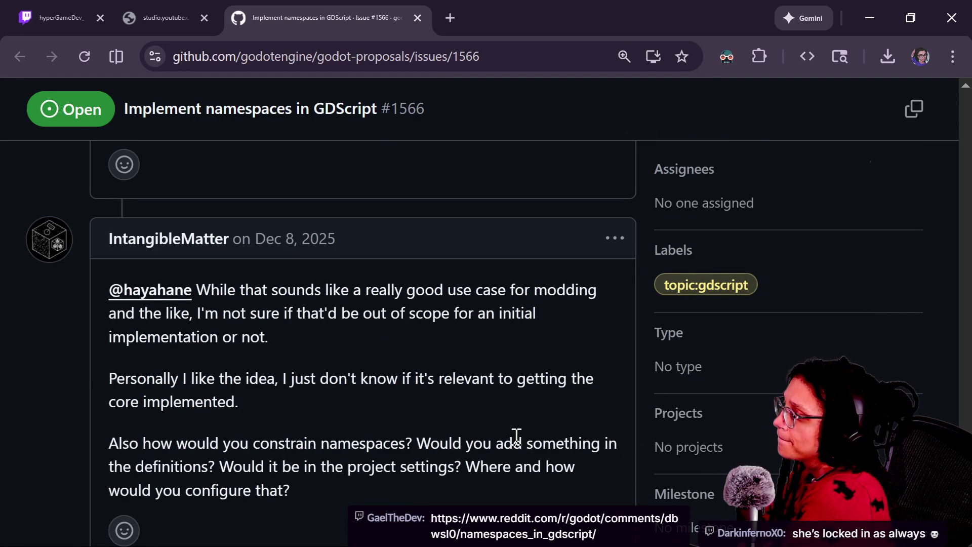
pyautogui.scroll(5, 515, 436)
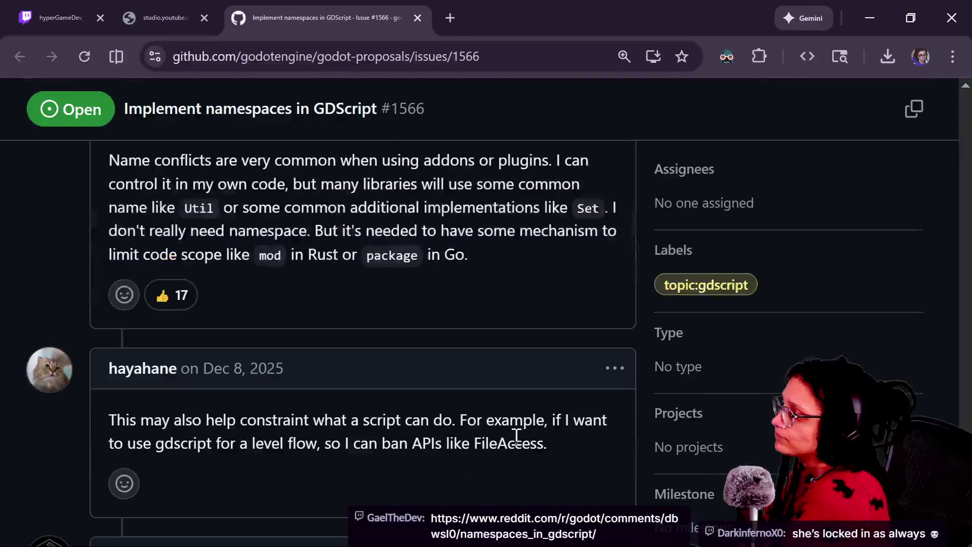
pyautogui.scroll(2, 515, 435)
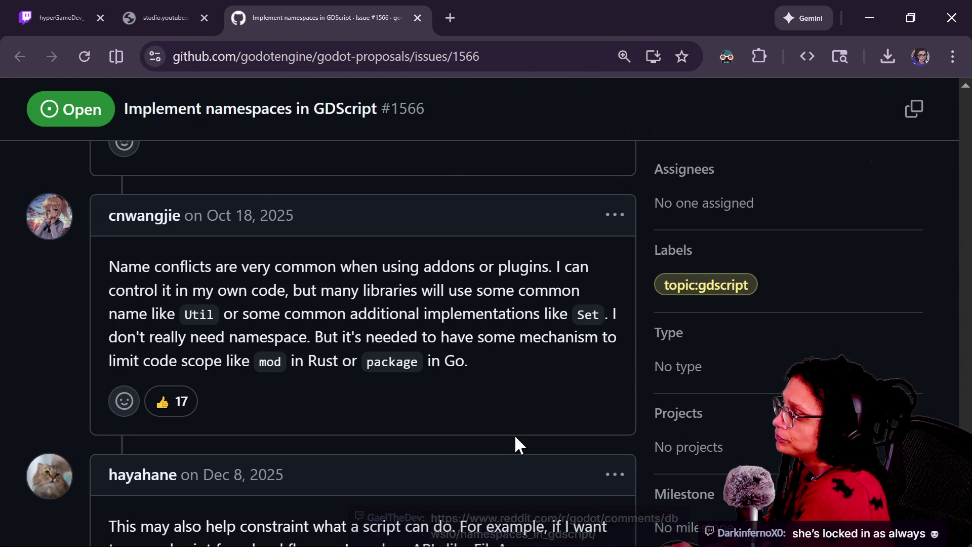
pyautogui.hotkey('alt', 'Tab')
pyautogui.hotkey('alt', 'Tab')
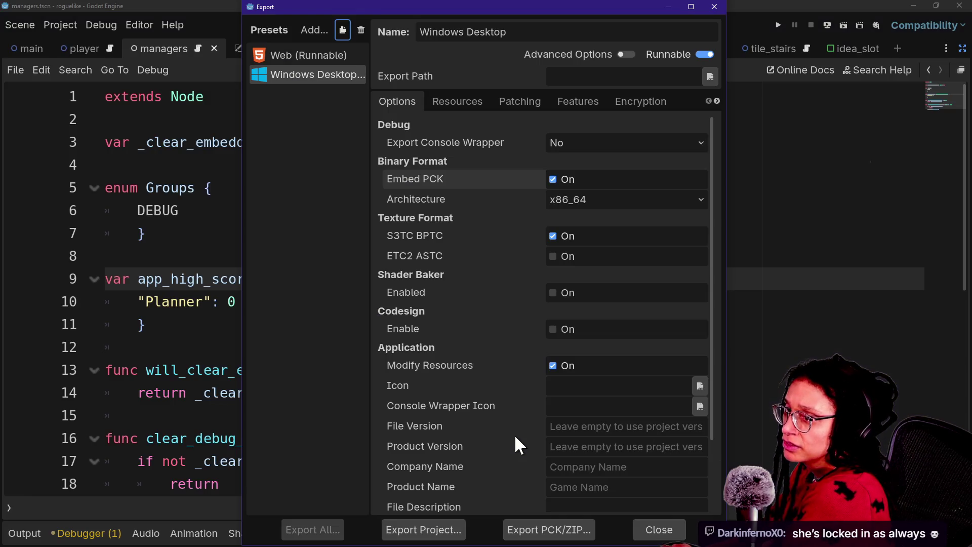
pyautogui.hotkey('alt', 'Tab')
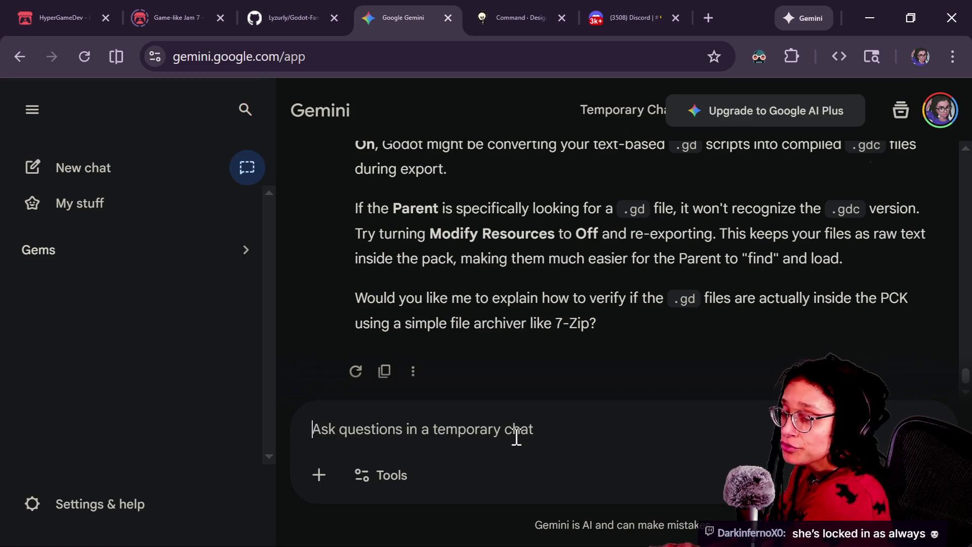
# Return to the browser and close the GitHub namespaces issue tab.
pyautogui.hotkey('alt', 'Tab')
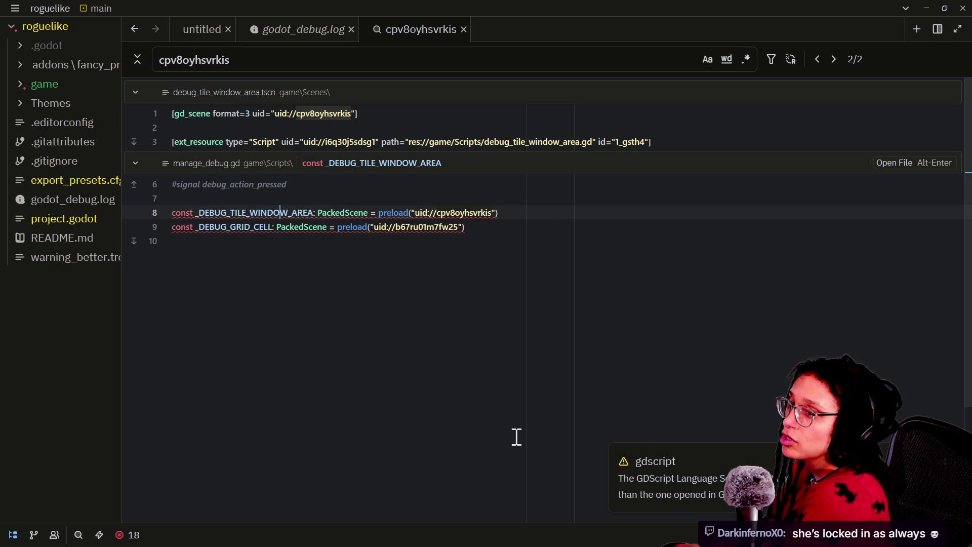
pyautogui.hotkey('alt', 'Tab')
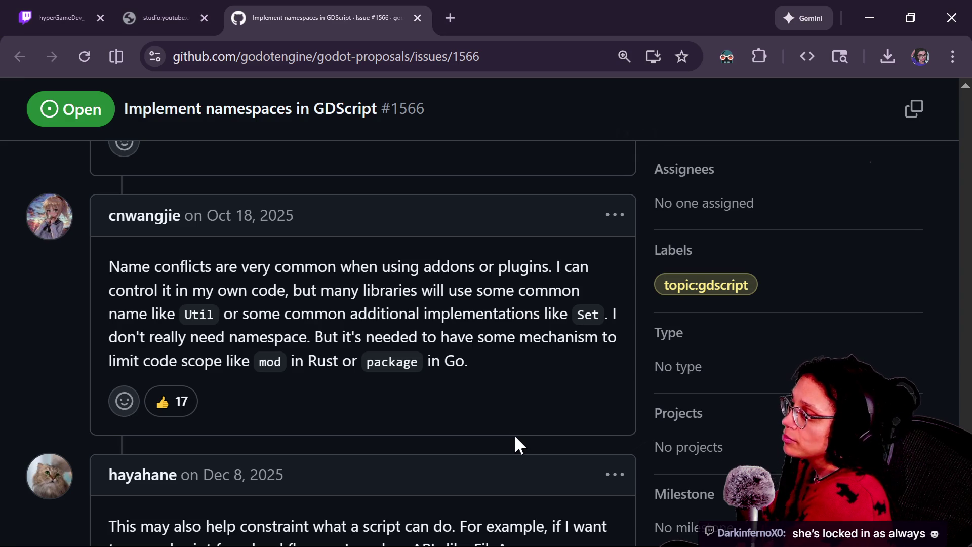
pyautogui.hotkey('ctrl', 'w')
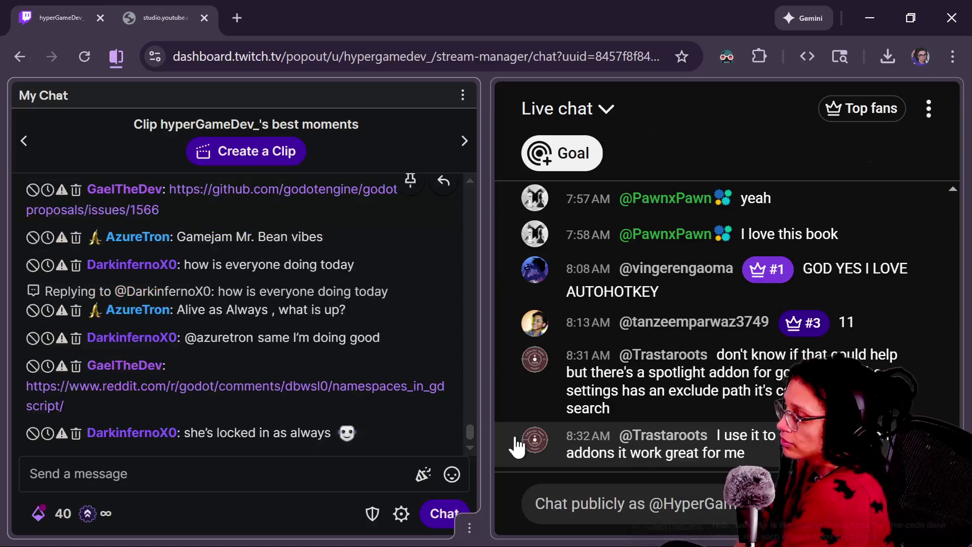
# Read the chat-linked Reddit post 'Namespaces in GDScript?' and its comment, then close it.
pyautogui.click(294, 339)
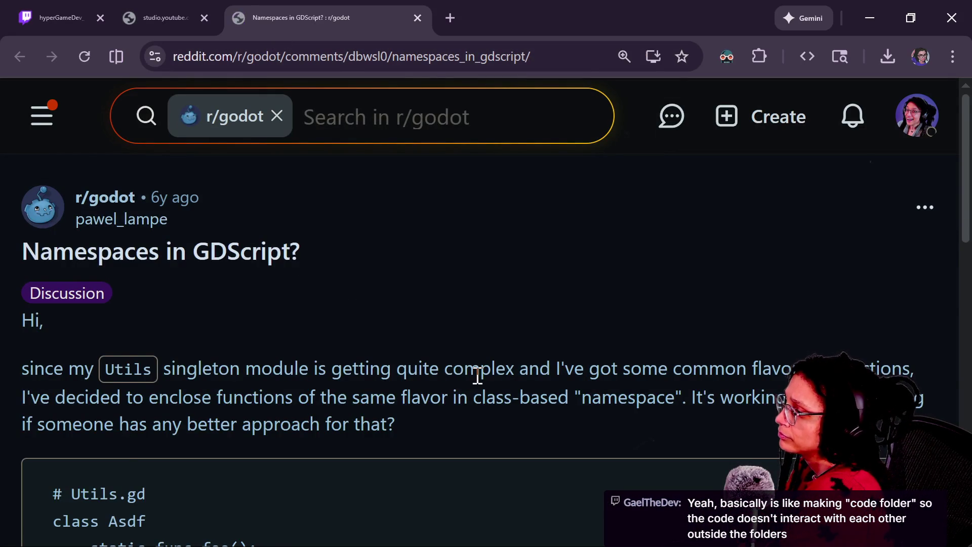
pyautogui.scroll(-7, 477, 375)
pyautogui.scroll(6, 476, 376)
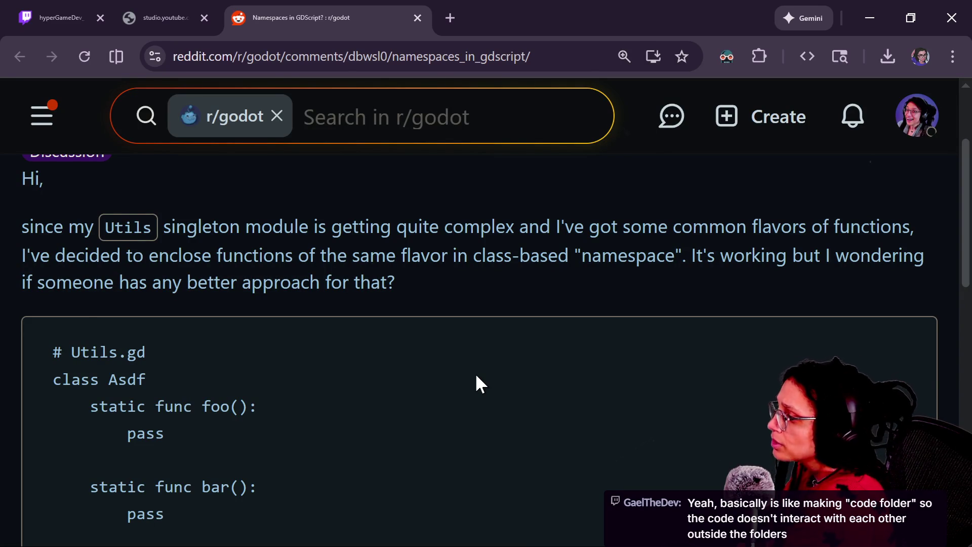
pyautogui.scroll(-2, 474, 372)
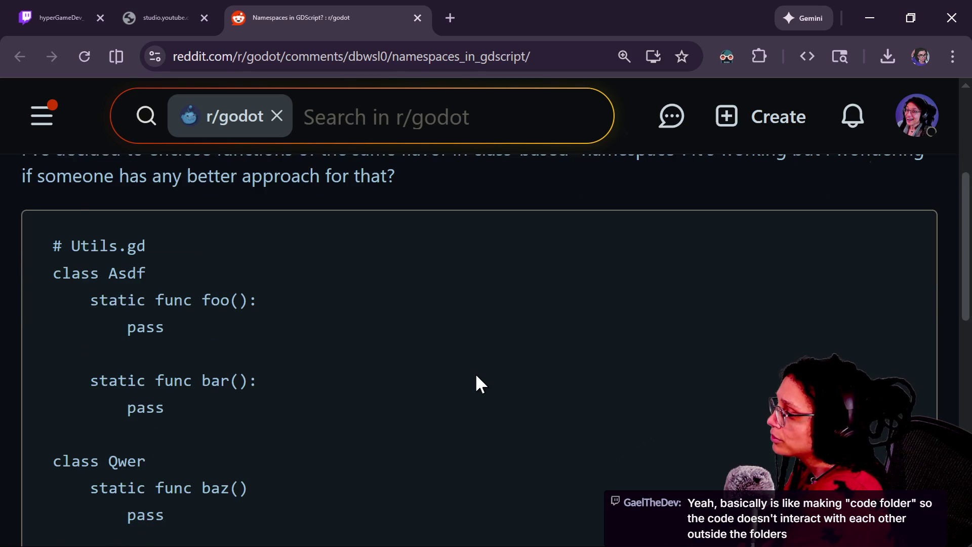
pyautogui.scroll(-5, 476, 375)
pyautogui.scroll(-7, 476, 376)
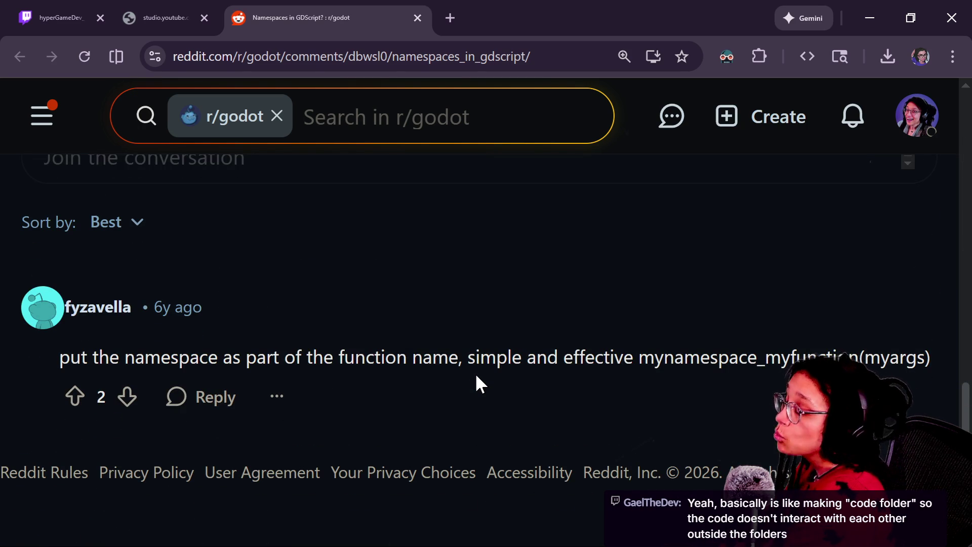
pyautogui.hotkey('alt', 'Tab')
pyautogui.hotkey('alt', 'Tab')
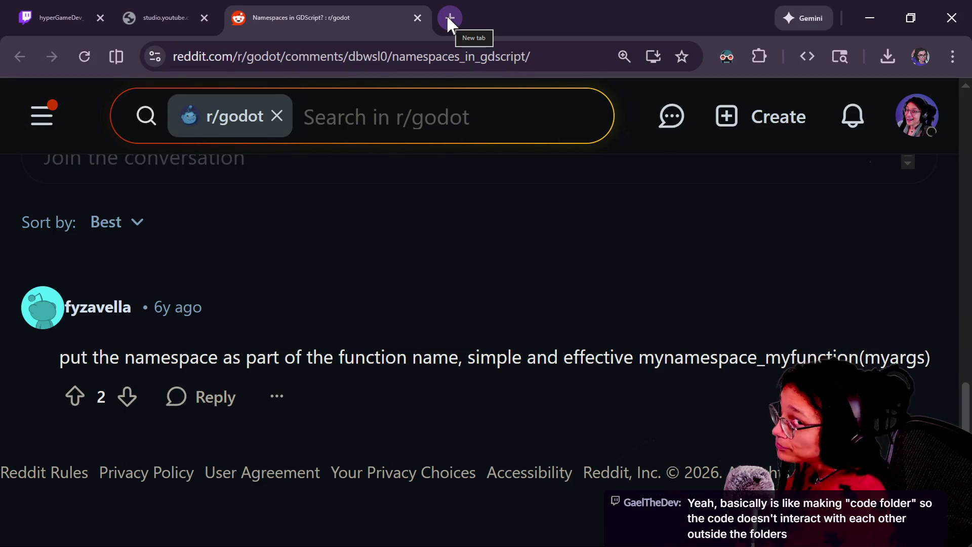
pyautogui.click(418, 18)
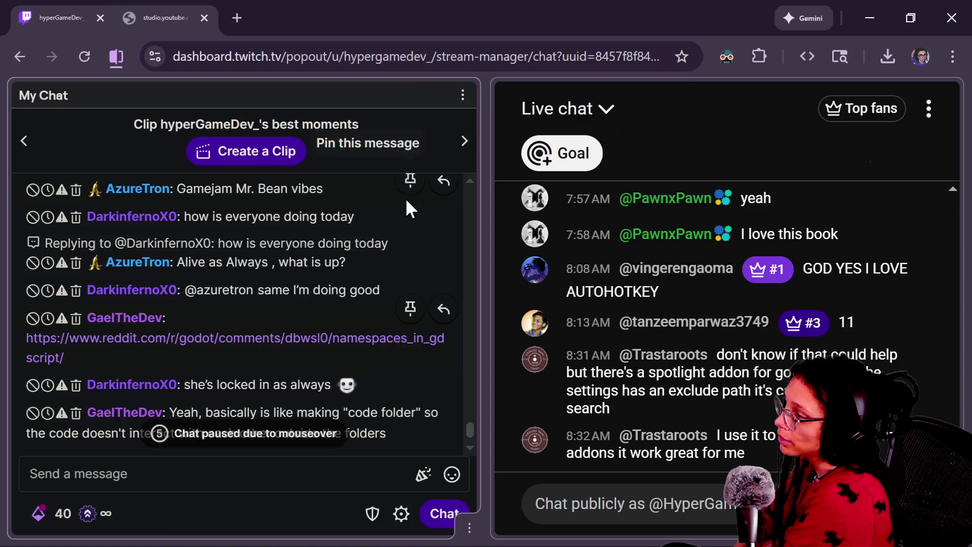
# Scroll back through earlier Twitch My Chat messages, then switch to the next window.
pyautogui.scroll(2, 376, 307)
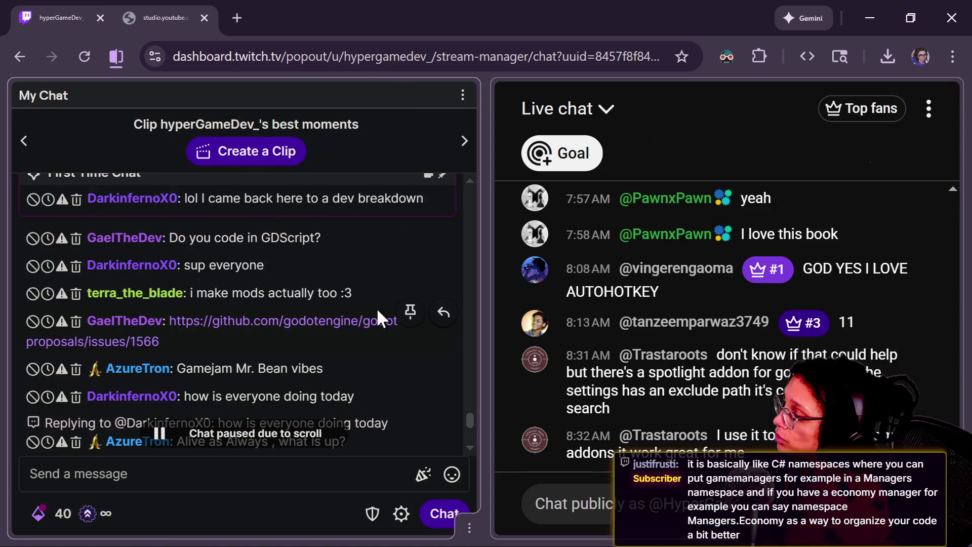
pyautogui.scroll(2, 376, 308)
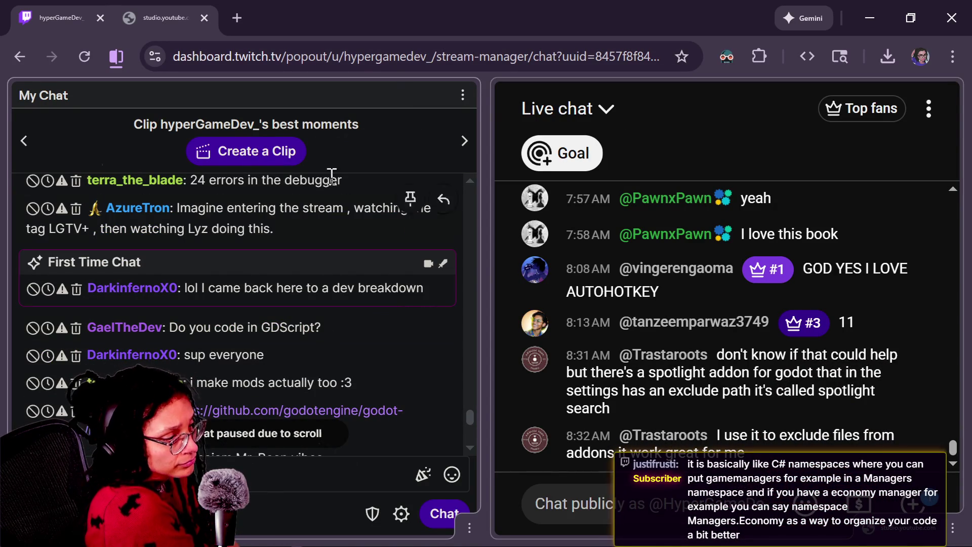
pyautogui.hotkey('alt', 'Tab')
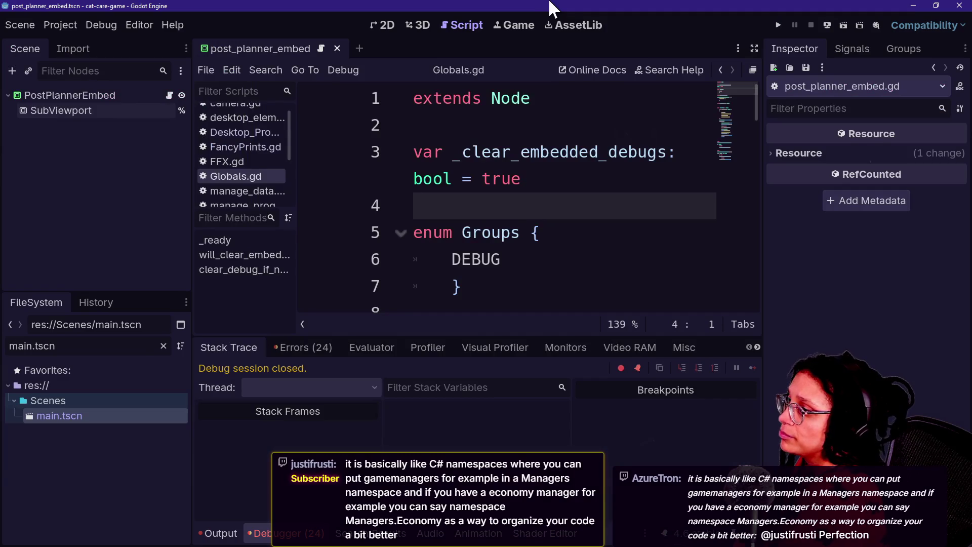
# Search the Godot AssetLib for 'spotlight'.
pyautogui.click(567, 21)
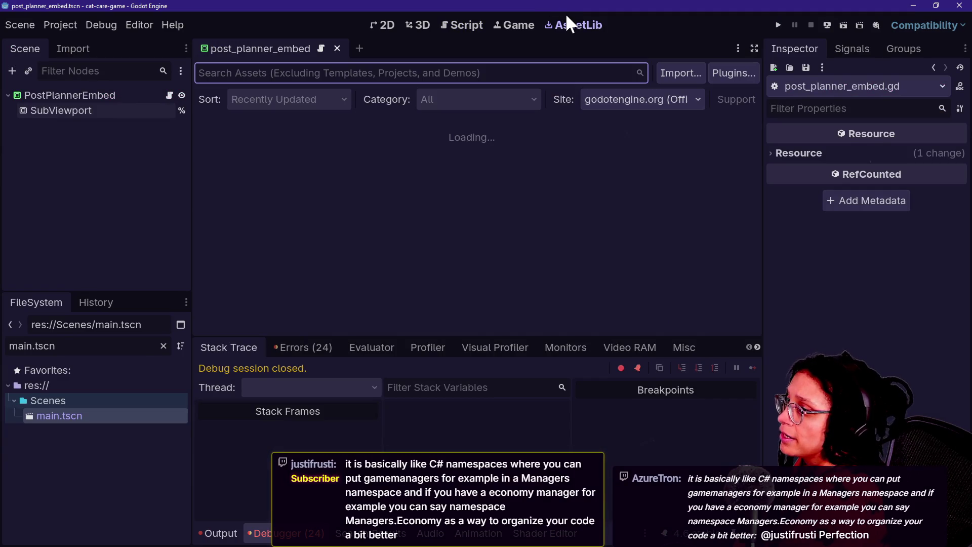
pyautogui.click(487, 77)
pyautogui.write('spotigh')
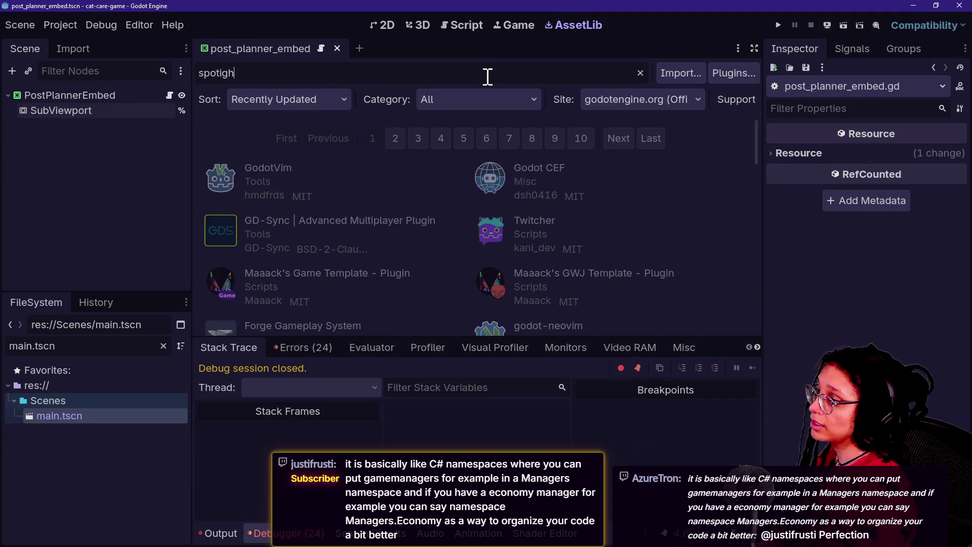
pyautogui.press('BackSpace')
pyautogui.press('BackSpace')
pyautogui.write('ig')
pyautogui.press('BackSpace')
pyautogui.press('BackSpace')
pyautogui.write('light')
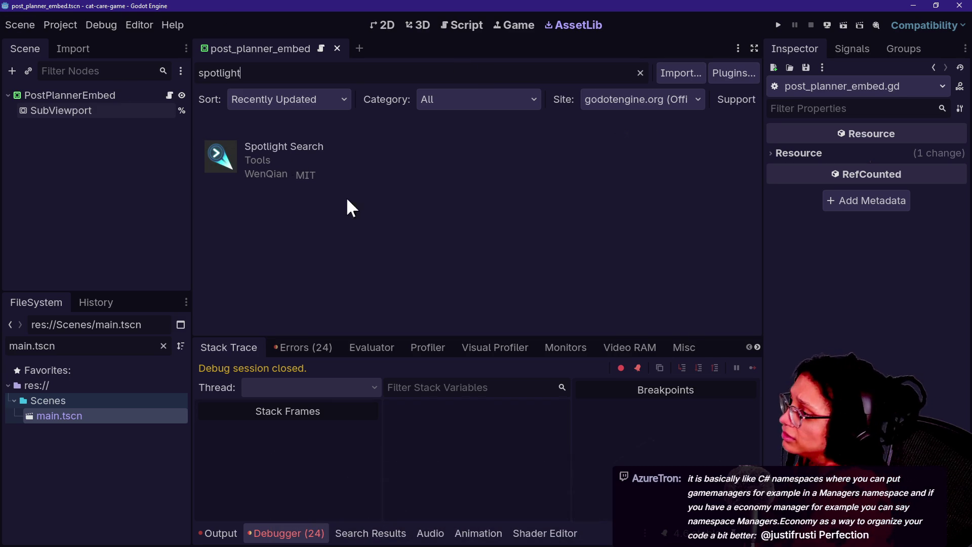
# Open the Spotlight Search asset details and its GitHub files page.
pyautogui.click(329, 148)
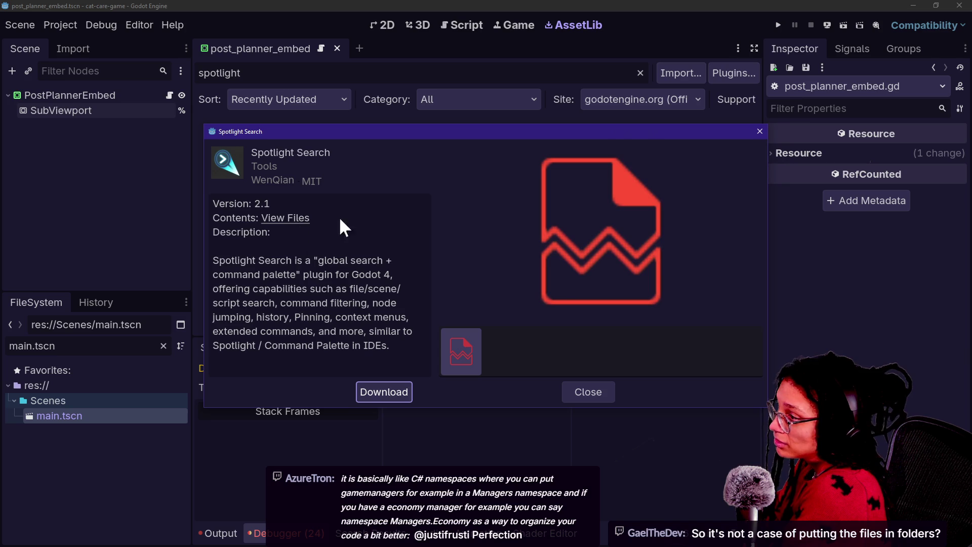
pyautogui.click(475, 337)
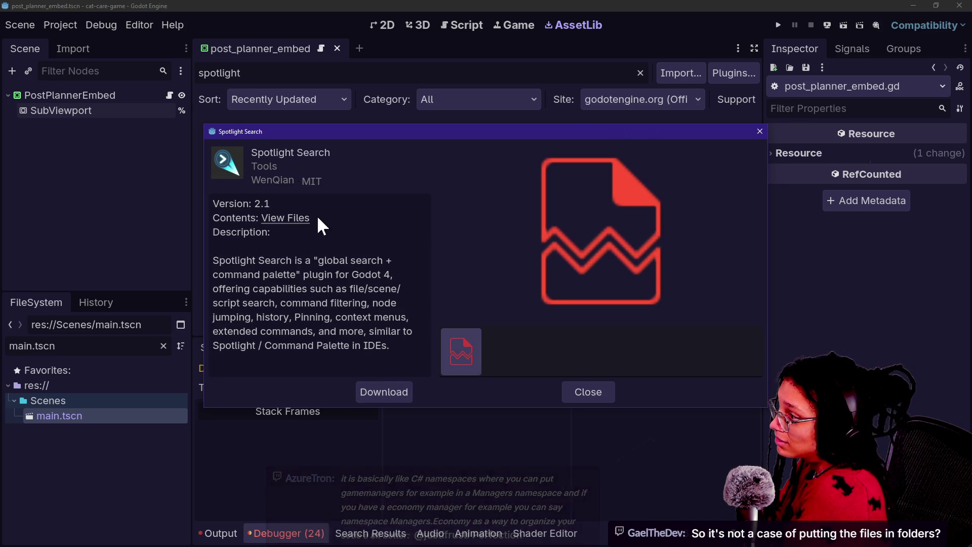
pyautogui.click(301, 218)
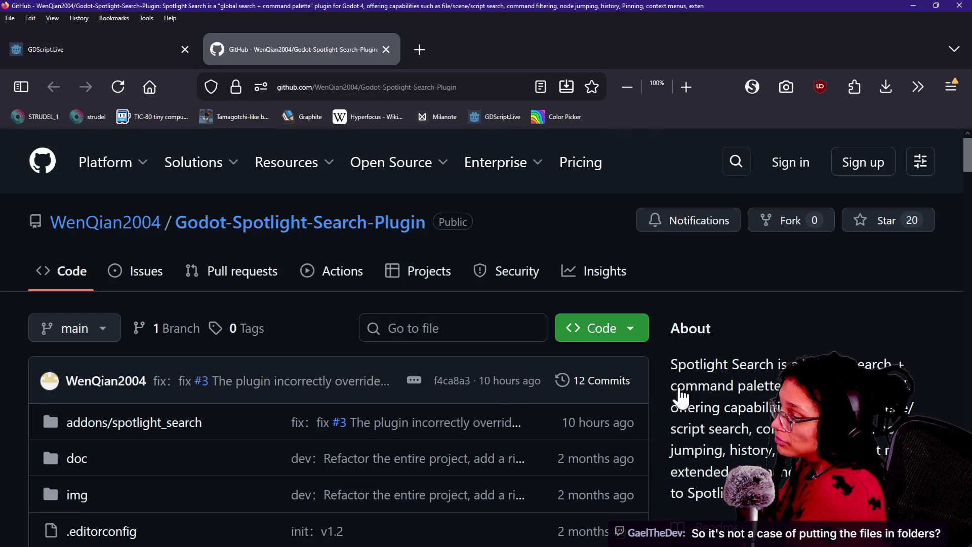
# Read the Godot-Spotlight-Search-Plugin README and Demo section, then return to the version 2.1 details in Godot.
pyautogui.scroll(-2, 761, 413)
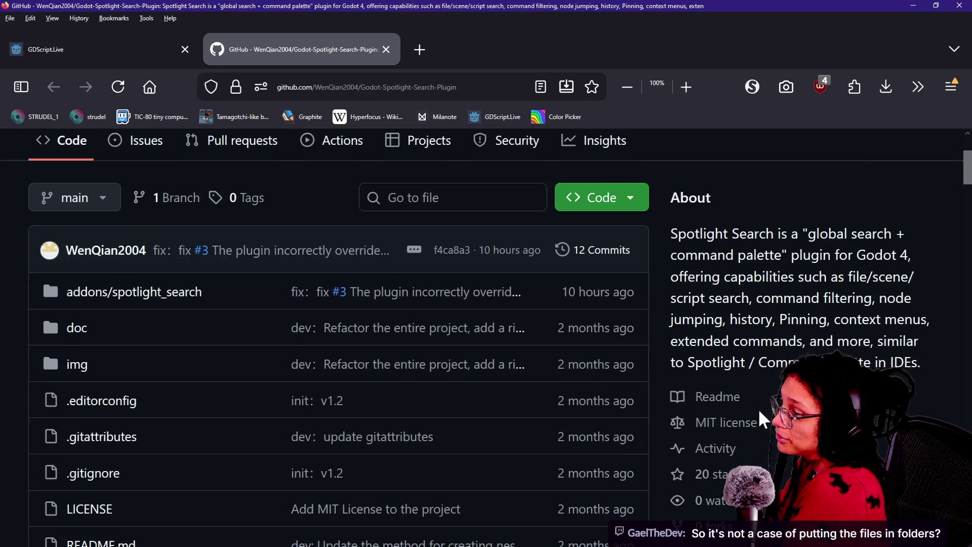
pyautogui.scroll(2, 761, 419)
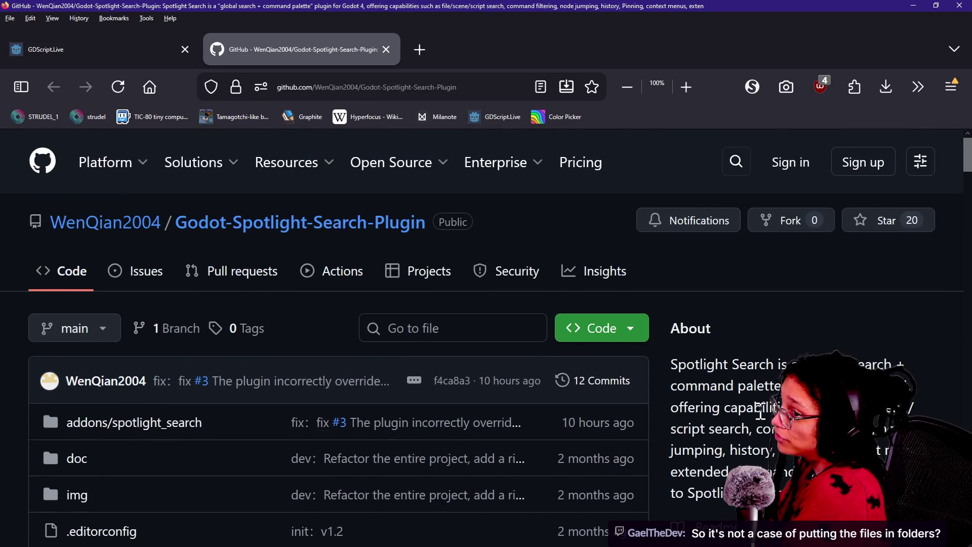
pyautogui.scroll(-1, 761, 413)
pyautogui.scroll(1, 761, 412)
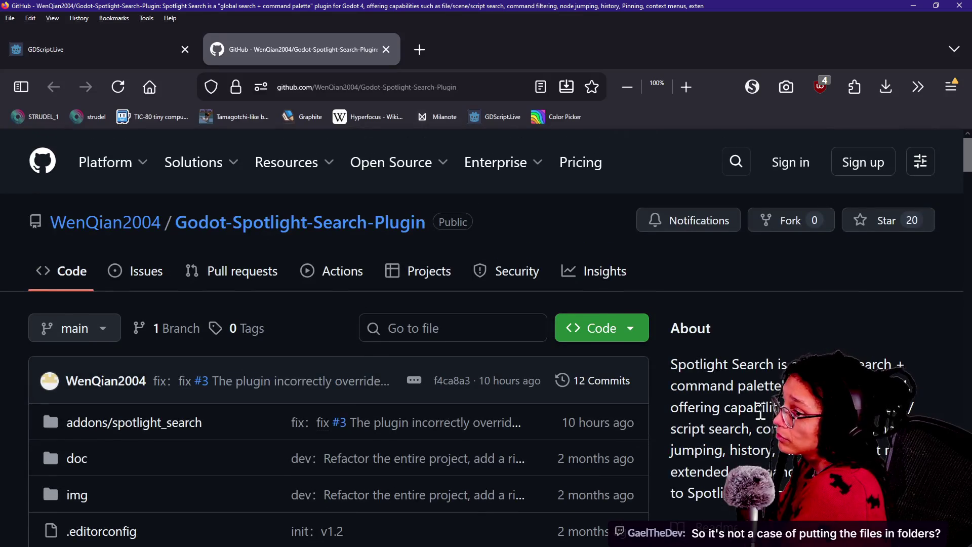
pyautogui.scroll(-1, 760, 413)
pyautogui.scroll(-1, 761, 411)
pyautogui.scroll(-3, 761, 411)
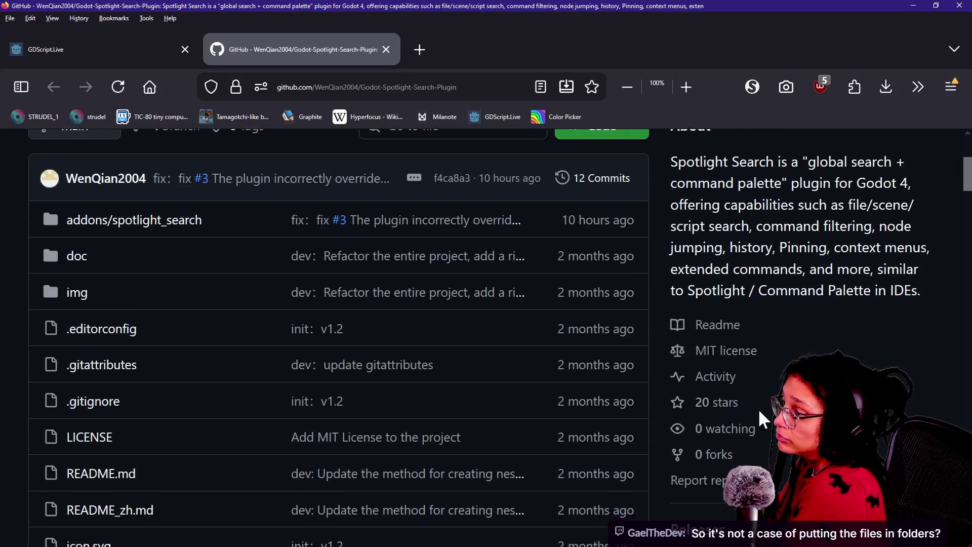
pyautogui.scroll(-6, 761, 411)
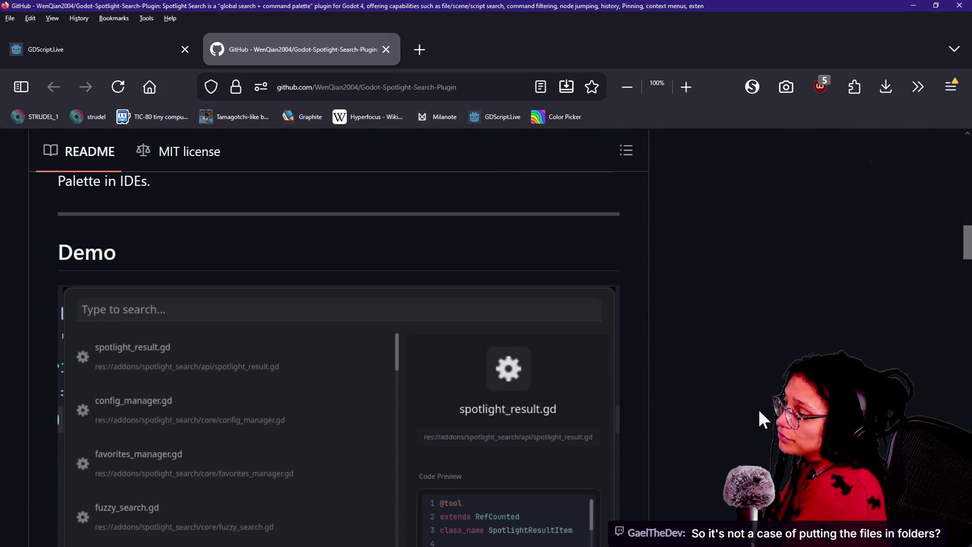
pyautogui.scroll(-1, 759, 411)
pyautogui.scroll(4, 760, 411)
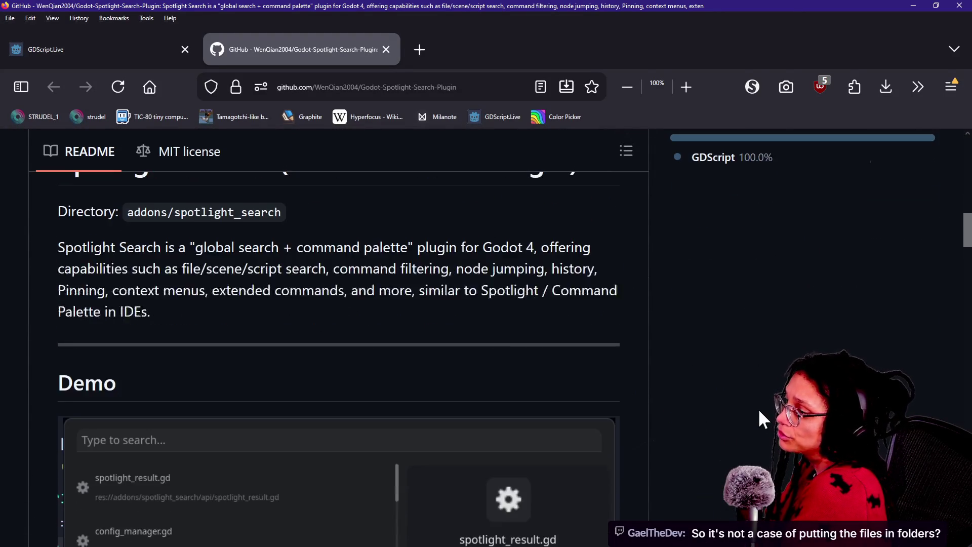
pyautogui.scroll(-1, 759, 411)
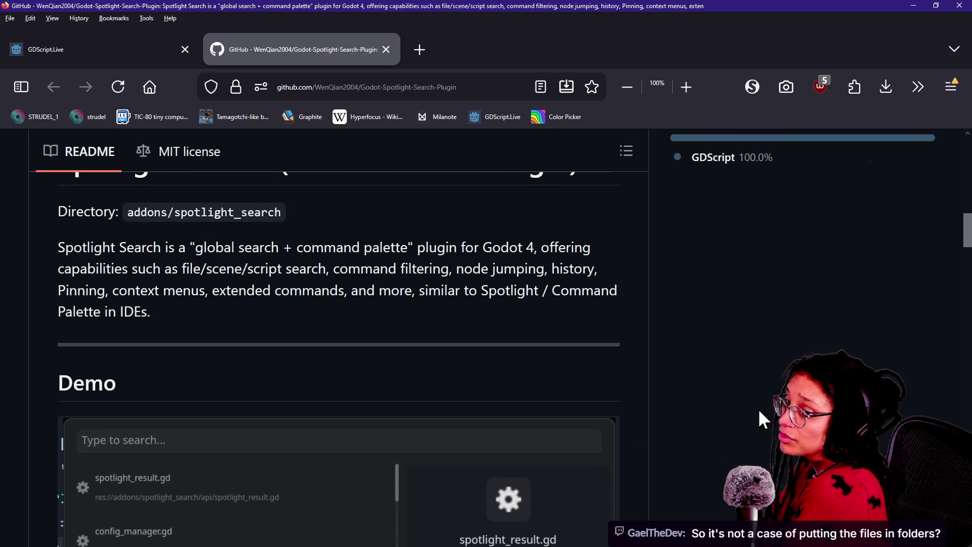
pyautogui.scroll(-1, 759, 411)
pyautogui.scroll(2, 758, 411)
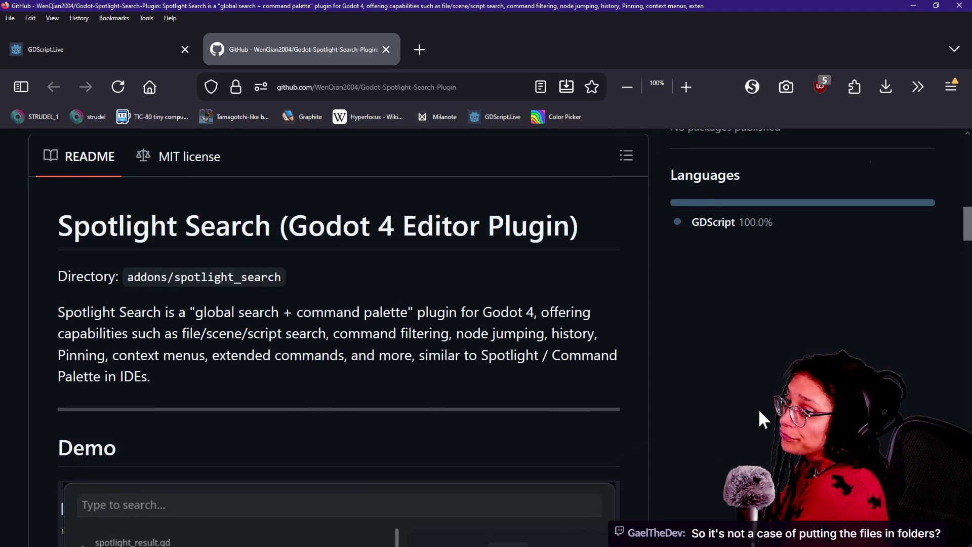
pyautogui.hotkey('alt', 'Tab')
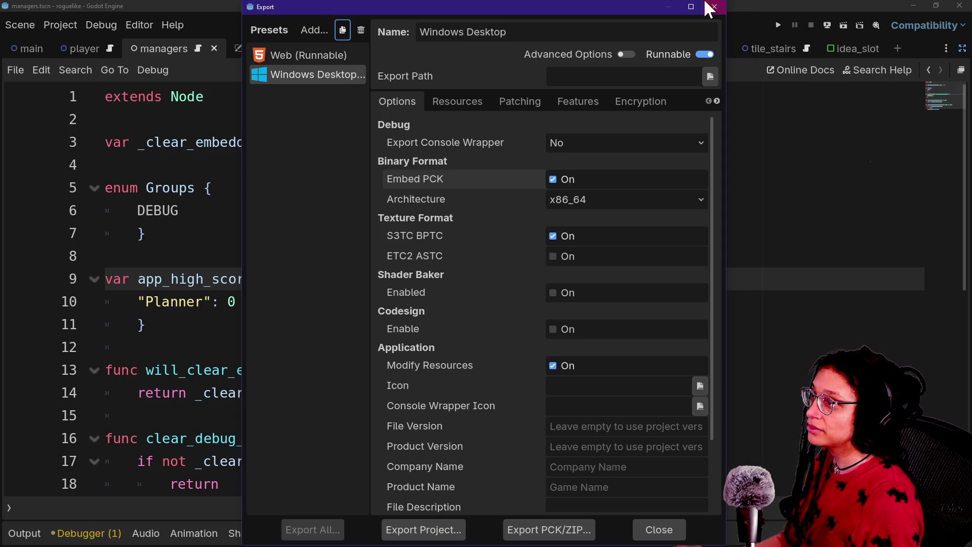
# Close the Spotlight Search asset details without downloading and minimize Godot.
pyautogui.click(715, 7)
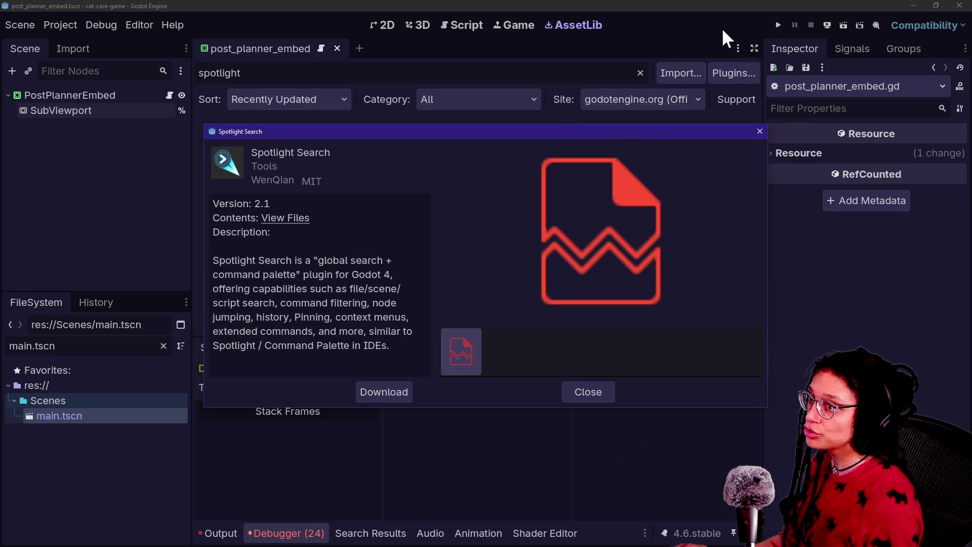
pyautogui.click(937, 6)
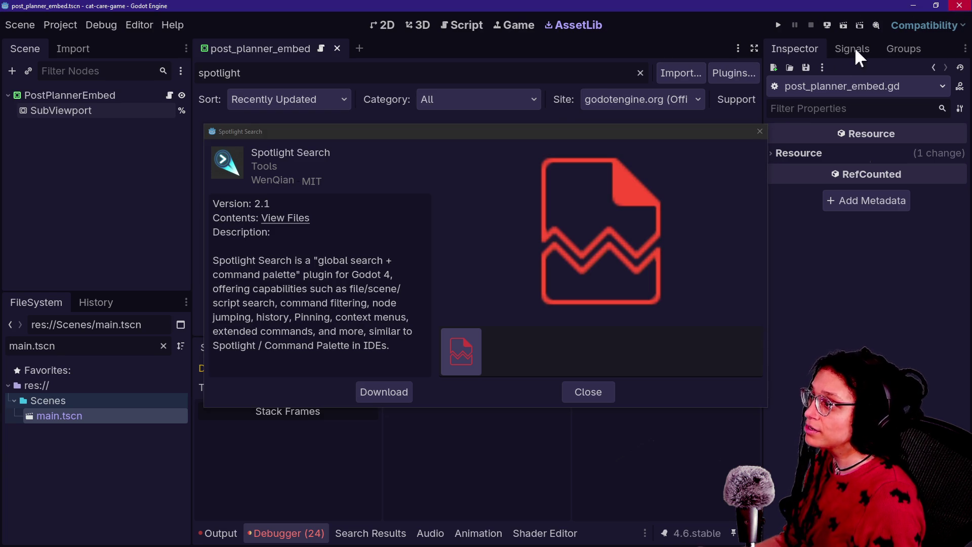
pyautogui.click(760, 131)
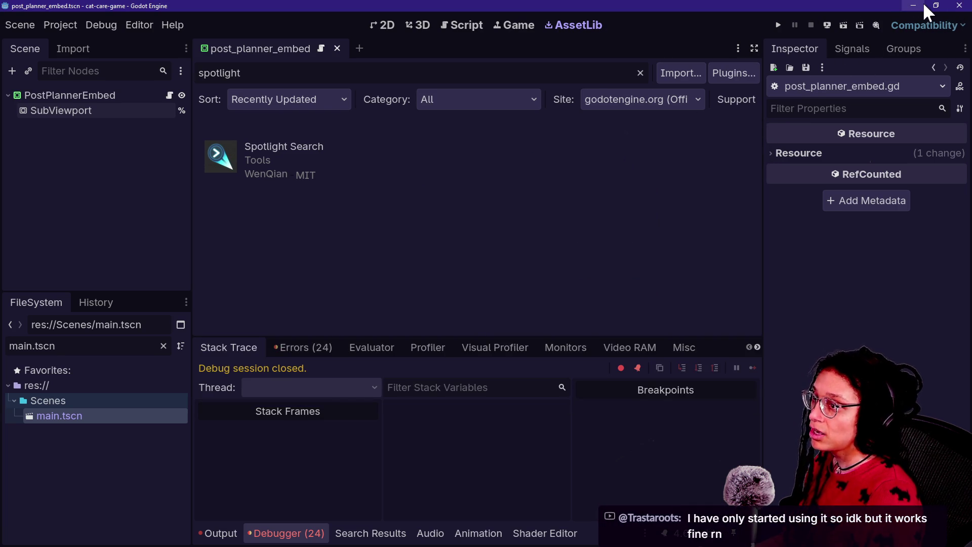
pyautogui.click(960, 6)
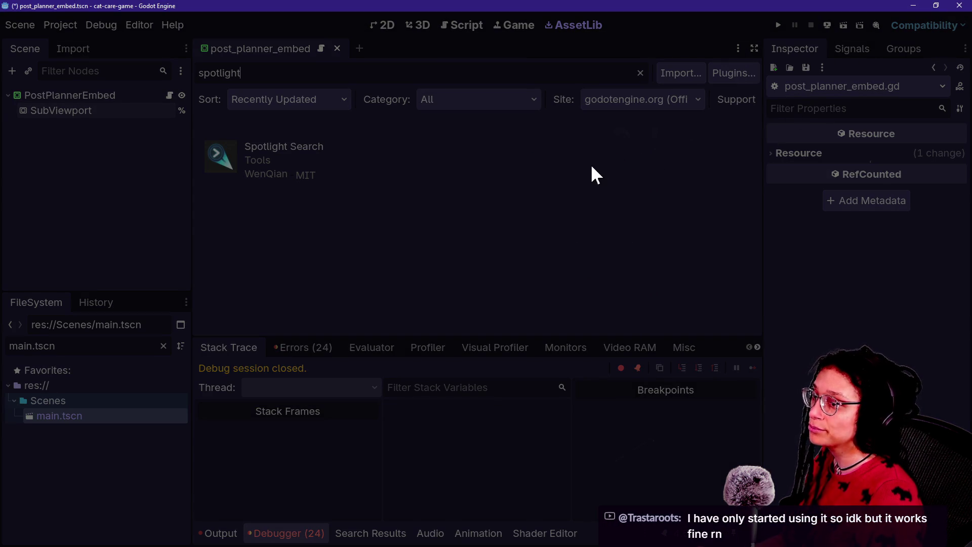
# Cycle past the live chat and Zed windows to bring up GitHub Desktop.
pyautogui.hotkey('alt', 'Tab')
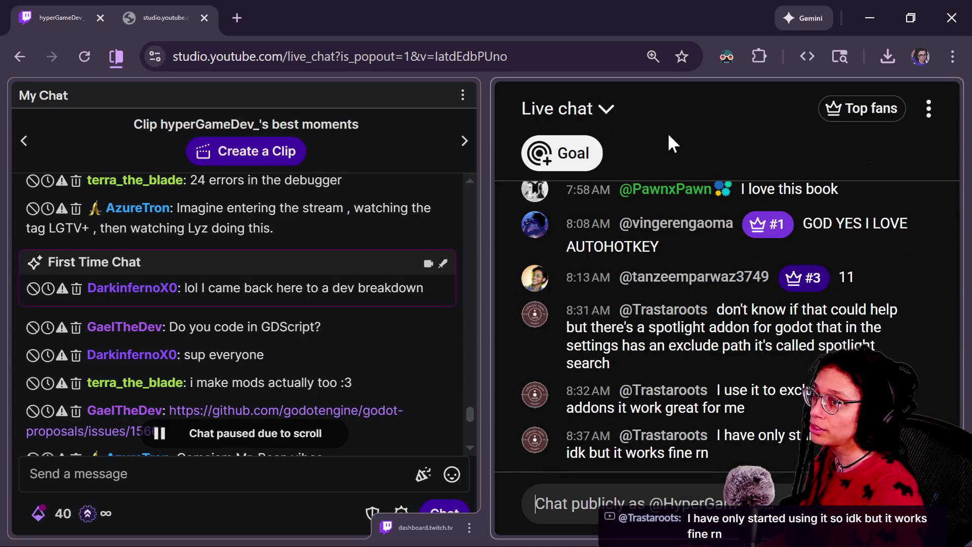
pyautogui.hotkey('alt', 'Tab')
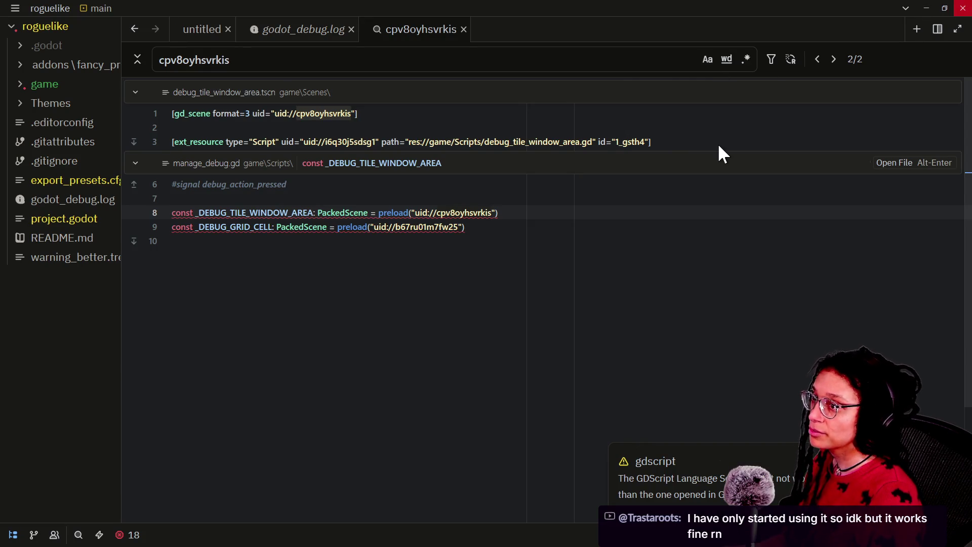
pyautogui.click(925, 8)
pyautogui.click(962, 9)
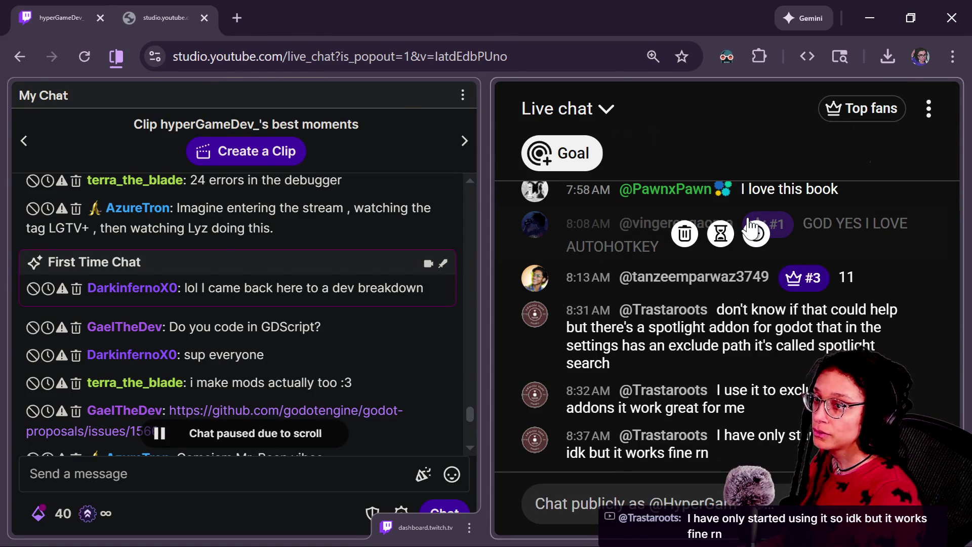
pyautogui.hotkey('alt', 'Tab')
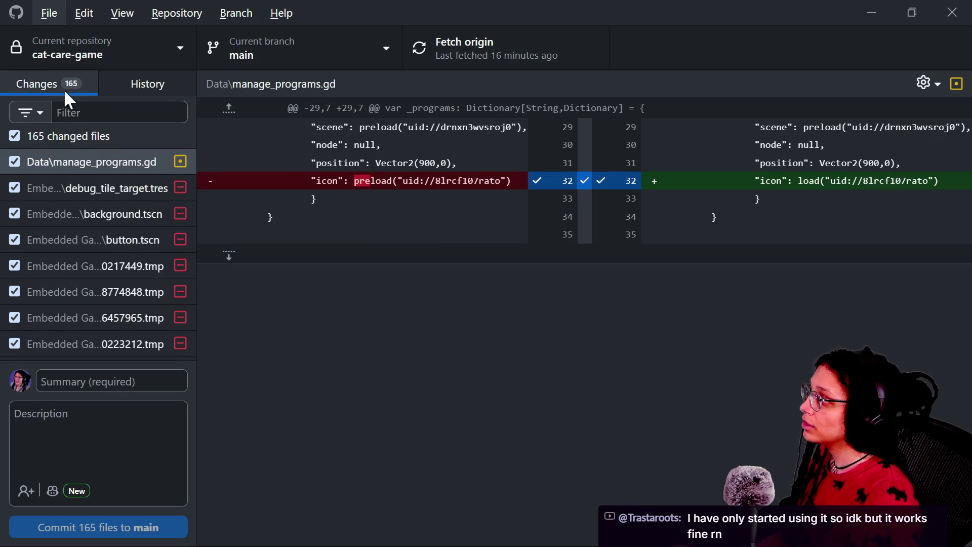
# Discard all 165 changed files in cat-care-game and open the repository list.
pyautogui.rightClick(72, 127)
pyautogui.click(94, 150)
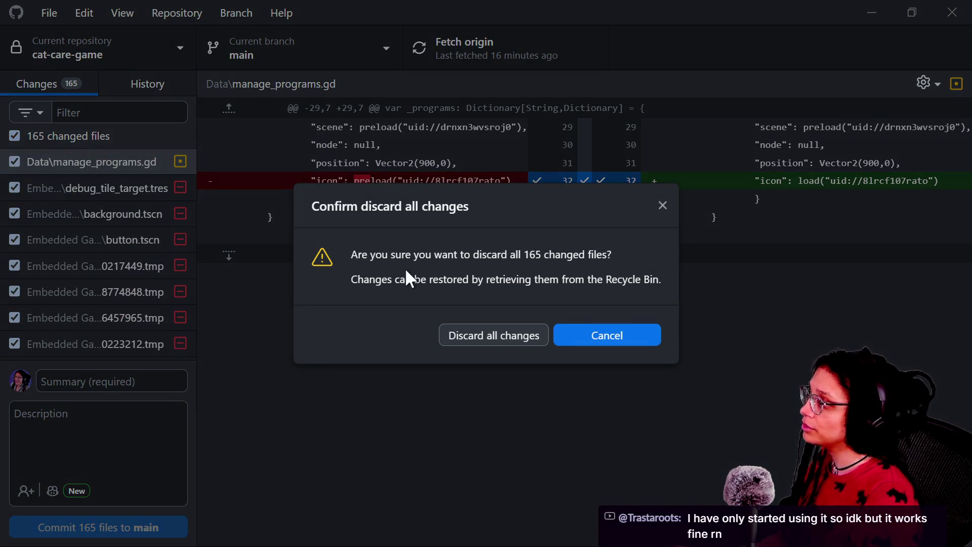
pyautogui.click(490, 340)
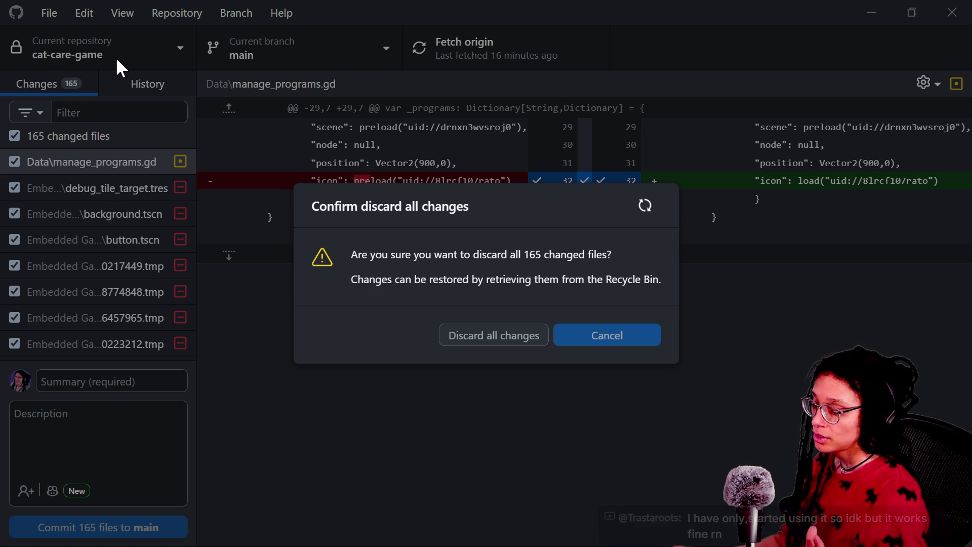
pyautogui.click(116, 57)
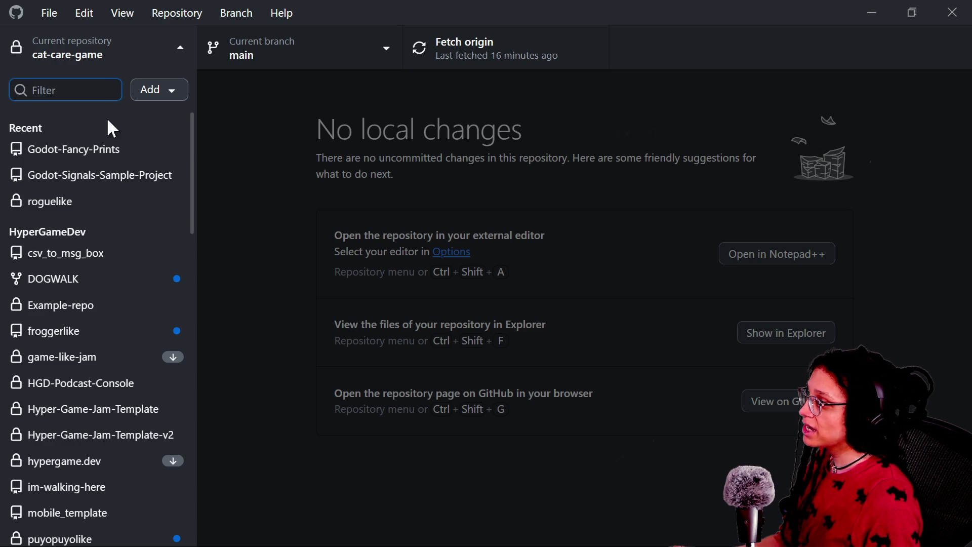
# Switch to the roguelike repository and discard all 372 changed files, then return to the stream chat.
pyautogui.click(64, 205)
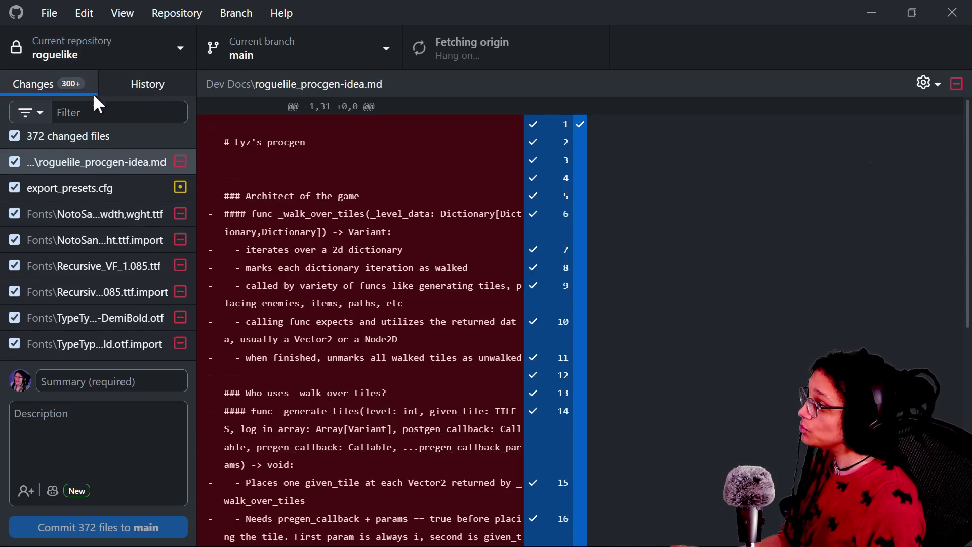
pyautogui.rightClick(108, 136)
pyautogui.click(139, 155)
pyautogui.click(471, 340)
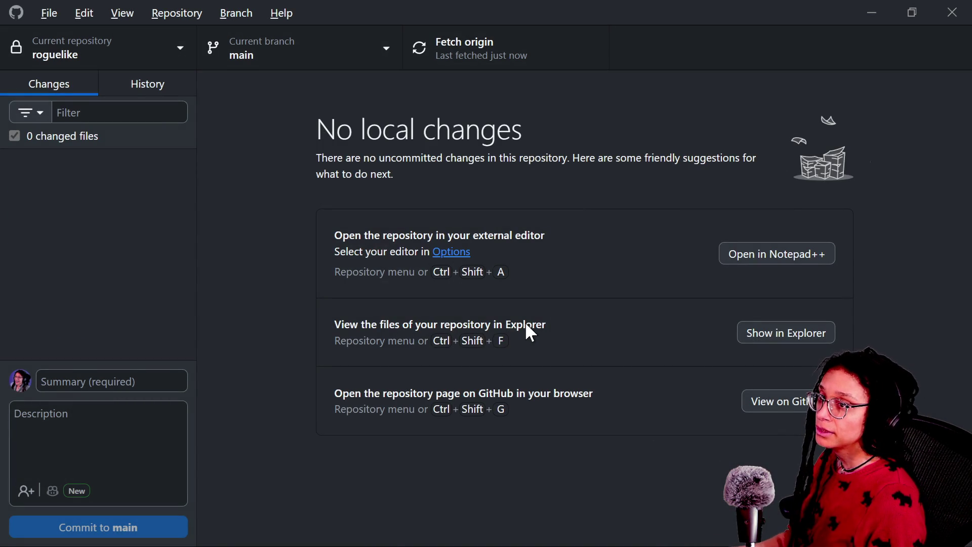
pyautogui.hotkey('alt', 'Tab')
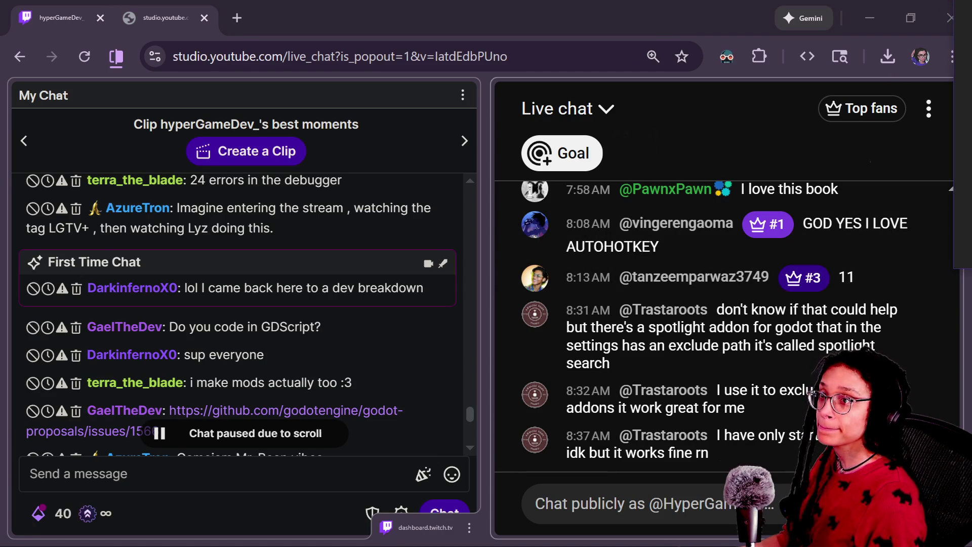
# Open cat-care-game from the Godot Project Manager.
pyautogui.moveTo(971, 152)
pyautogui.mouseDown()
pyautogui.moveTo(476, 157)
pyautogui.moveTo(350, 57)
pyautogui.mouseUp()
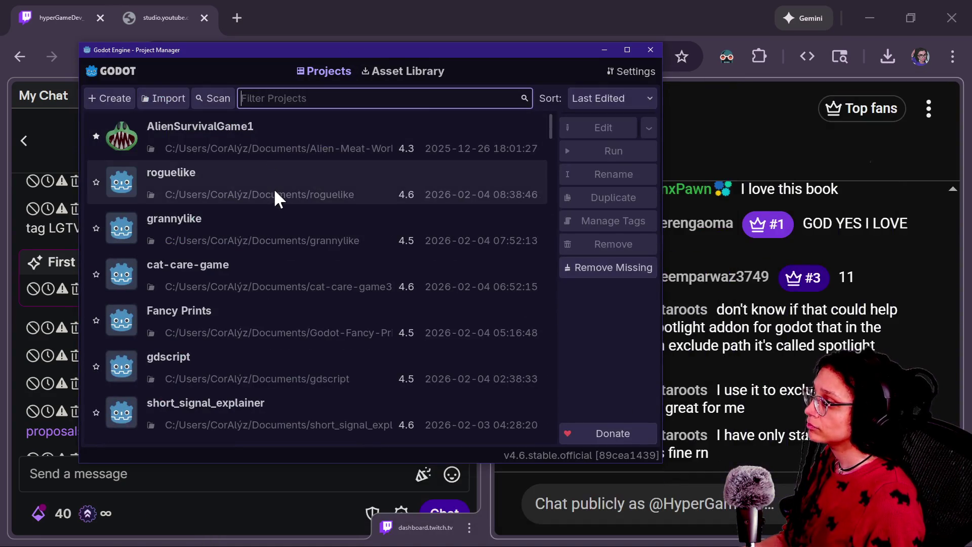
pyautogui.doubleClick(265, 282)
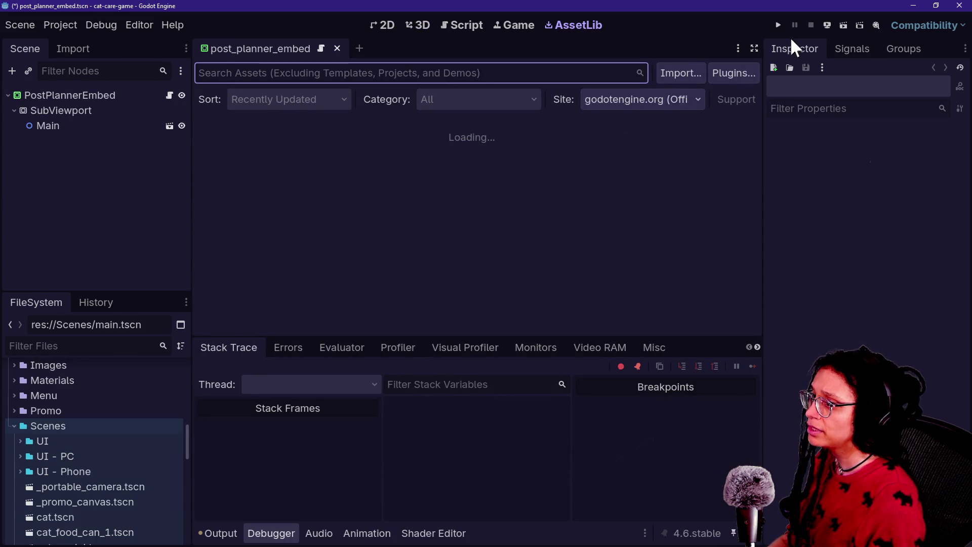
# Run the cat-care game, move to CAM: COMPUTER, and load a level in Post Planner.
pyautogui.click(778, 24)
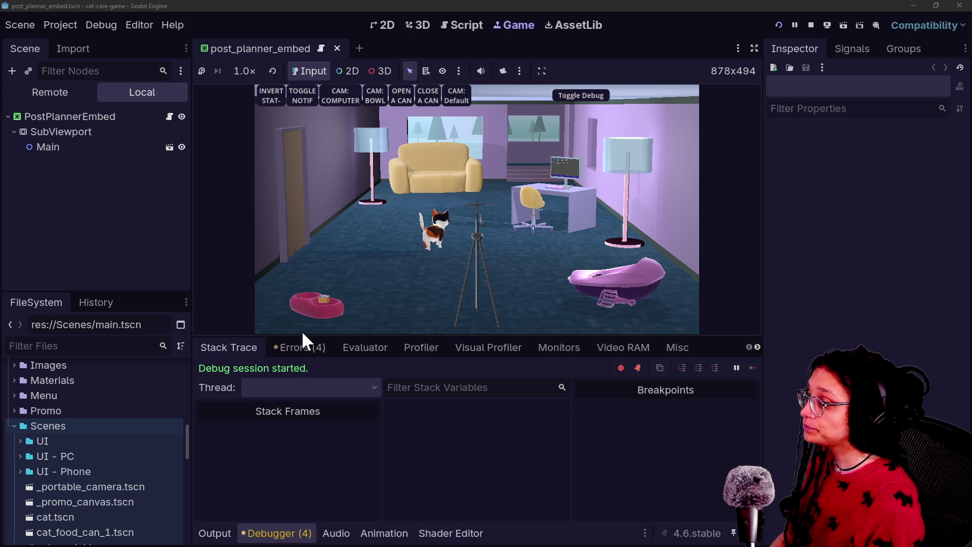
pyautogui.hotkey('alt', 'o')
pyautogui.hotkey('alt', 'o')
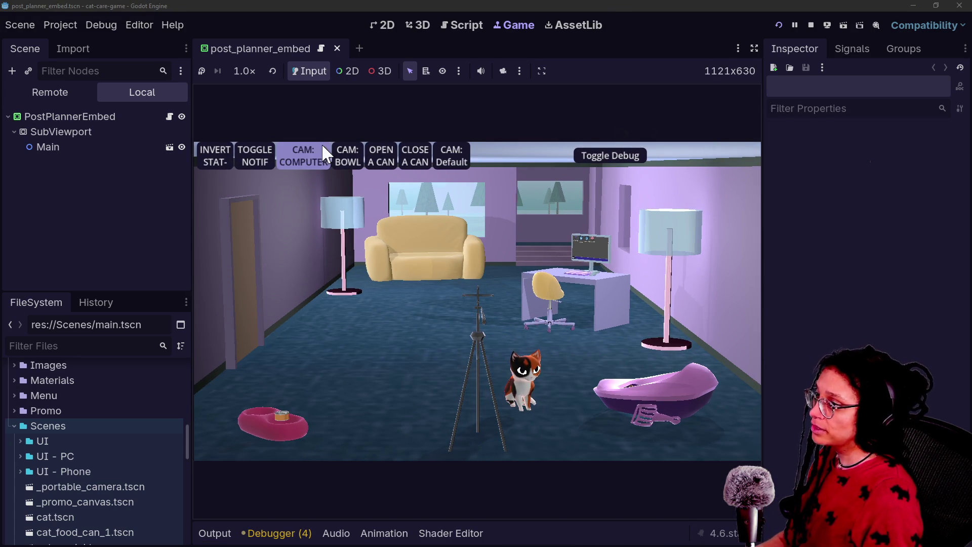
pyautogui.click(305, 151)
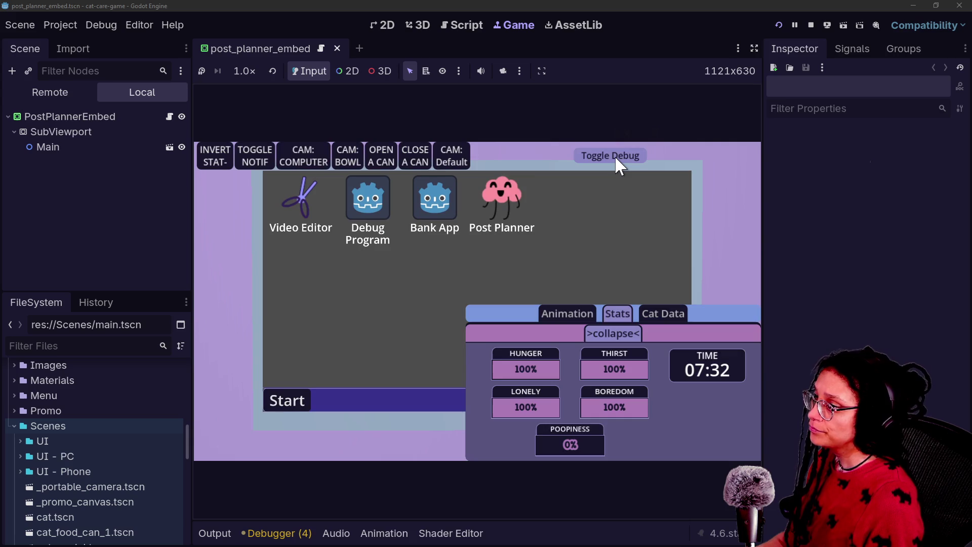
pyautogui.click(614, 156)
pyautogui.doubleClick(514, 192)
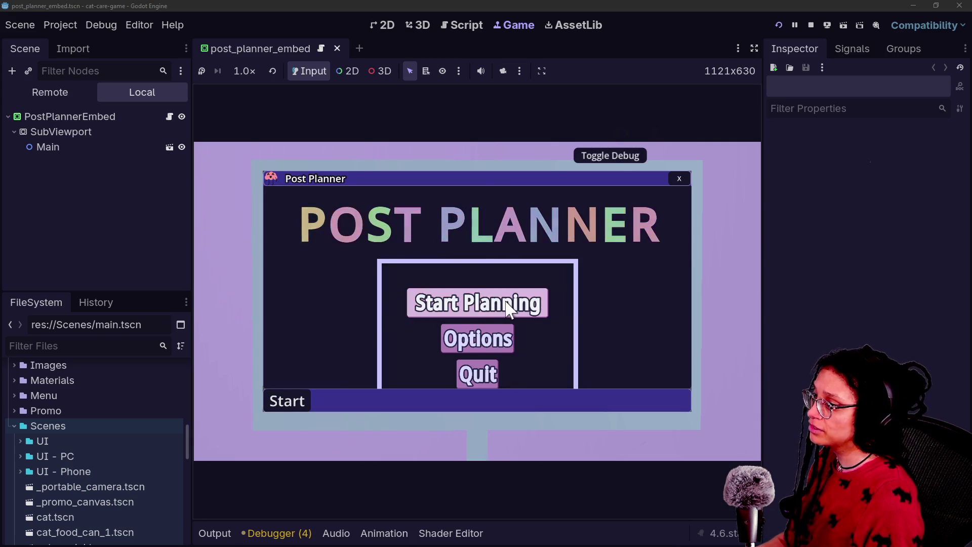
pyautogui.click(505, 303)
pyautogui.click(586, 336)
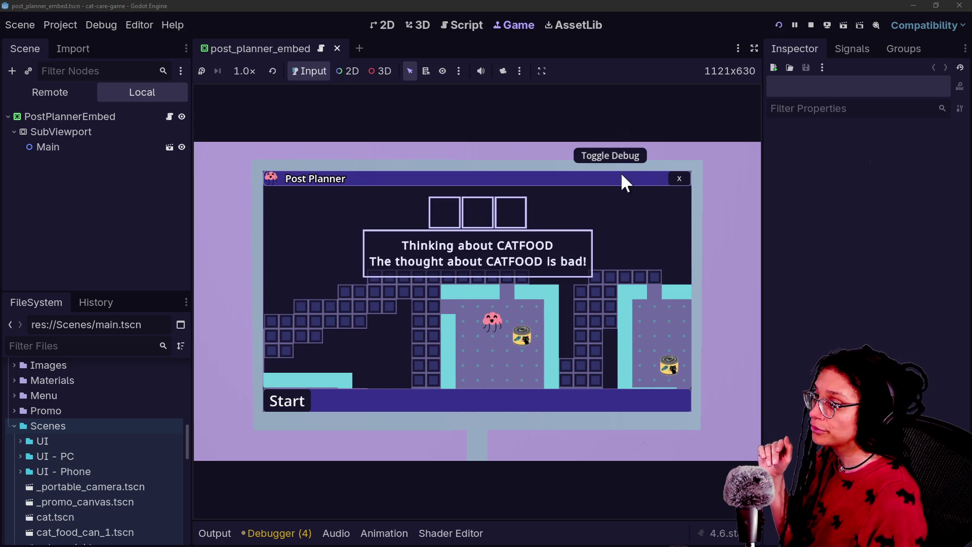
# Close Post Planner, switch back to the room camera, and stop the game.
pyautogui.click(679, 179)
pyautogui.click(613, 155)
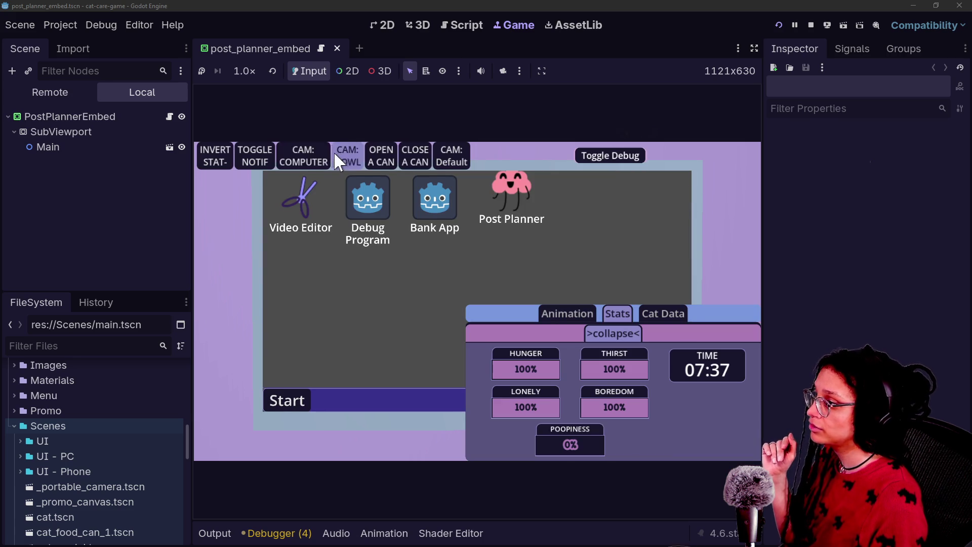
pyautogui.click(450, 156)
pyautogui.click(625, 156)
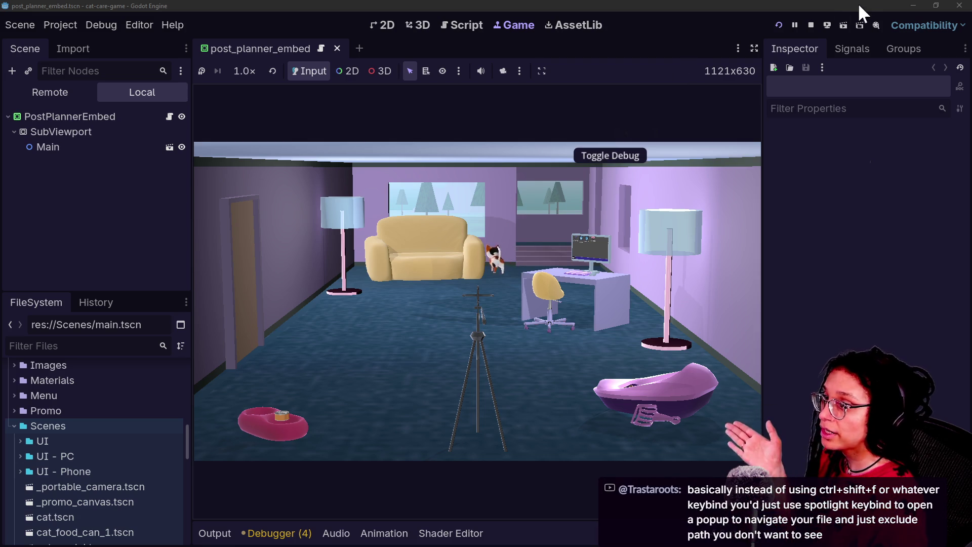
pyautogui.click(812, 24)
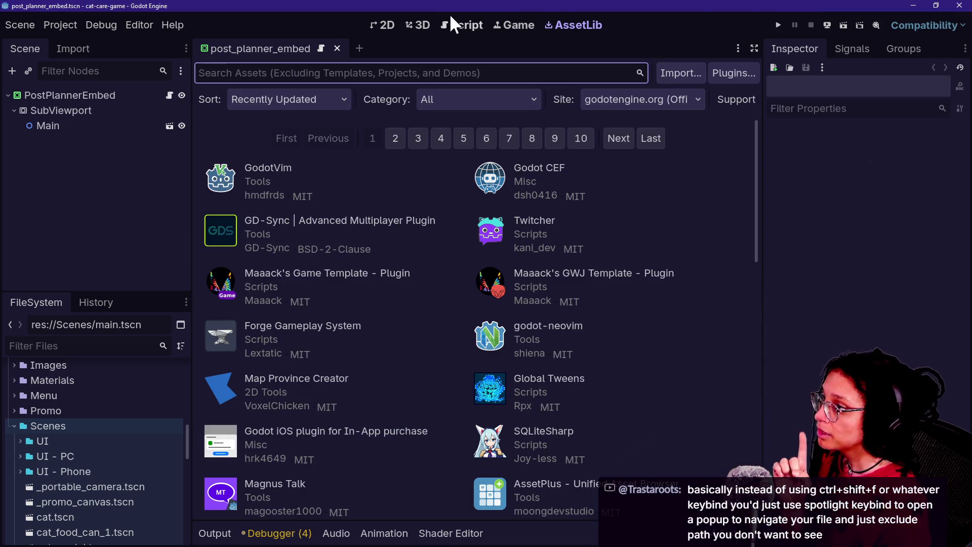
# In the Script editor, quick-open the embedded game's camera.gd by searching 'camera'.
pyautogui.click(452, 21)
pyautogui.click(562, 199)
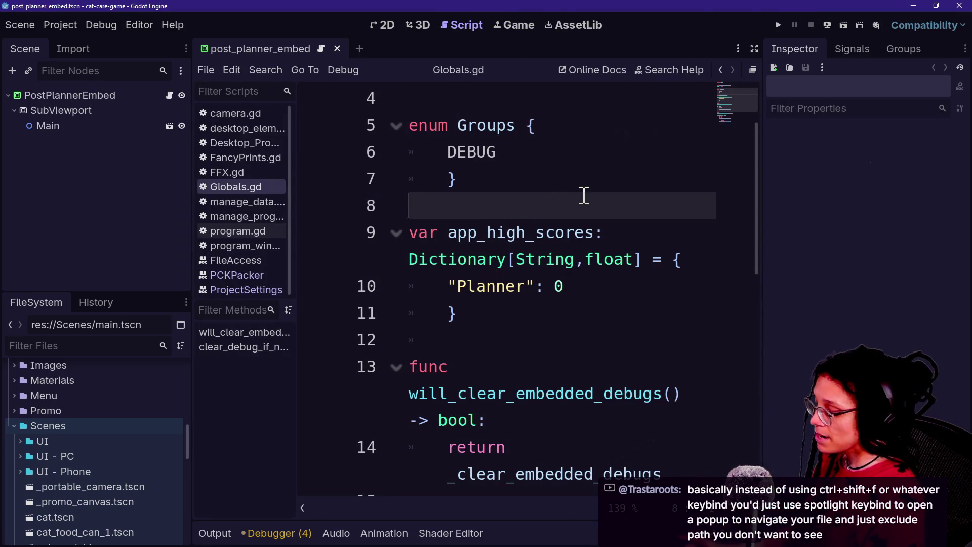
pyautogui.hotkey('shift', 'alt', 'o')
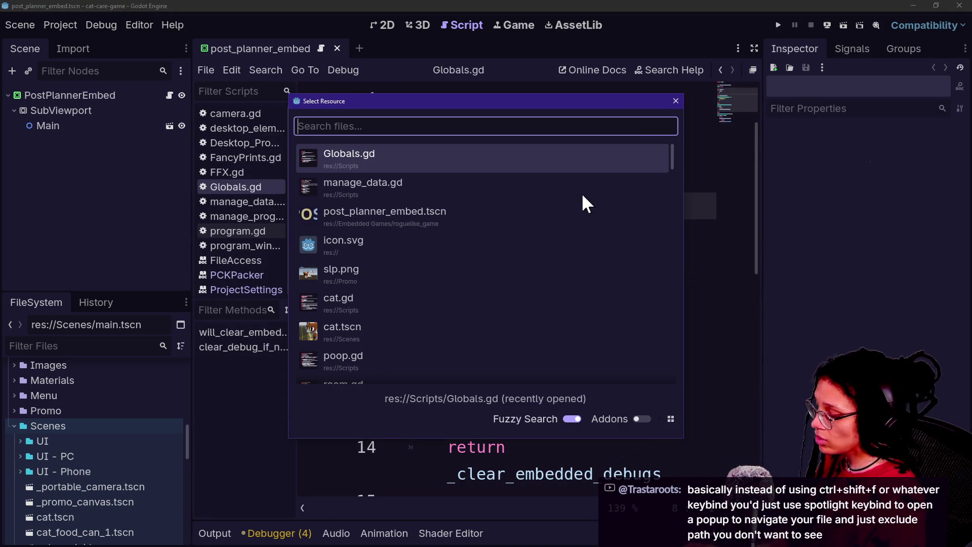
pyautogui.write('camera')
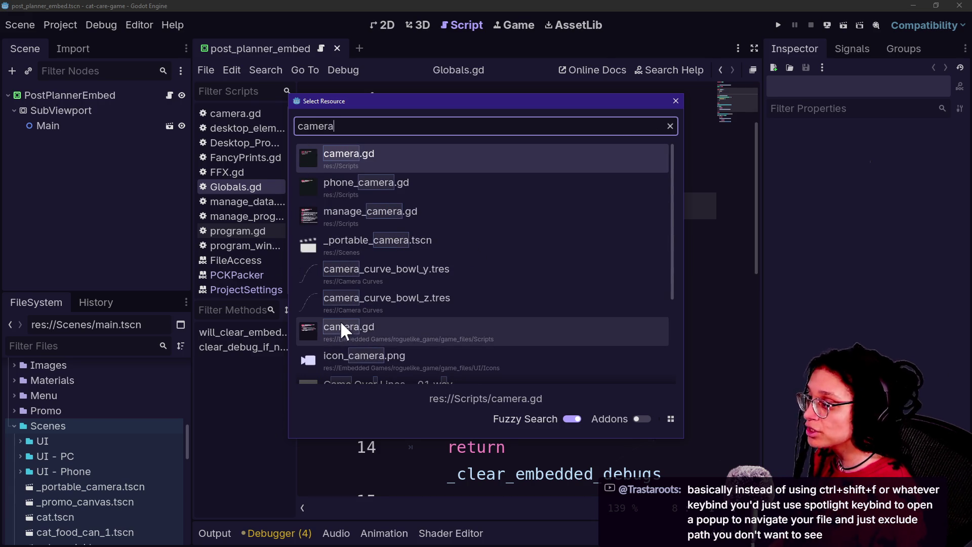
pyautogui.press('Down')
pyautogui.press('Down')
pyautogui.press('Down')
pyautogui.press('Down')
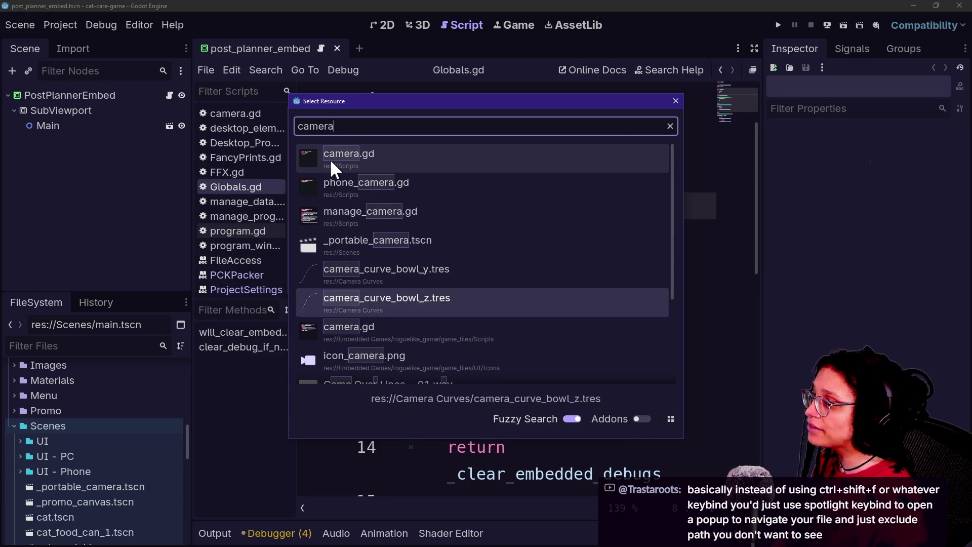
pyautogui.press('Up')
pyautogui.press('Up')
pyautogui.press('Up')
pyautogui.press('Down')
pyautogui.press('Down')
pyautogui.press('Down')
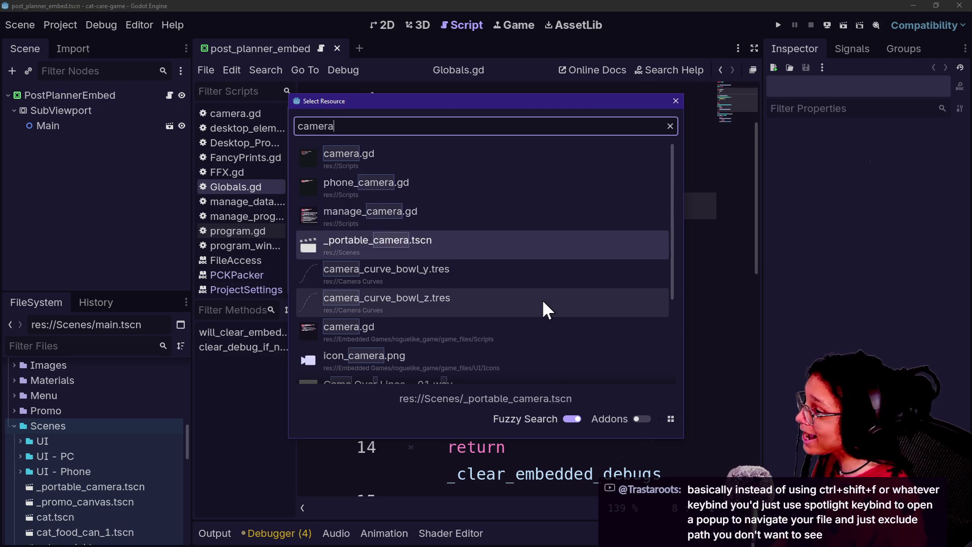
pyautogui.press('Return')
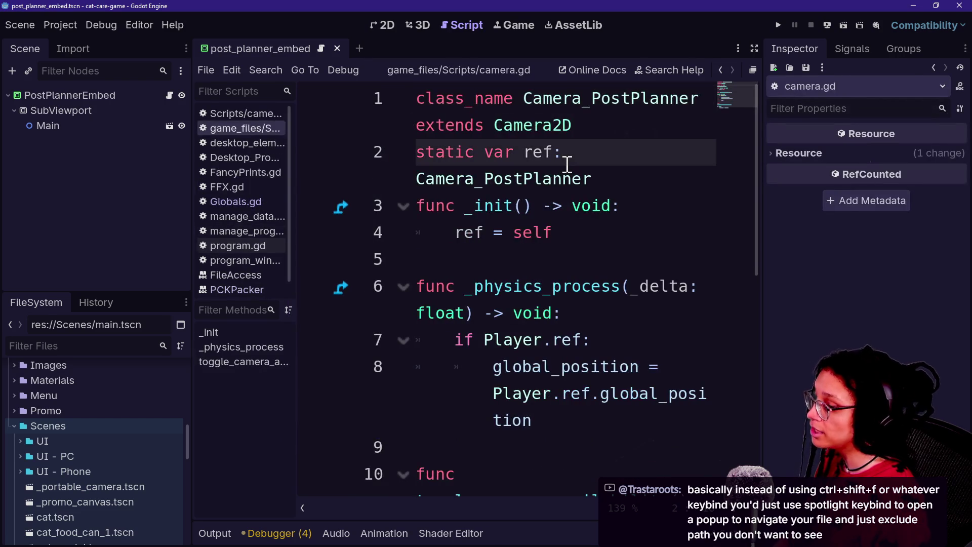
# Enter distraction-free mode and search the project for 'player.ref', enlarging the results panel.
pyautogui.hotkey('ctrl', 'shift', 'F11')
pyautogui.hotkey('ctrl', 'shift', 'f')
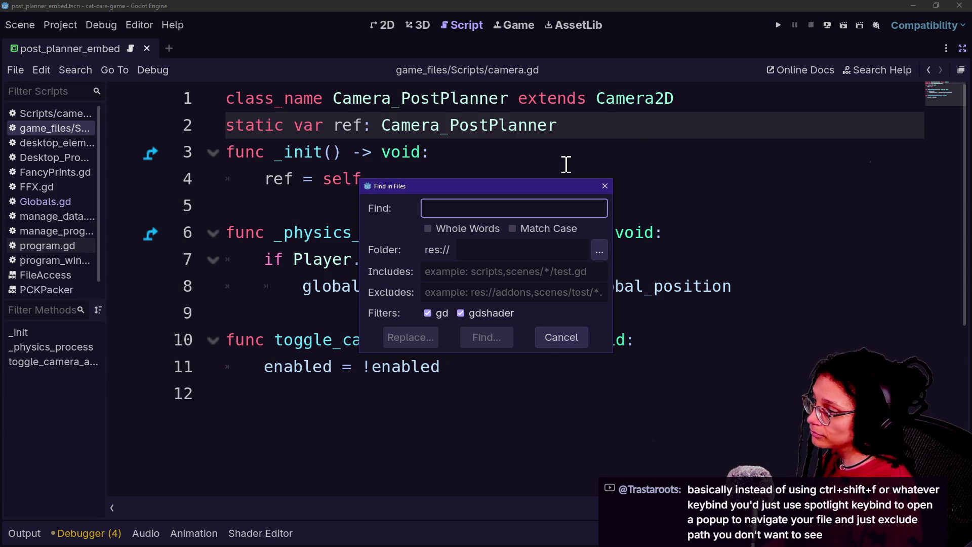
pyautogui.press('Escape')
pyautogui.hotkey('ctrl', 'shift', 'f')
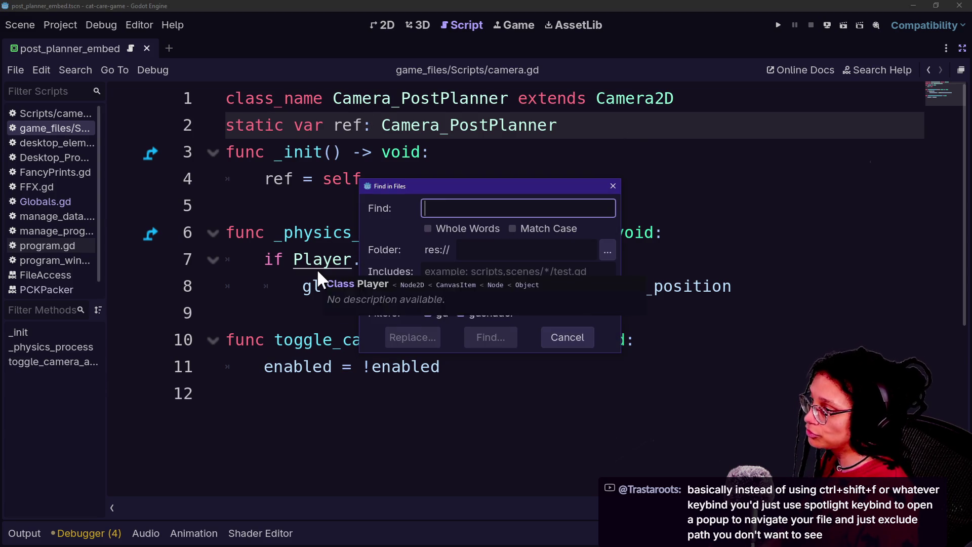
pyautogui.write('player.ref')
pyautogui.press('Return')
pyautogui.moveTo(187, 385); pyautogui.dragTo(202, 192)
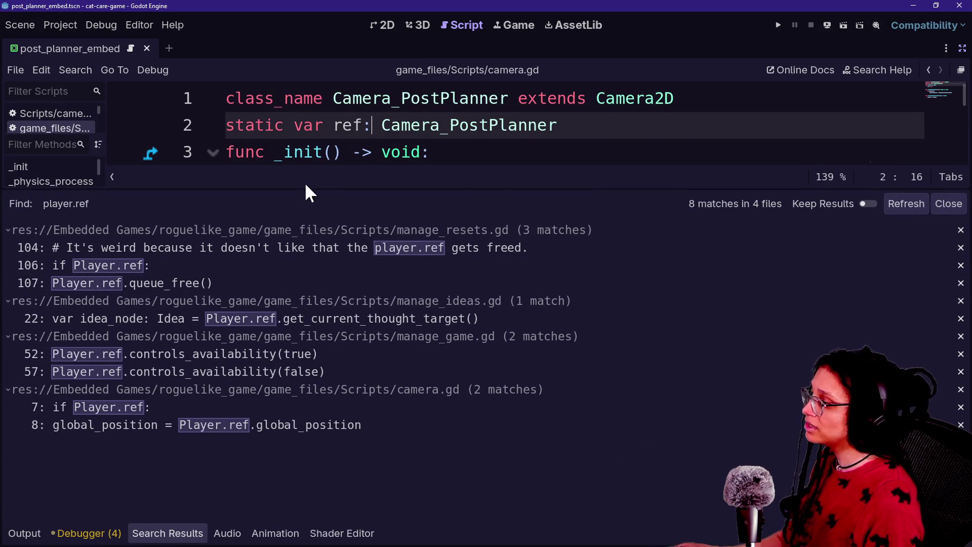
# Quick-open the main Scripts/camera.gd and start a project-wide Find in Files from it.
pyautogui.hotkey('shift', 'alt', 'o')
pyautogui.write('c')
pyautogui.press('BackSpace')
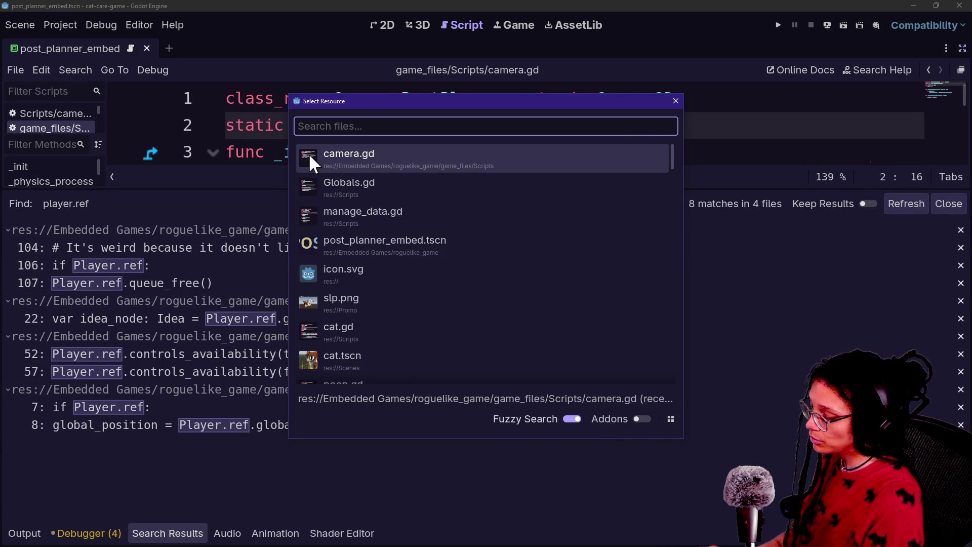
pyautogui.write('camera')
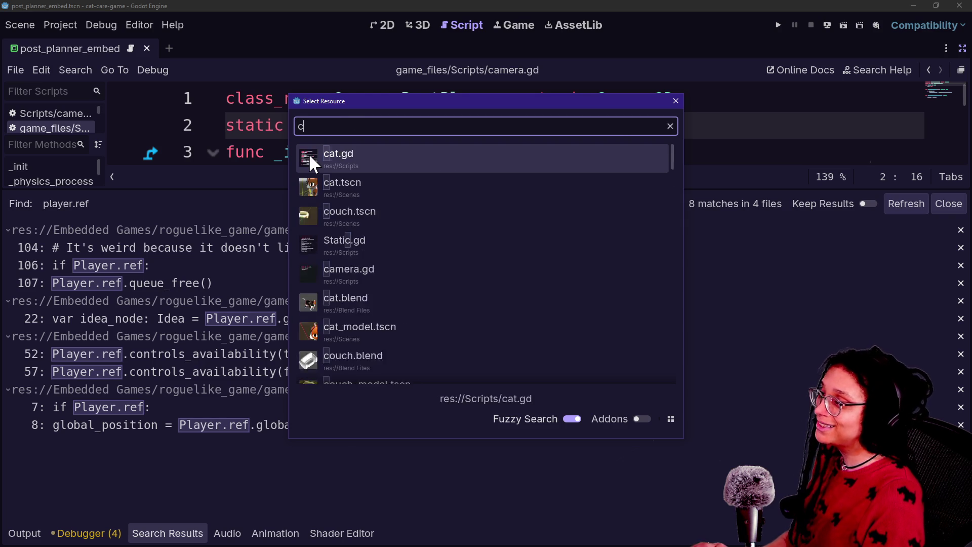
pyautogui.press('Return')
pyautogui.click(311, 155)
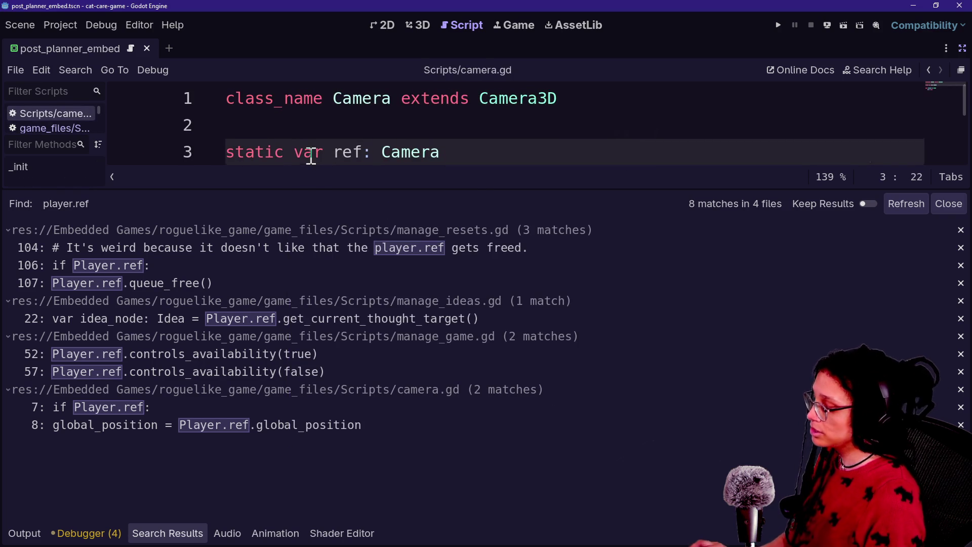
pyautogui.hotkey('ctrl', 'shift', 'f')
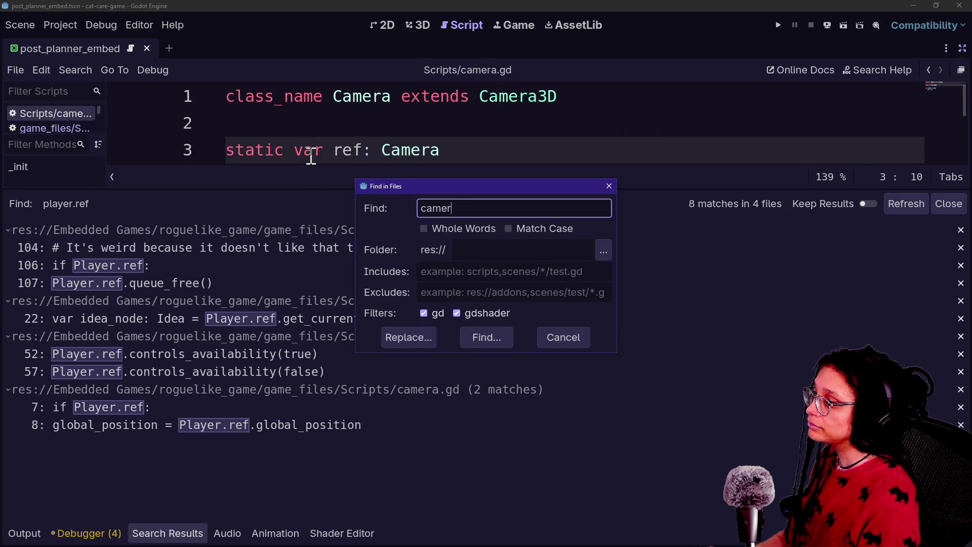
# Search the whole project for 'camera', browse the matches, then close the Search Results panel.
pyautogui.write('ra')
pyautogui.press('Return')
pyautogui.scroll(-15, 255, 354)
pyautogui.scroll(10, 256, 354)
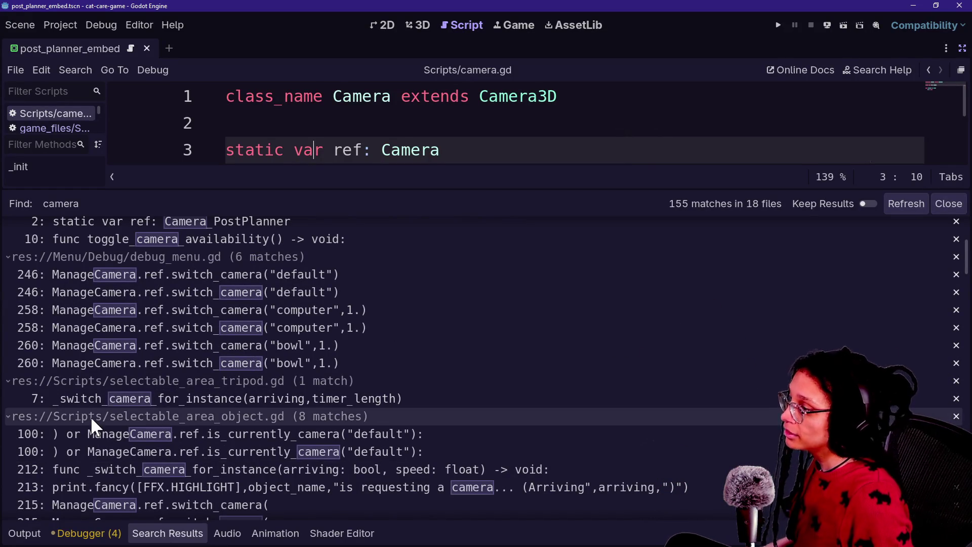
pyautogui.scroll(-10, 91, 420)
pyautogui.scroll(-5, 90, 416)
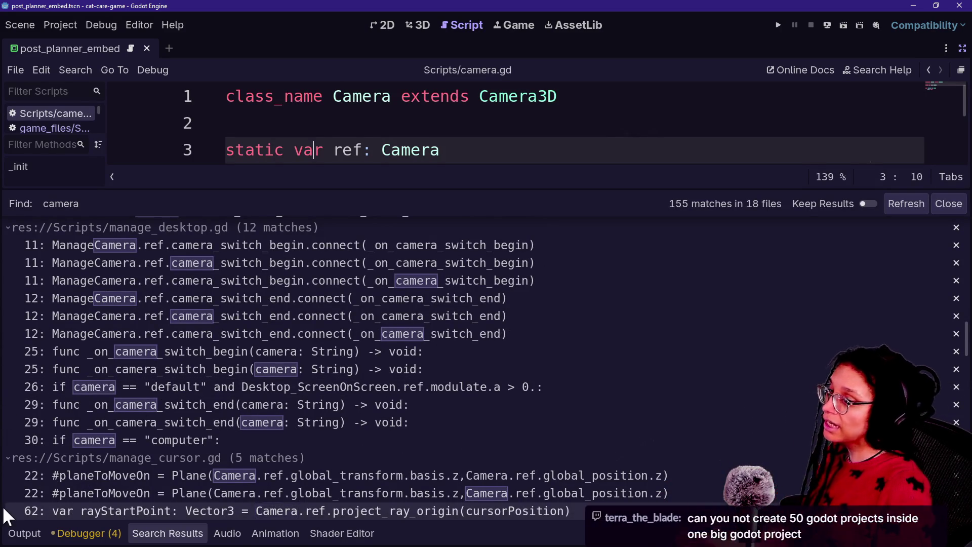
pyautogui.scroll(-8, 125, 398)
pyautogui.scroll(8, 125, 398)
pyautogui.scroll(1, 125, 398)
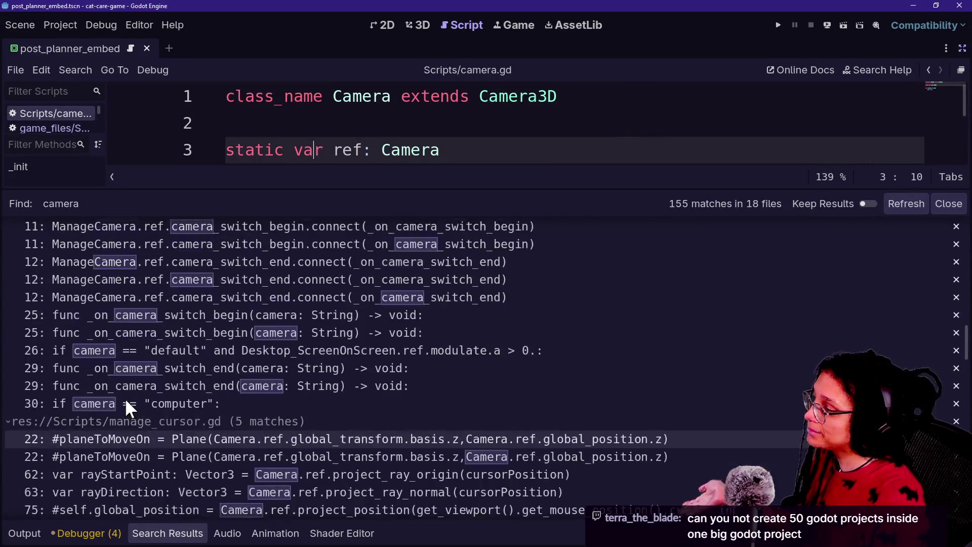
pyautogui.scroll(-10, 114, 417)
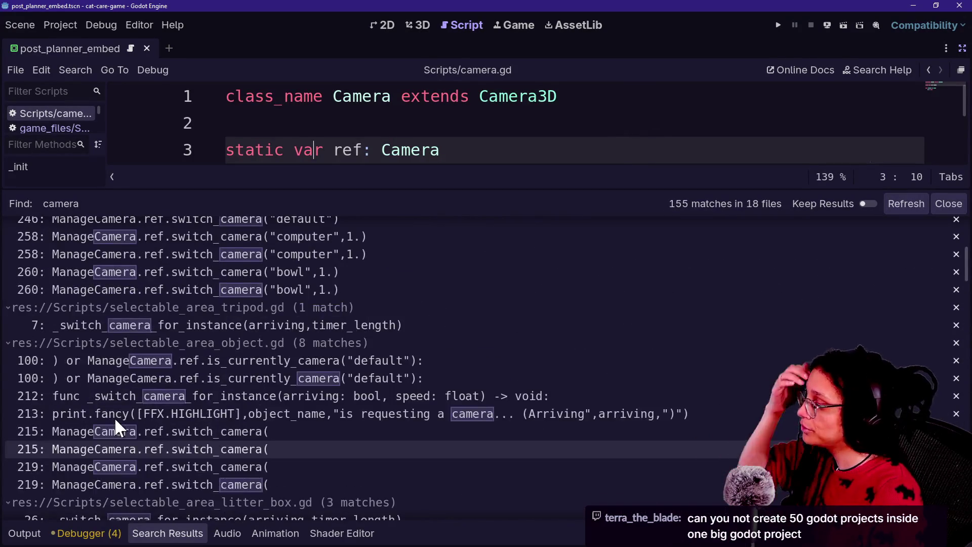
pyautogui.scroll(5, 115, 420)
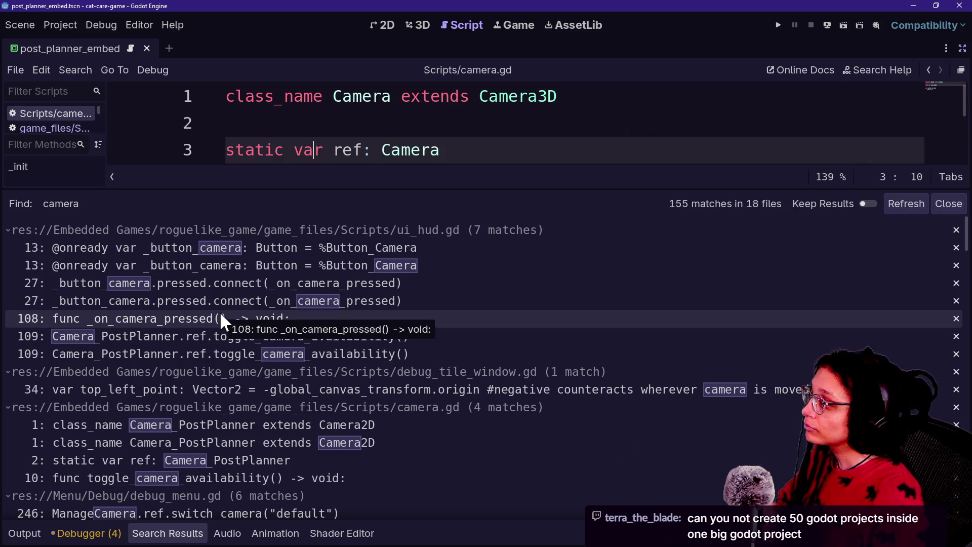
pyautogui.scroll(-1, 81, 381)
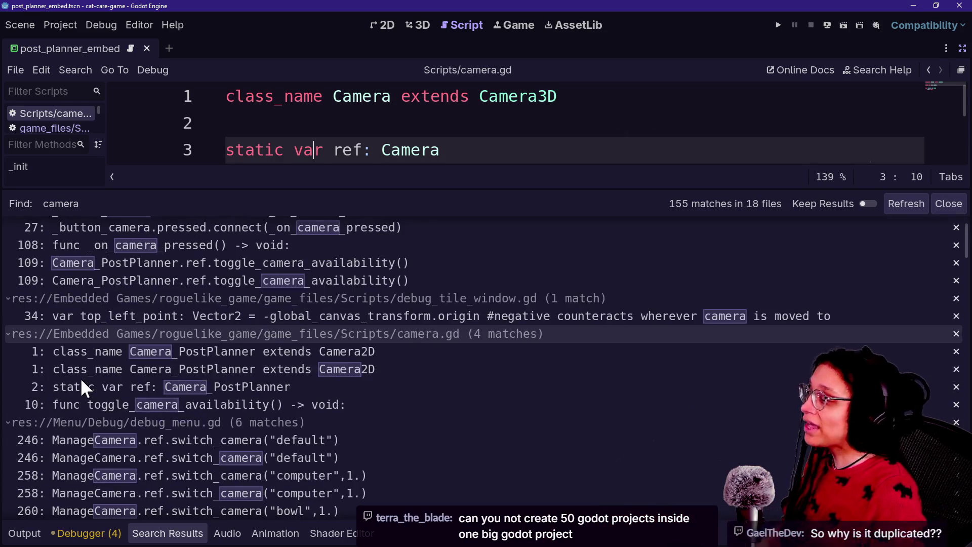
pyautogui.scroll(-10, 80, 377)
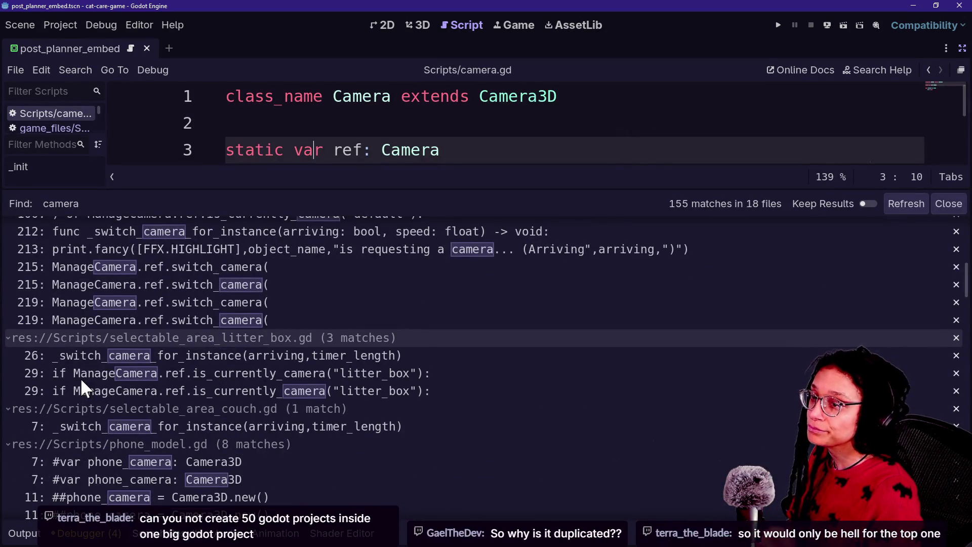
pyautogui.scroll(10, 322, 281)
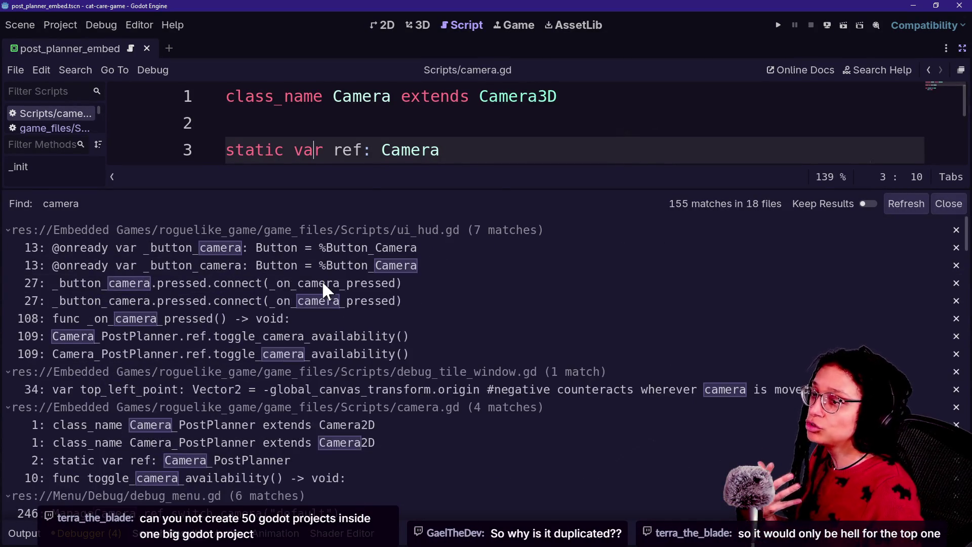
pyautogui.hotkey('alt', 'o')
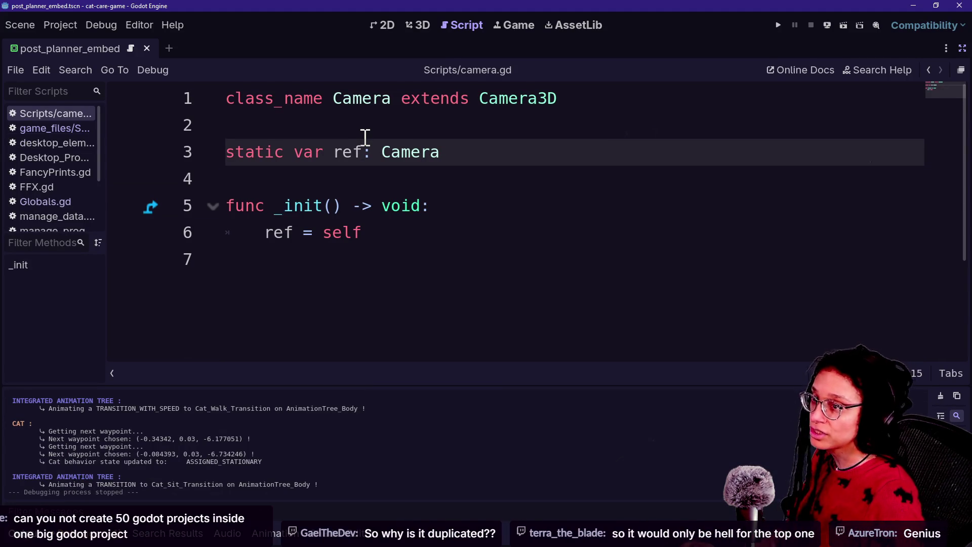
pyautogui.hotkey('alt', 'Tab')
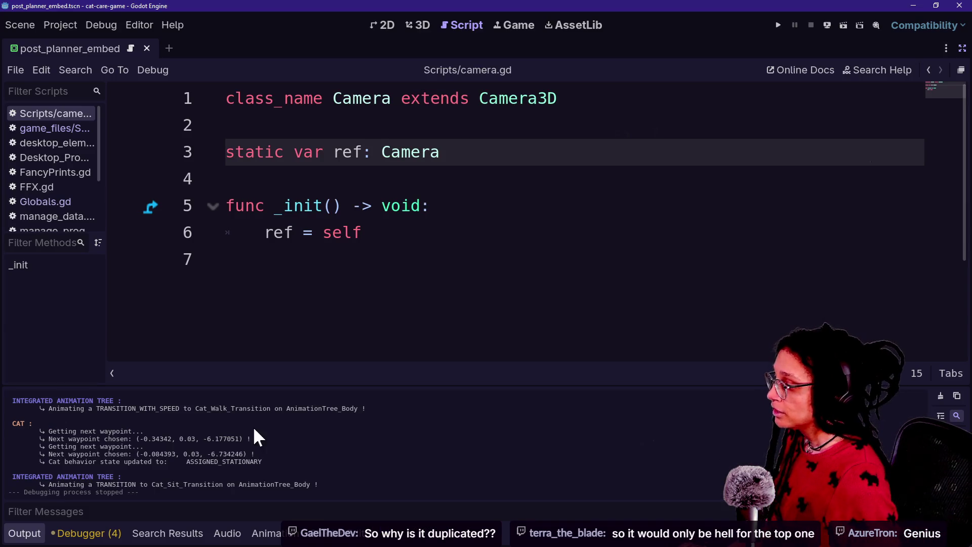
pyautogui.scroll(5, 284, 281)
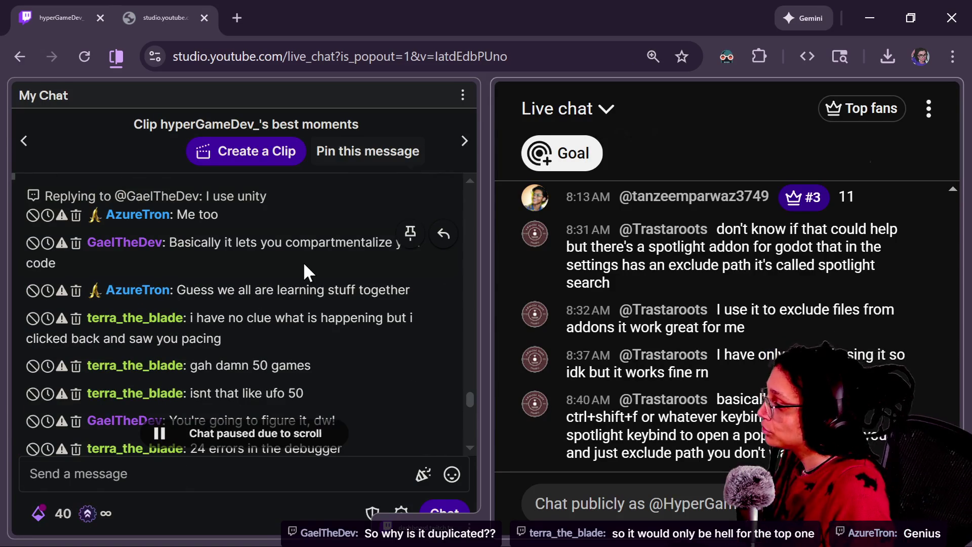
pyautogui.scroll(-2, 303, 261)
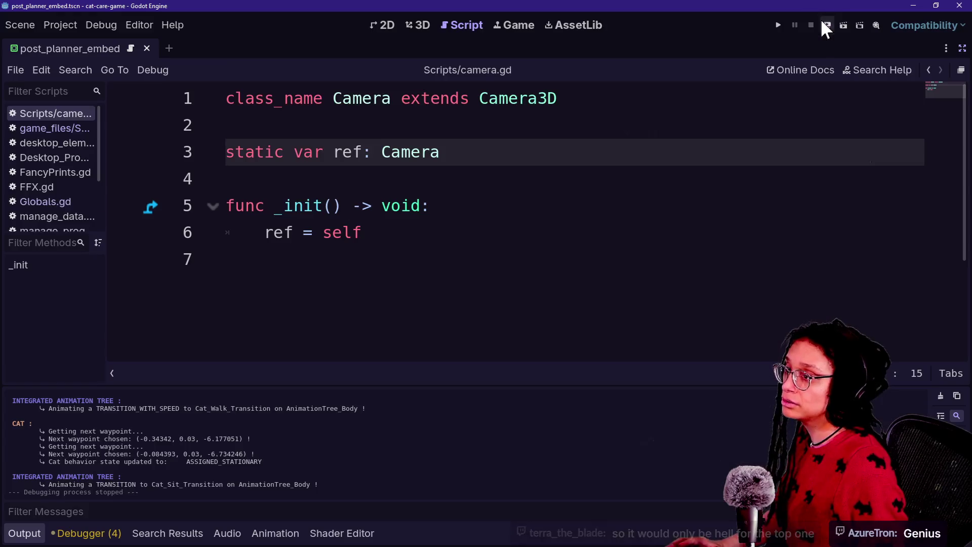
pyautogui.click(779, 25)
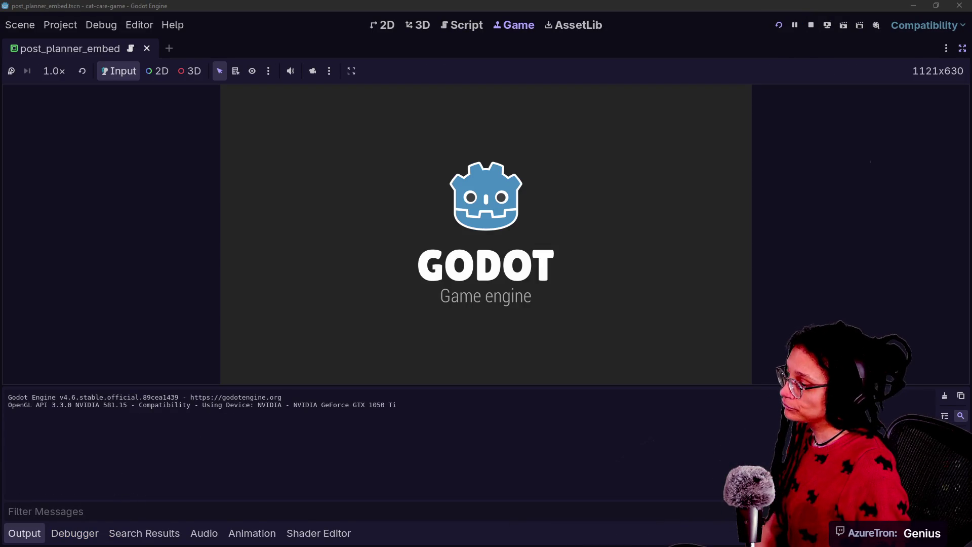
# In Debugger > Errors, jump to manage_idea_slots.gd's unused 'idea' error and expand the idea_slot and manage_grid_numbers load errors.
pyautogui.click(86, 533)
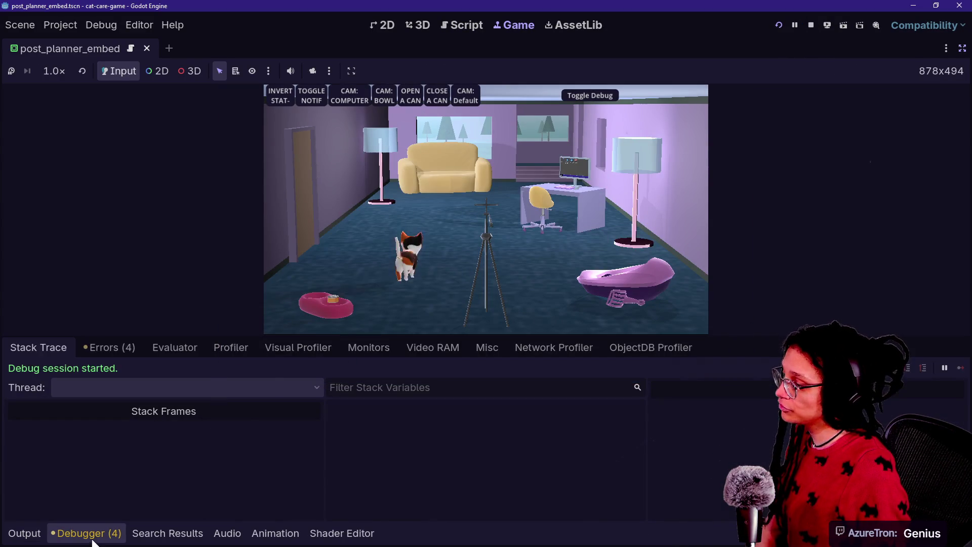
pyautogui.click(110, 347)
pyautogui.doubleClick(358, 396)
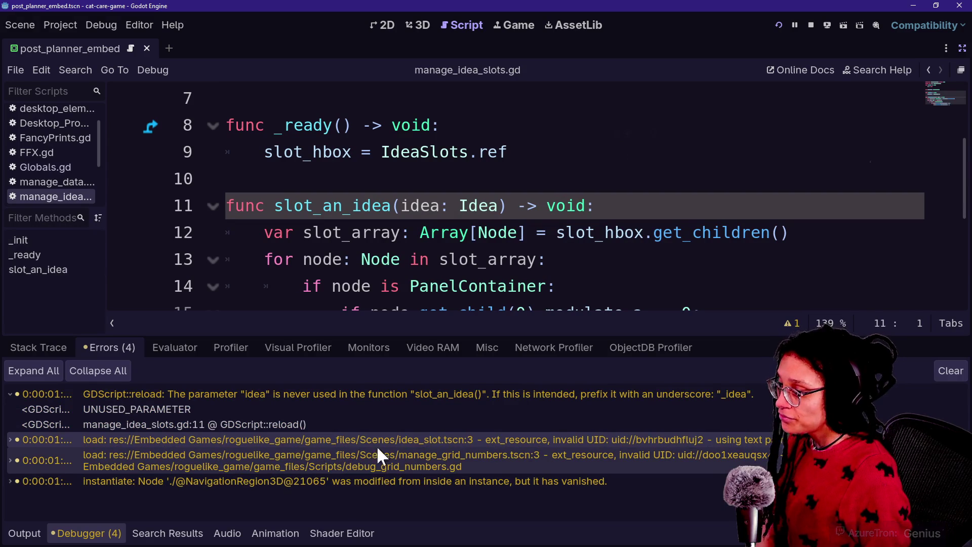
pyautogui.doubleClick(328, 439)
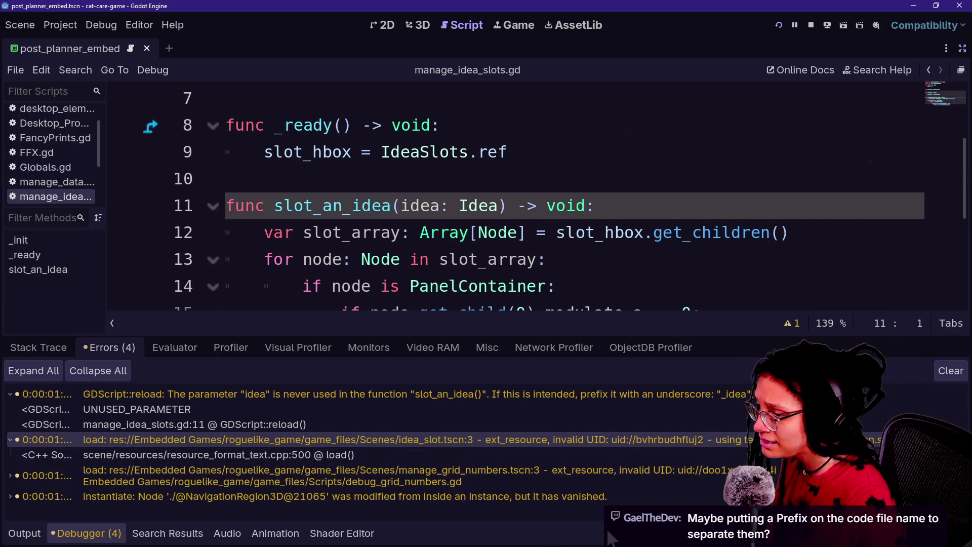
pyautogui.doubleClick(465, 477)
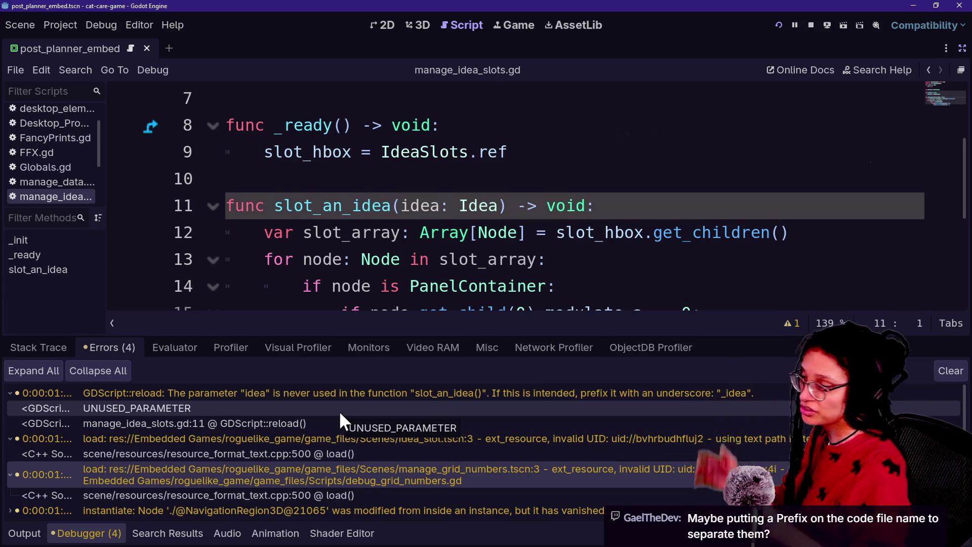
pyautogui.hotkey('alt', 'Tab')
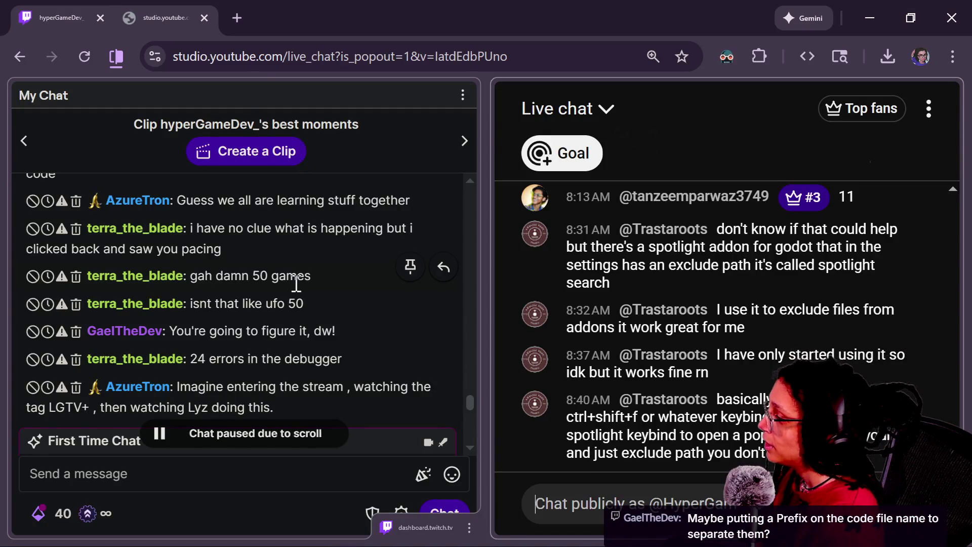
pyautogui.scroll(3, 297, 284)
pyautogui.scroll(2, 349, 304)
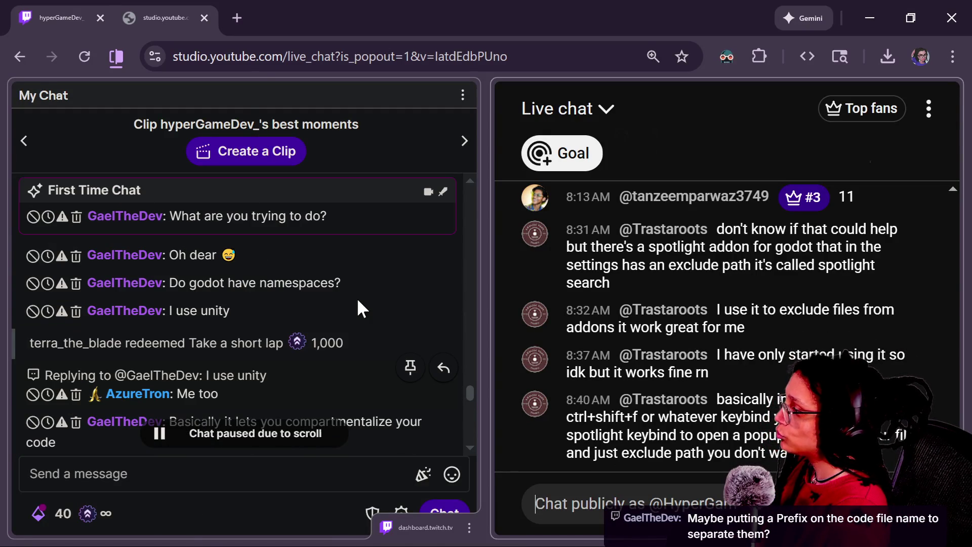
pyautogui.hotkey('alt', 'Tab')
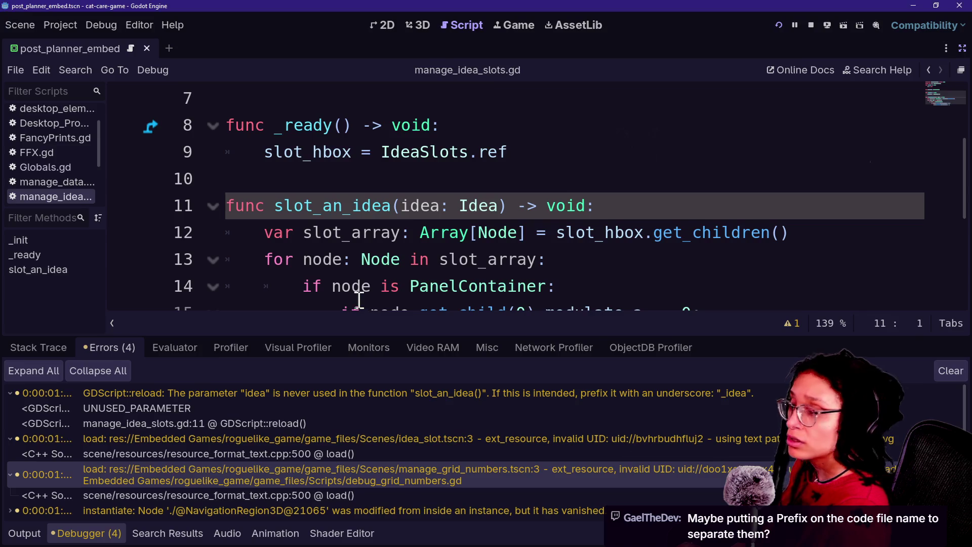
pyautogui.hotkey('alt', 'Tab')
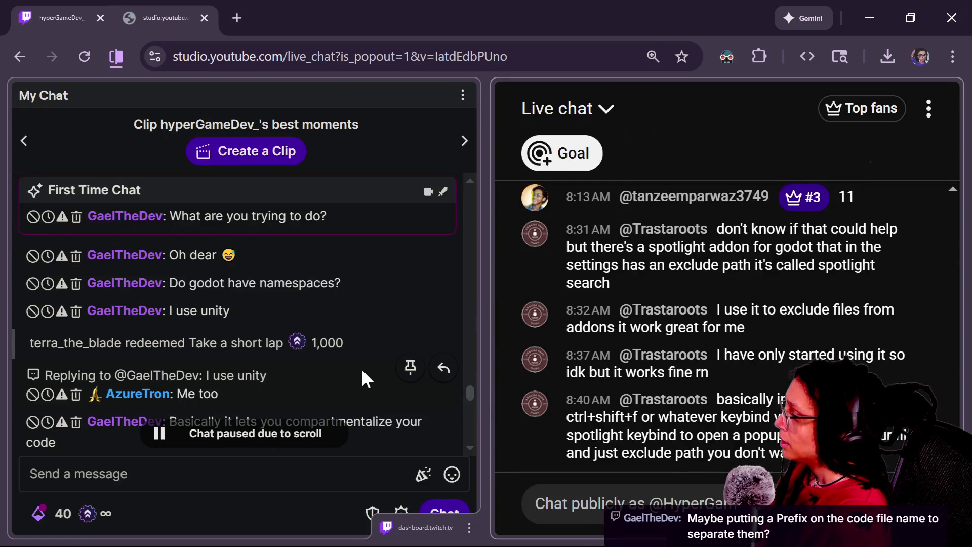
pyautogui.scroll(-5, 362, 372)
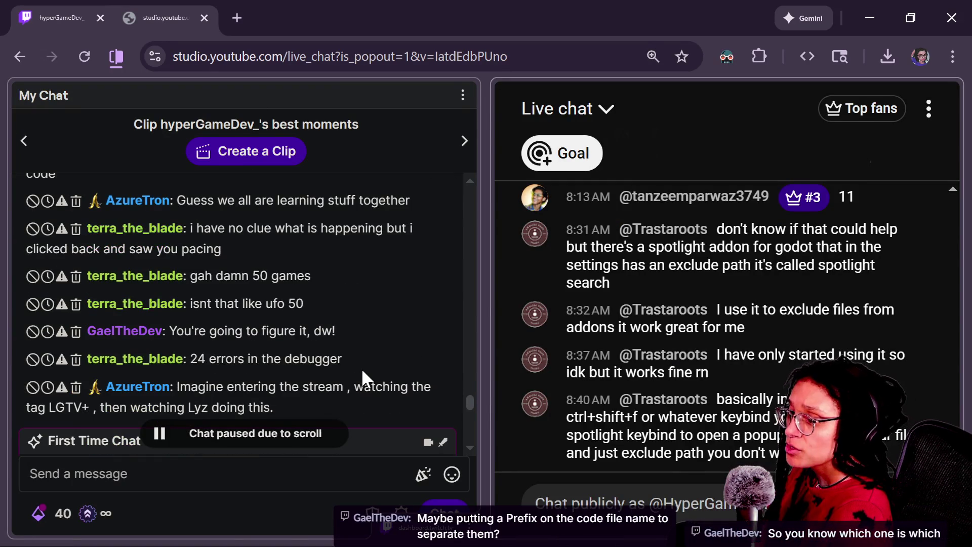
pyautogui.scroll(-2, 361, 375)
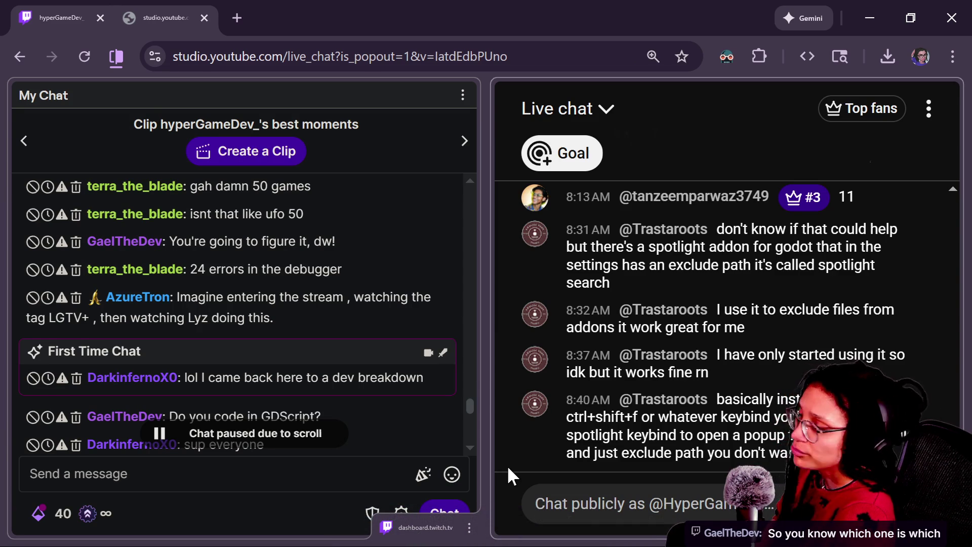
pyautogui.scroll(-2, 379, 400)
pyautogui.scroll(-5, 380, 413)
pyautogui.scroll(3, 442, 442)
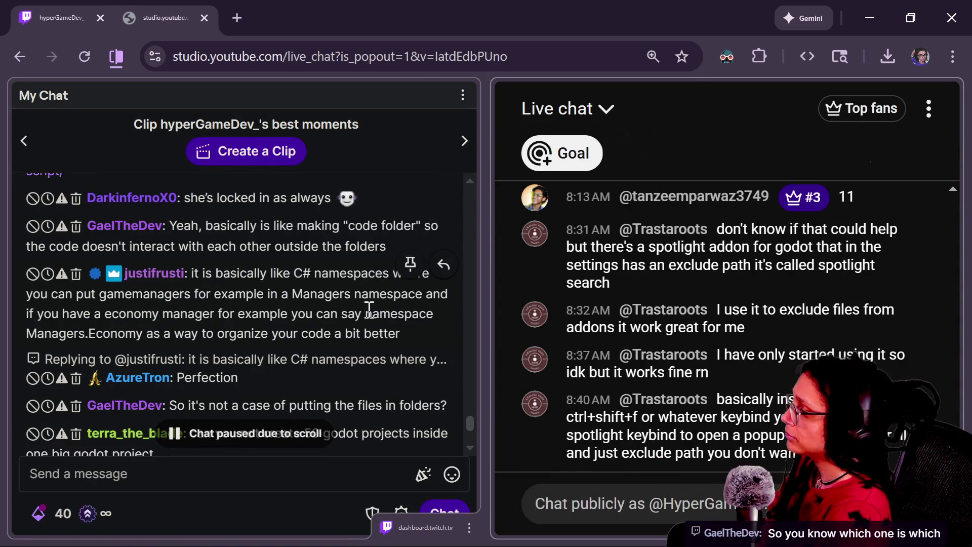
pyautogui.scroll(2, 369, 309)
pyautogui.scroll(-7, 369, 309)
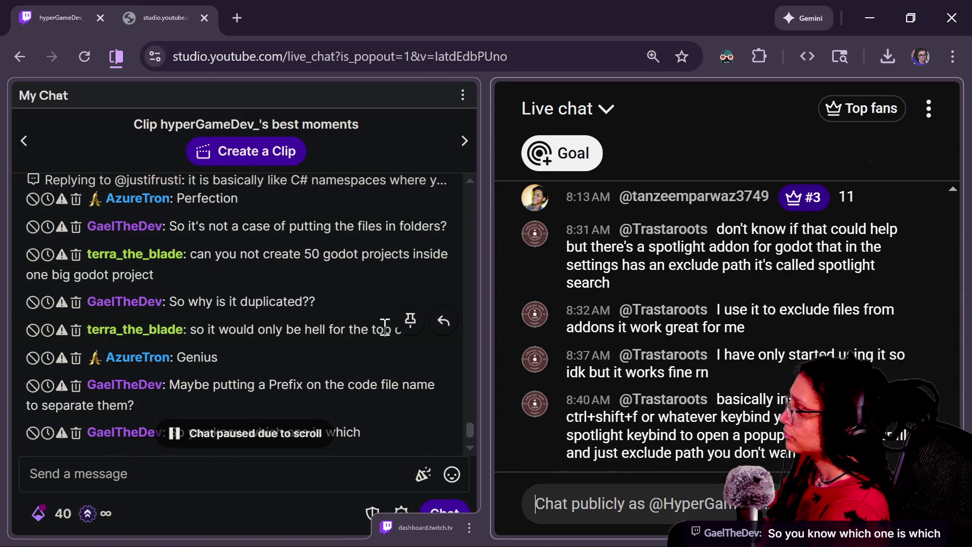
pyautogui.scroll(3, 384, 327)
pyautogui.scroll(2, 384, 327)
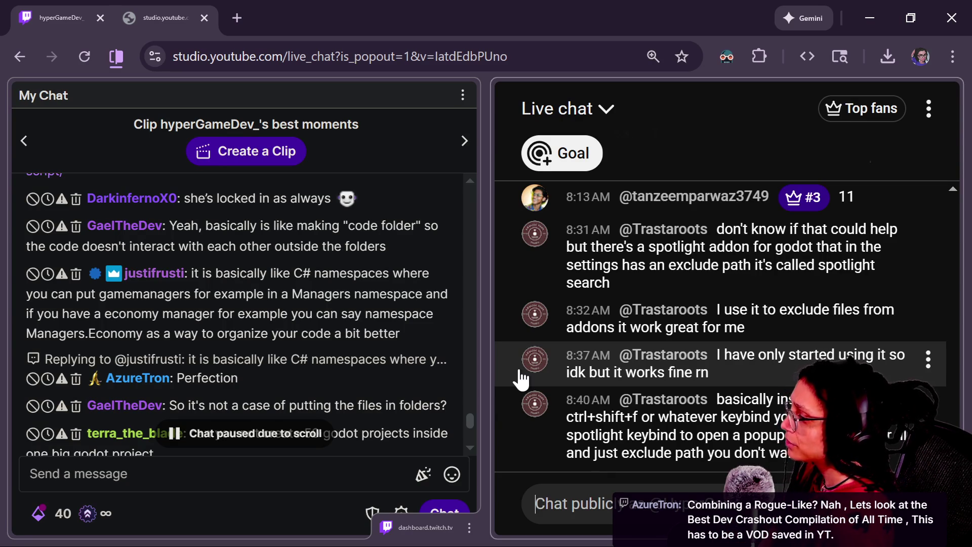
pyautogui.scroll(-2, 322, 360)
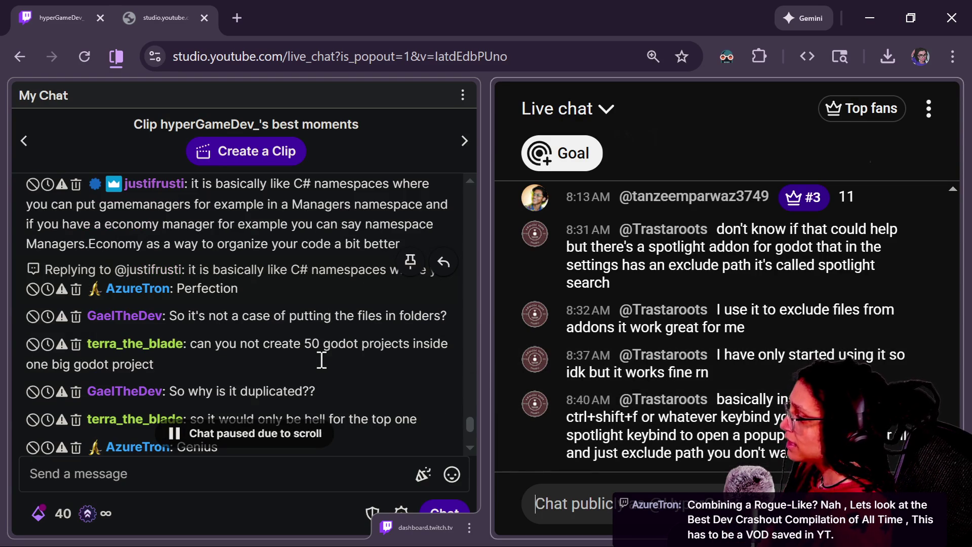
pyautogui.scroll(-2, 303, 408)
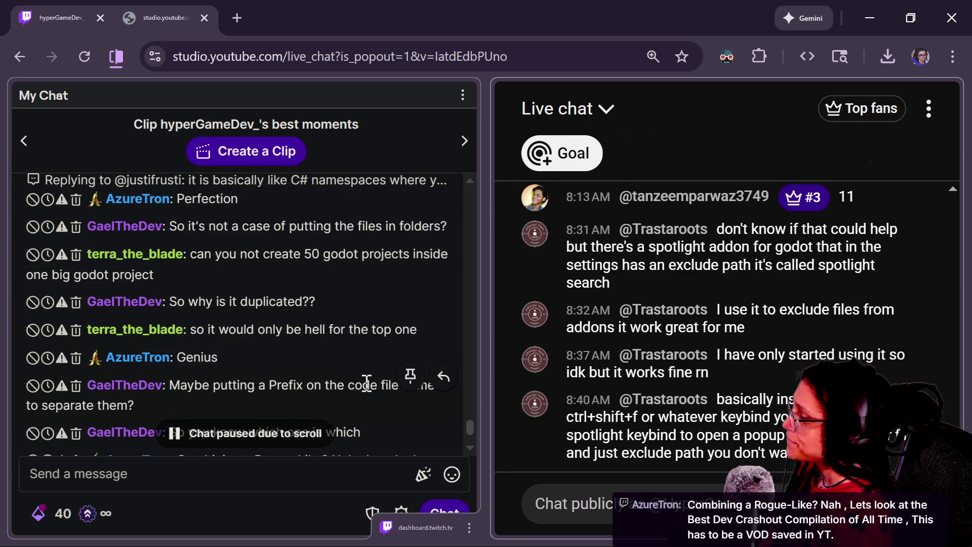
pyautogui.scroll(-2, 373, 395)
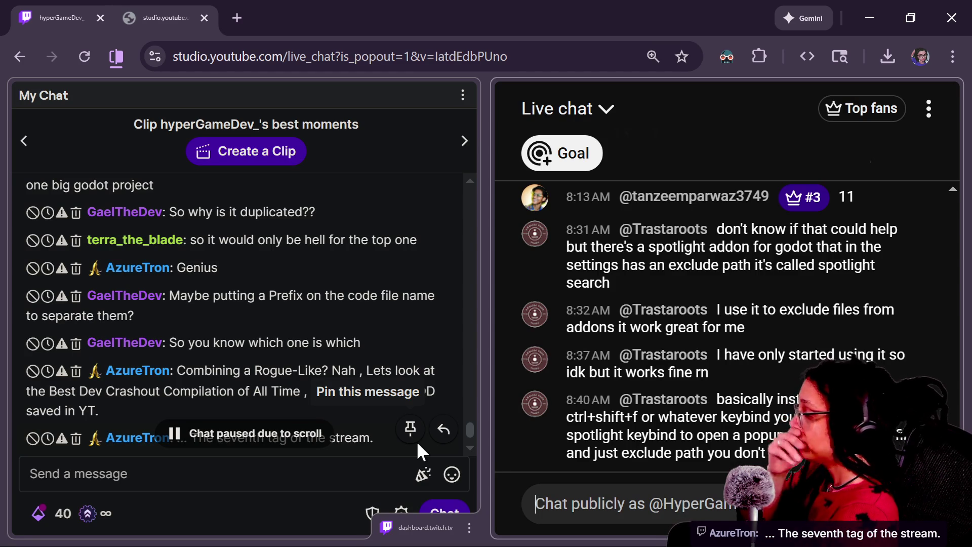
# In the live chat, highlight the file-name Prefix suggestion, then open and dismiss the keybind-tip message's options menu.
pyautogui.hotkey('alt', 'Tab')
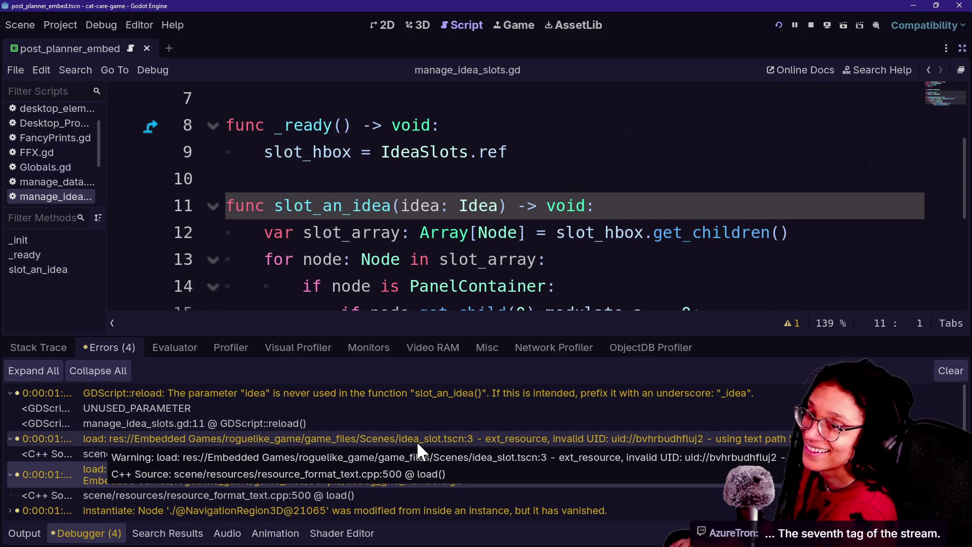
pyautogui.hotkey('alt', 'Tab')
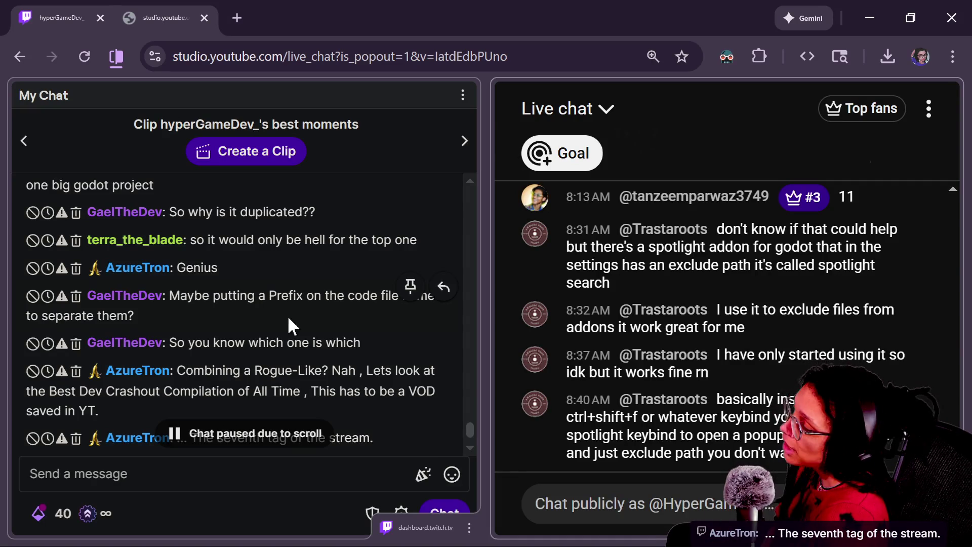
pyautogui.moveTo(278, 316)
pyautogui.mouseDown()
pyautogui.moveTo(255, 278)
pyautogui.moveTo(223, 305)
pyautogui.moveTo(169, 247)
pyautogui.moveTo(201, 282)
pyautogui.mouseUp()
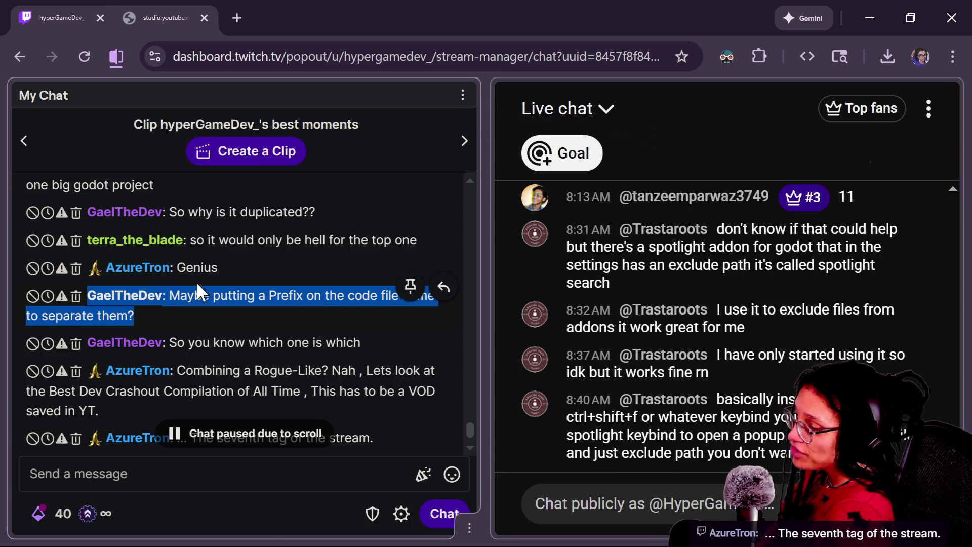
pyautogui.scroll(-1, 231, 315)
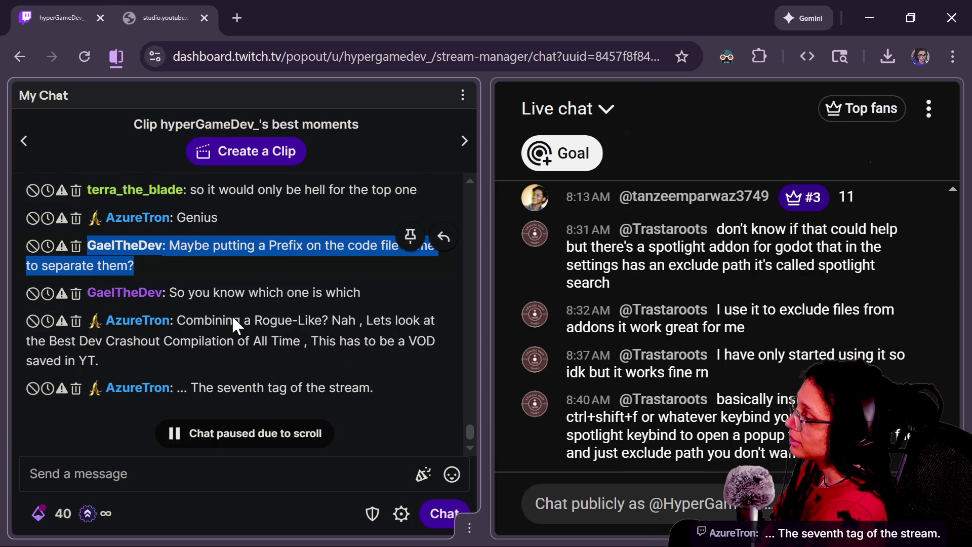
pyautogui.scroll(1, 319, 377)
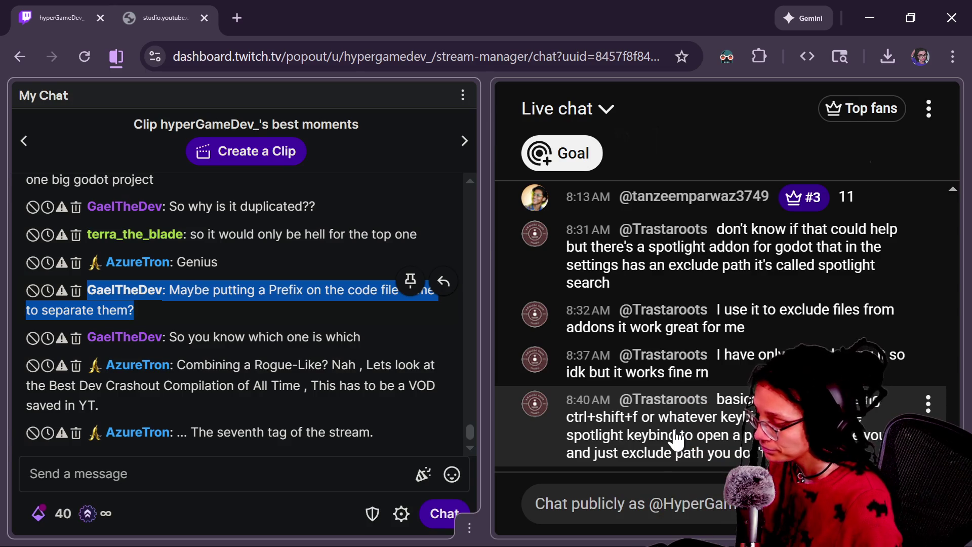
pyautogui.click(677, 440)
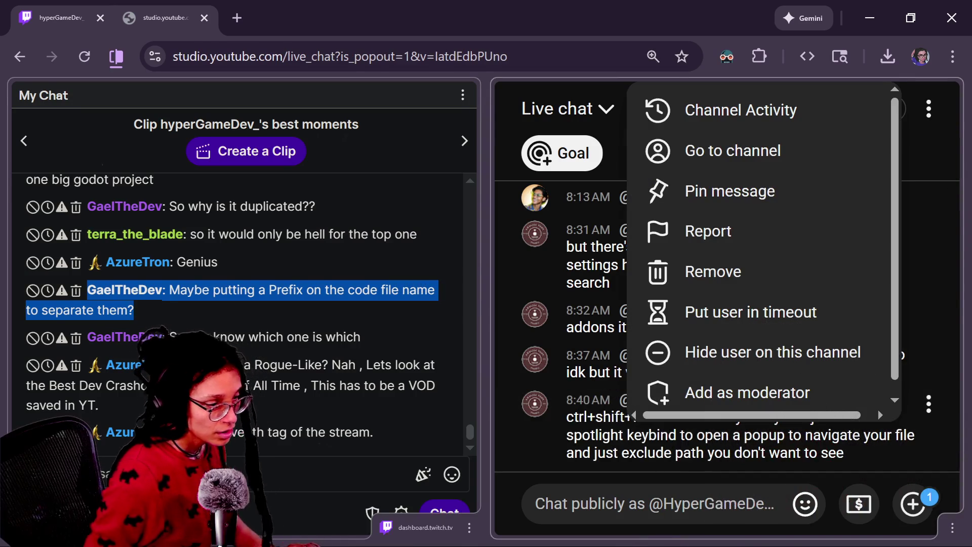
pyautogui.click(590, 464)
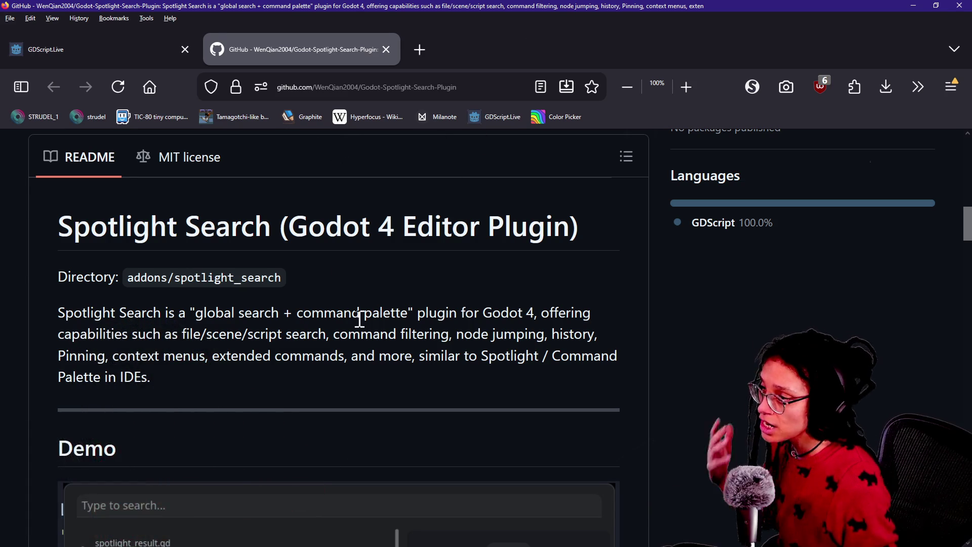
# Scroll through the README's demo, features, shortcuts, command prefixes and configuration, then back up.
pyautogui.scroll(-3, 364, 329)
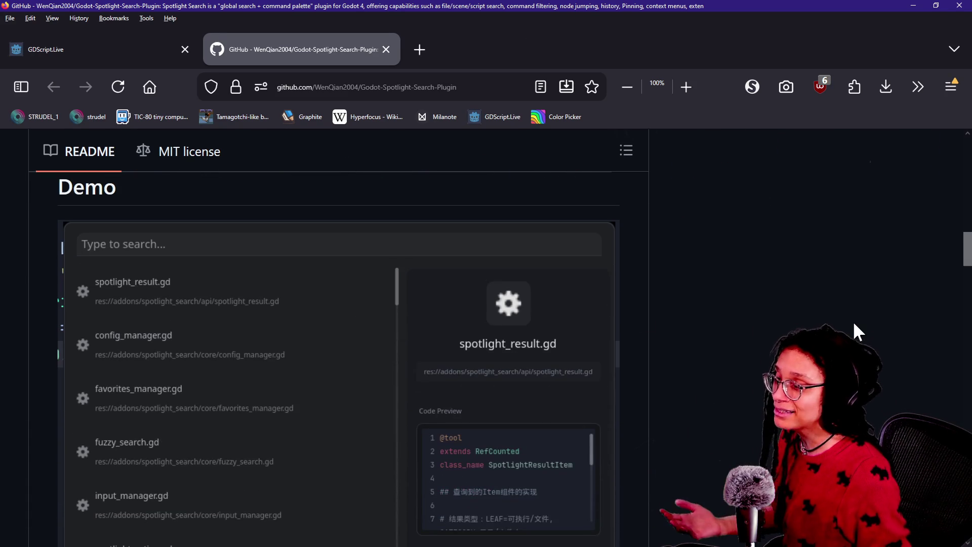
pyautogui.scroll(-5, 755, 192)
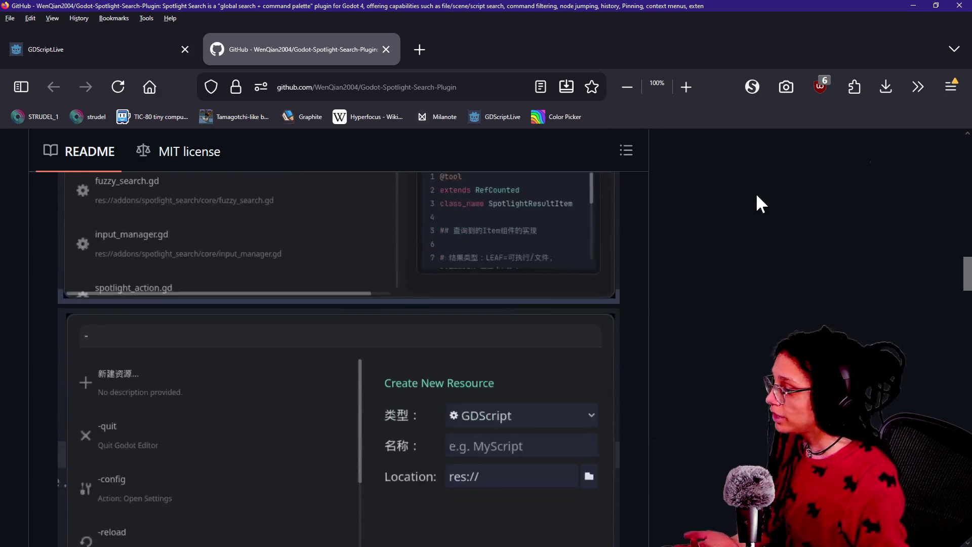
pyautogui.scroll(-5, 757, 202)
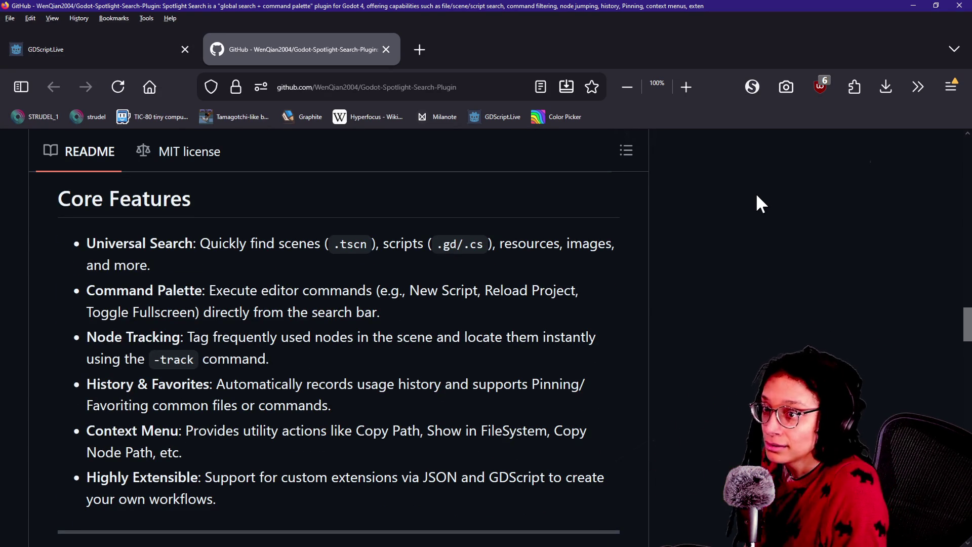
pyautogui.scroll(-3, 757, 203)
pyautogui.scroll(-3, 756, 196)
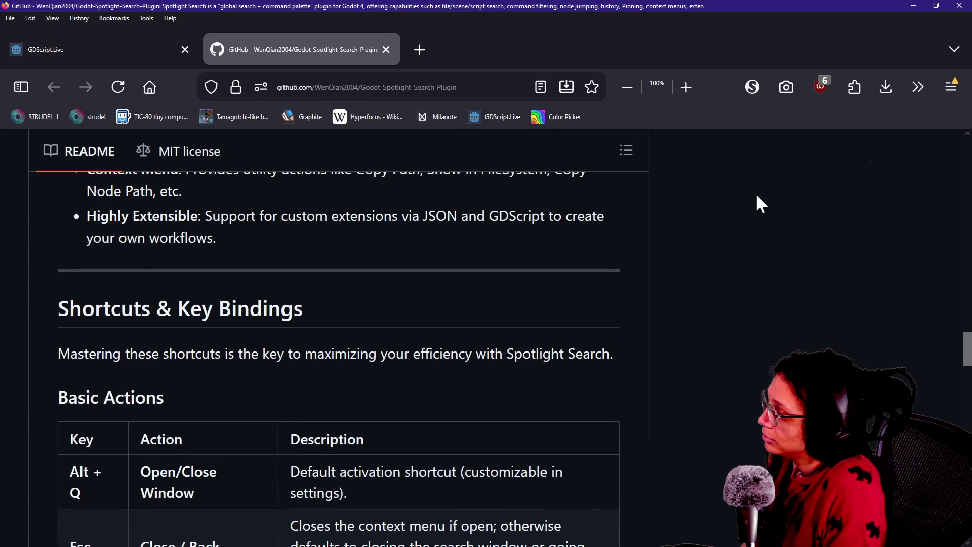
pyautogui.scroll(6, 757, 196)
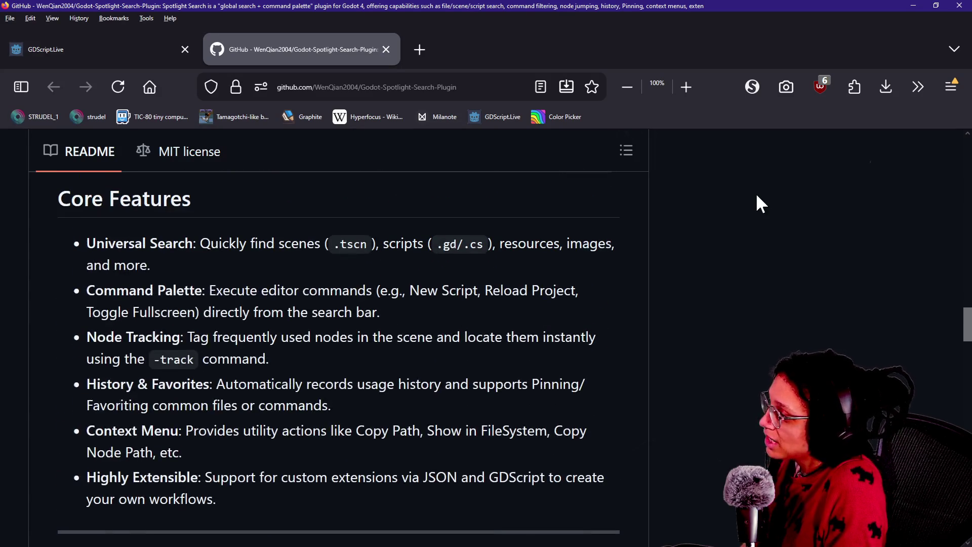
pyautogui.scroll(-8, 758, 203)
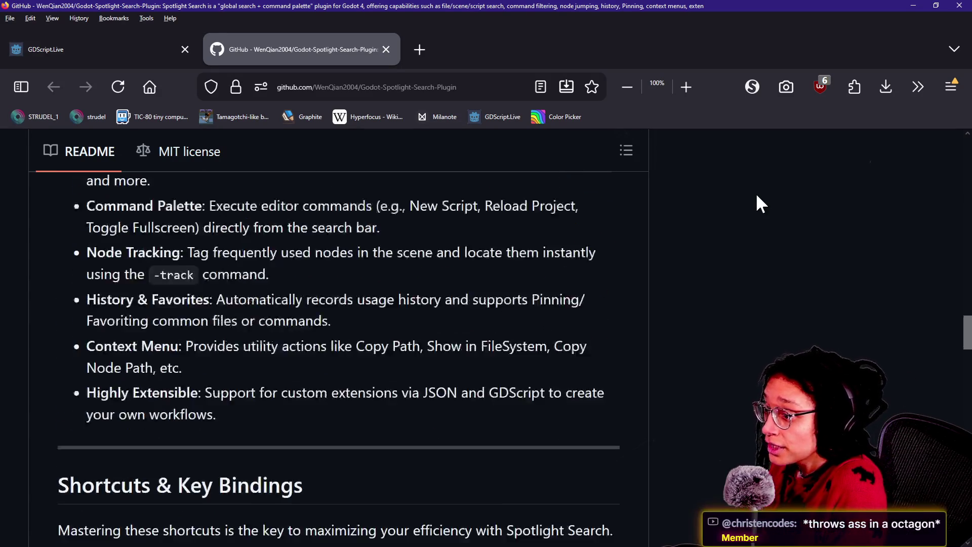
pyautogui.scroll(-13, 757, 202)
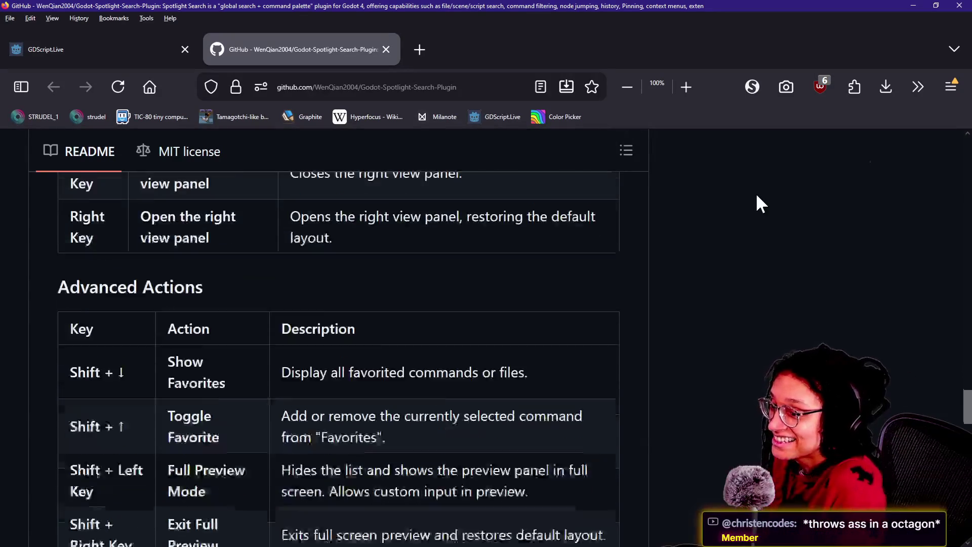
pyautogui.scroll(-10, 756, 196)
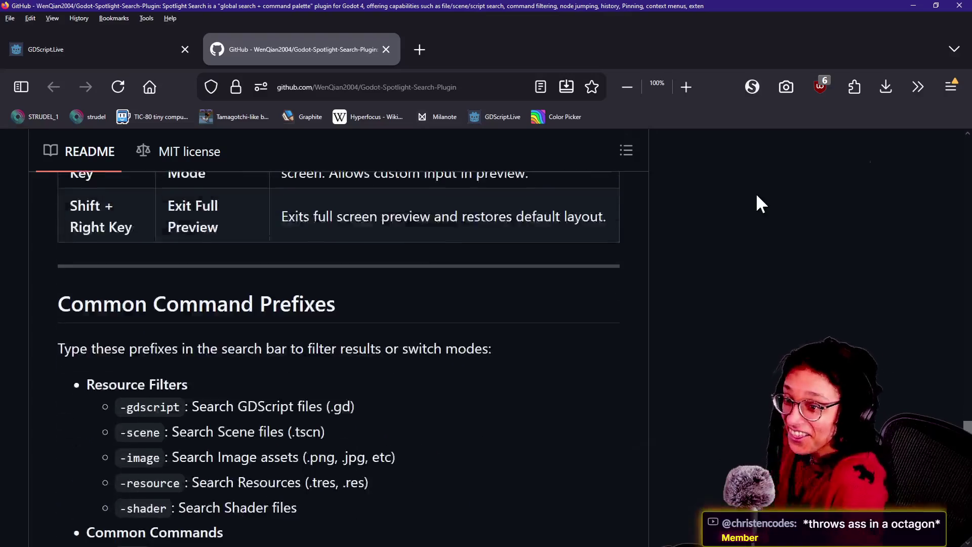
pyautogui.scroll(8, 758, 203)
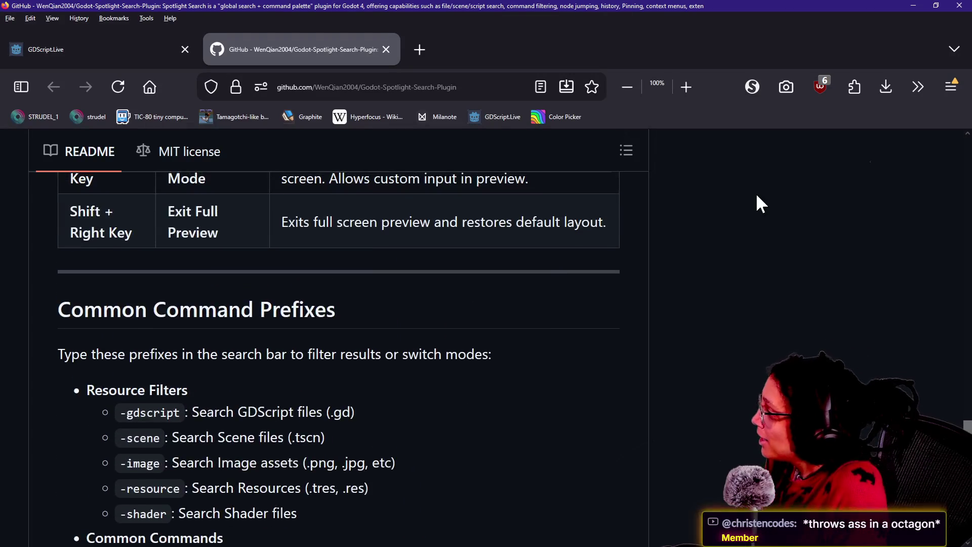
pyautogui.scroll(-2, 758, 202)
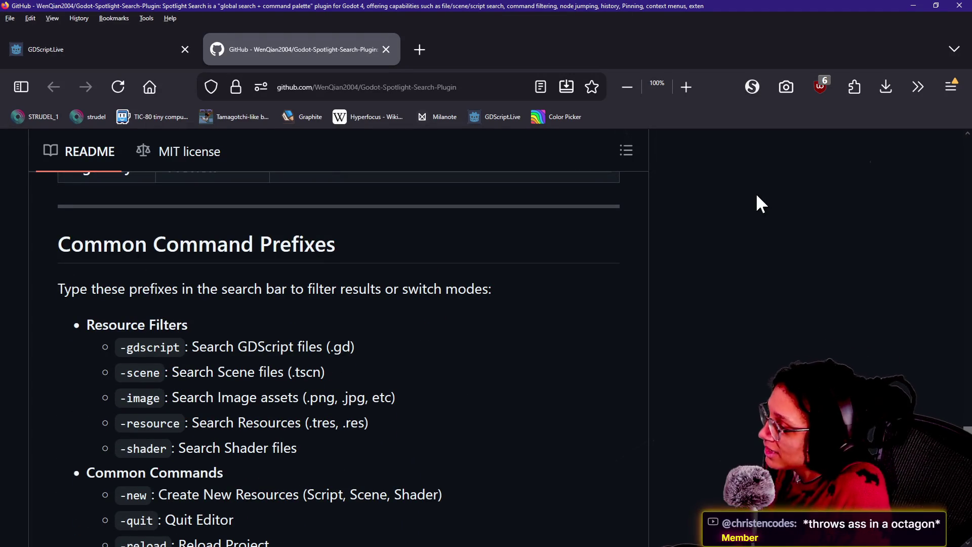
pyautogui.scroll(-16, 757, 196)
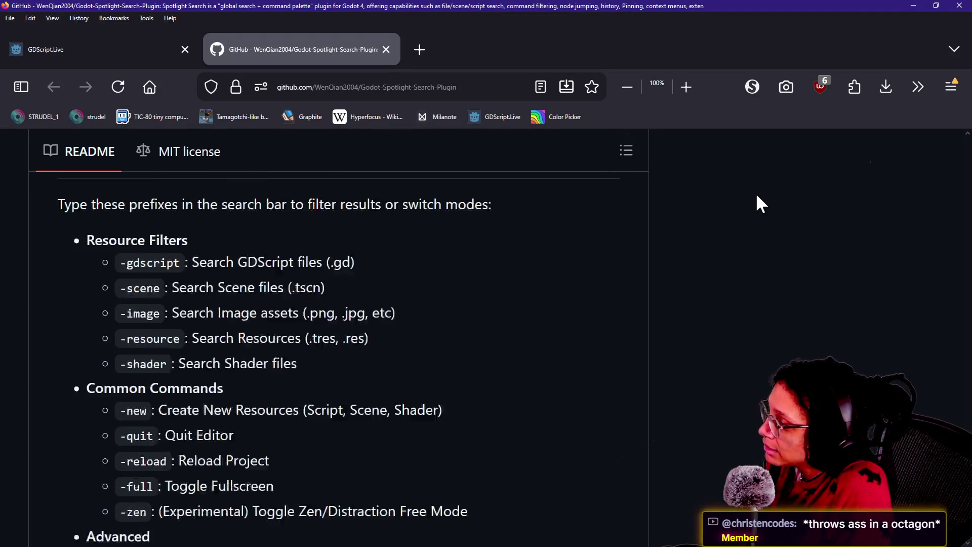
pyautogui.scroll(-4, 757, 202)
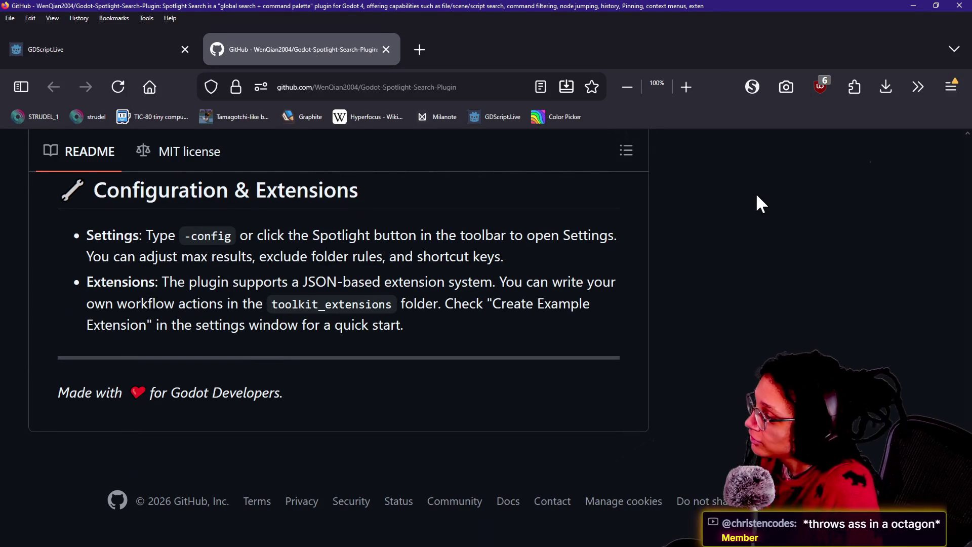
pyautogui.scroll(2, 757, 197)
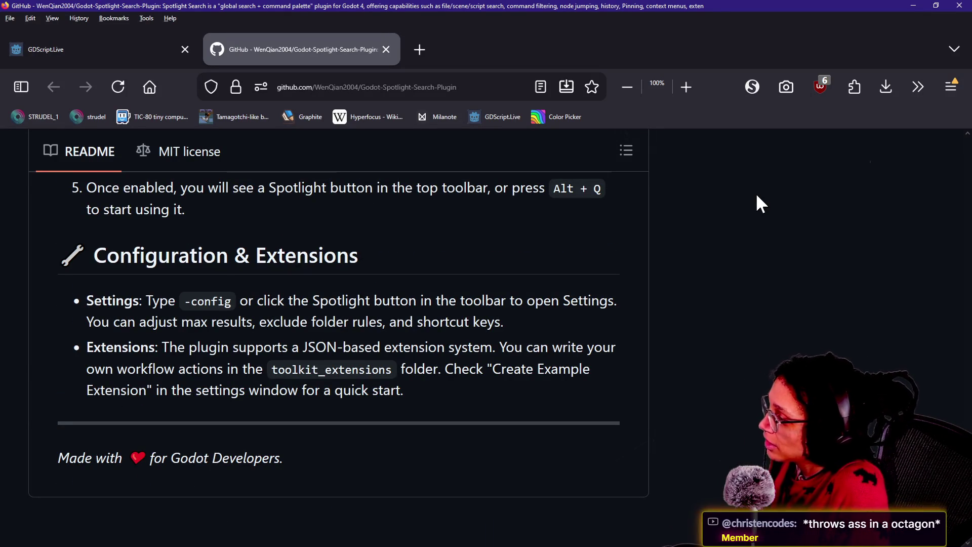
pyautogui.scroll(20, 758, 202)
pyautogui.scroll(5, 758, 199)
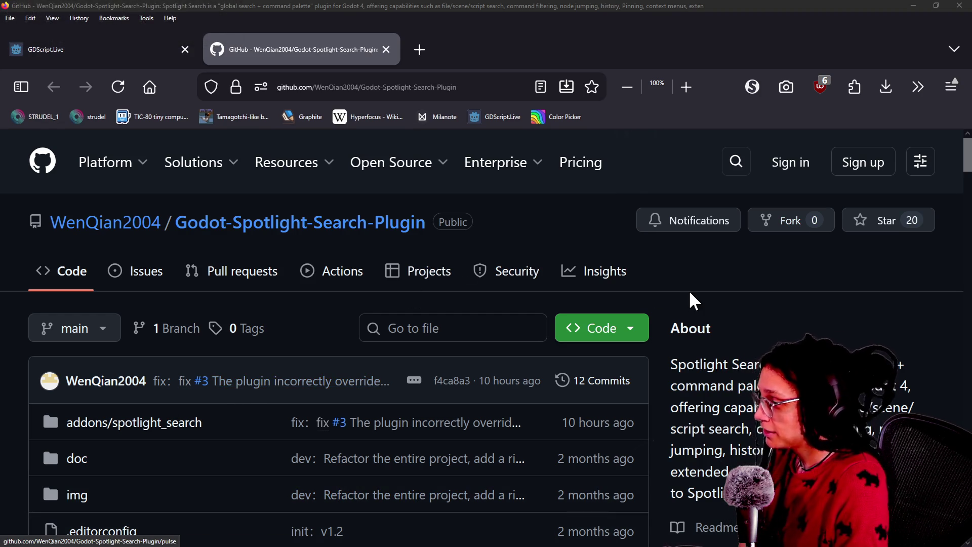
# Search the AssetLib for 'spotlight' and download the Spotlight Search asset.
pyautogui.hotkey('alt', 'Tab')
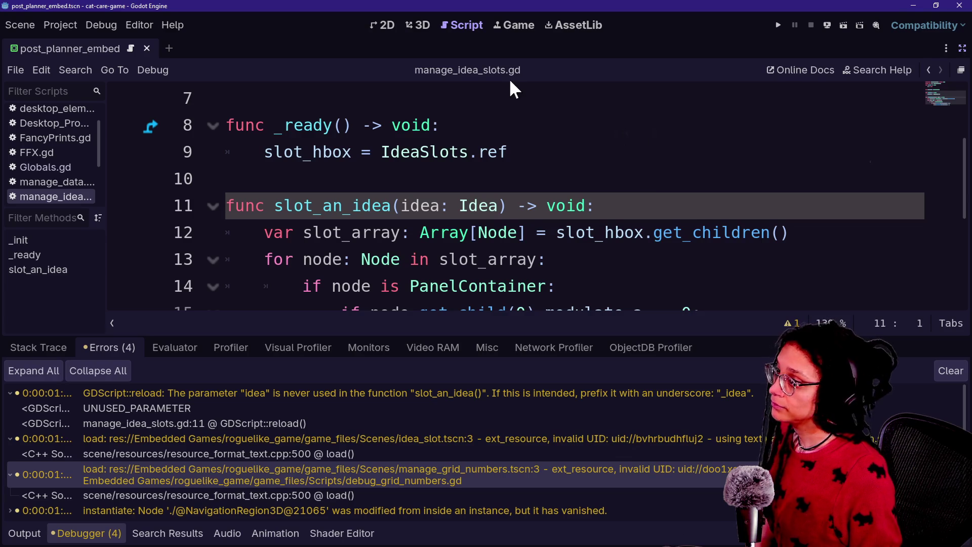
pyautogui.click(511, 23)
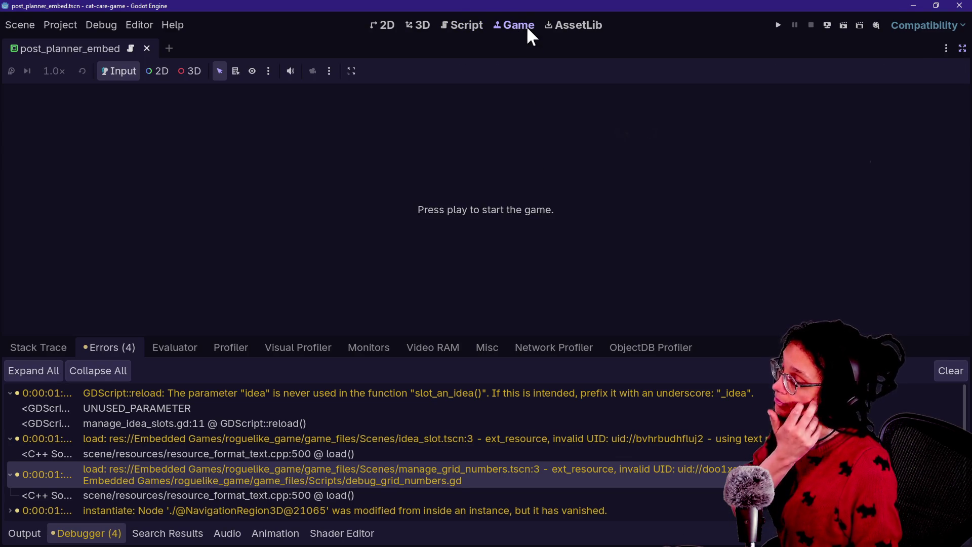
pyautogui.click(544, 29)
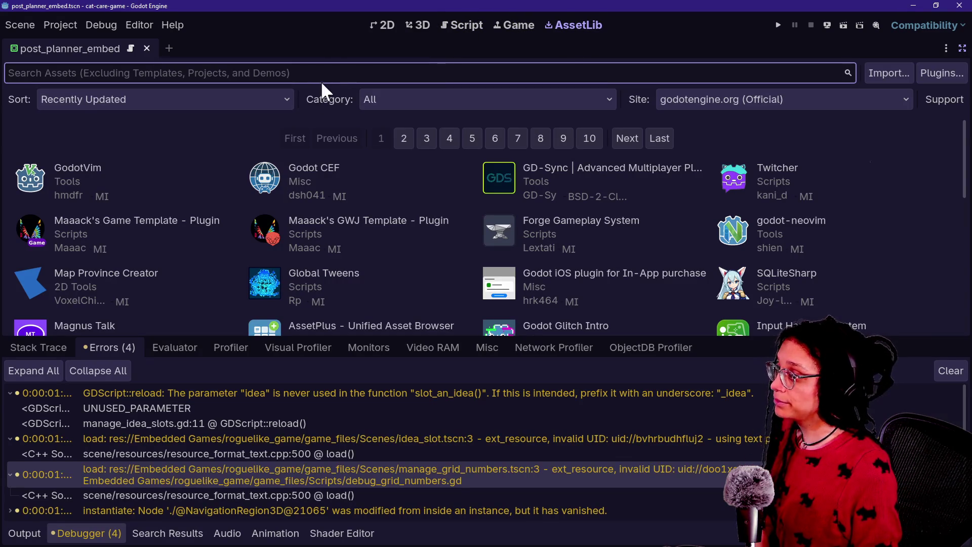
pyautogui.click(345, 75)
pyautogui.write('spotlif')
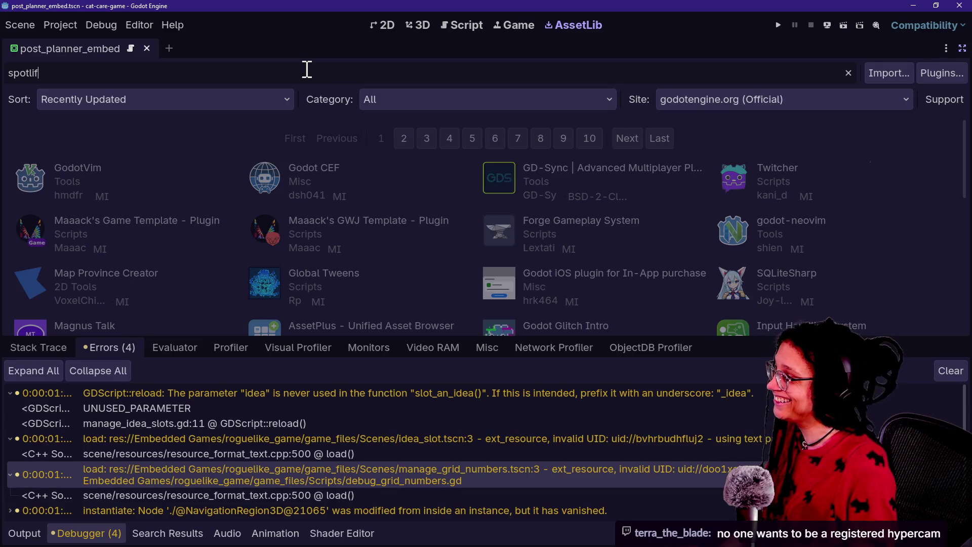
pyautogui.press('BackSpace')
pyautogui.write('ght')
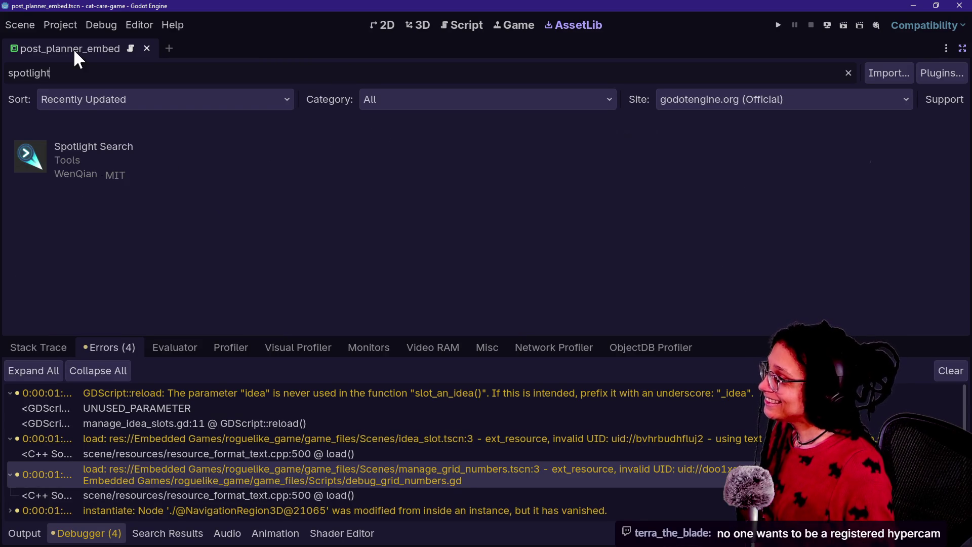
pyautogui.click(93, 152)
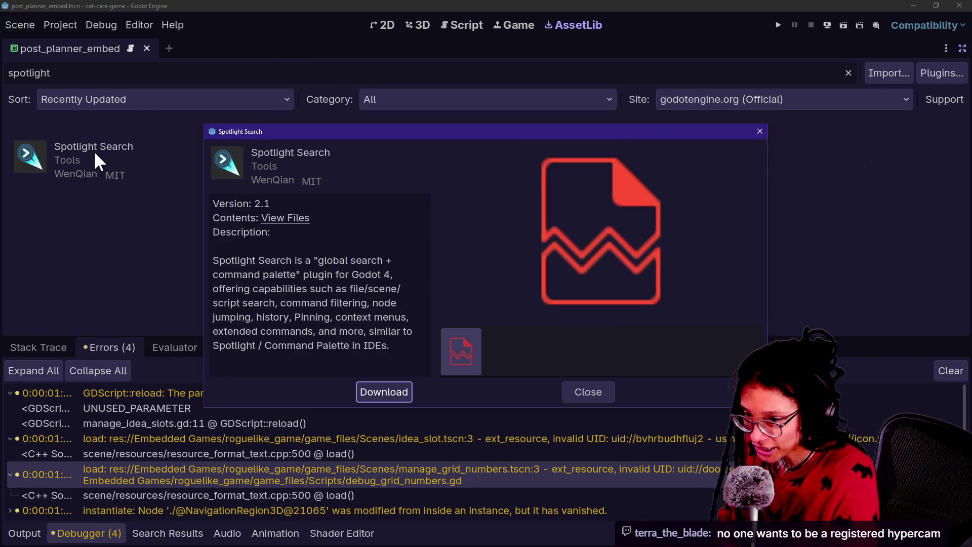
pyautogui.click(370, 392)
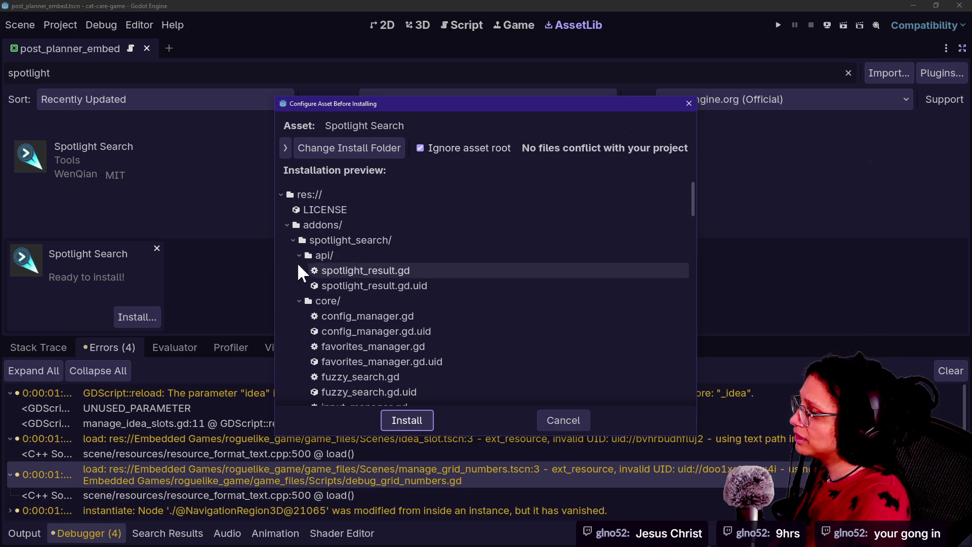
# Install Spotlight Search into addons/spotlight_search, acknowledge the success message, and restore the side docks.
pyautogui.click(324, 228)
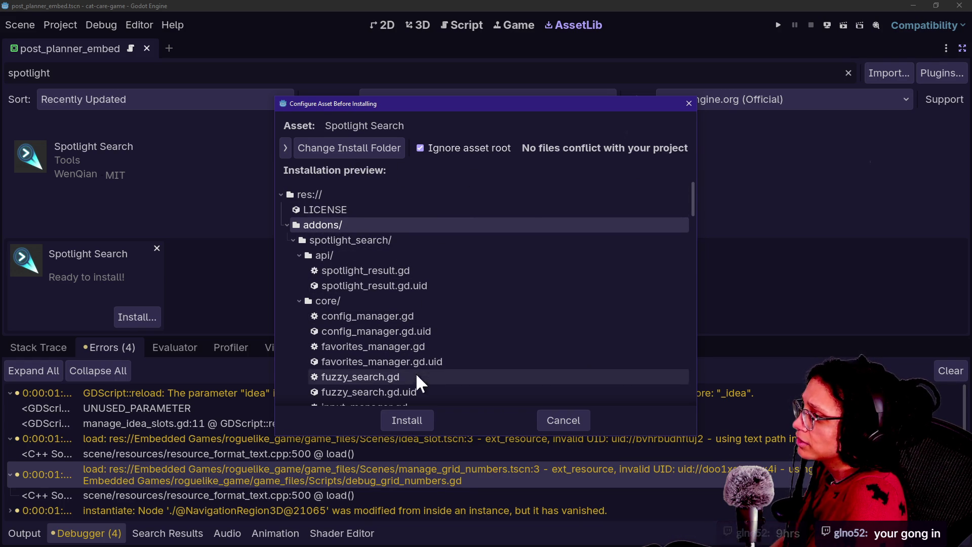
pyautogui.click(406, 420)
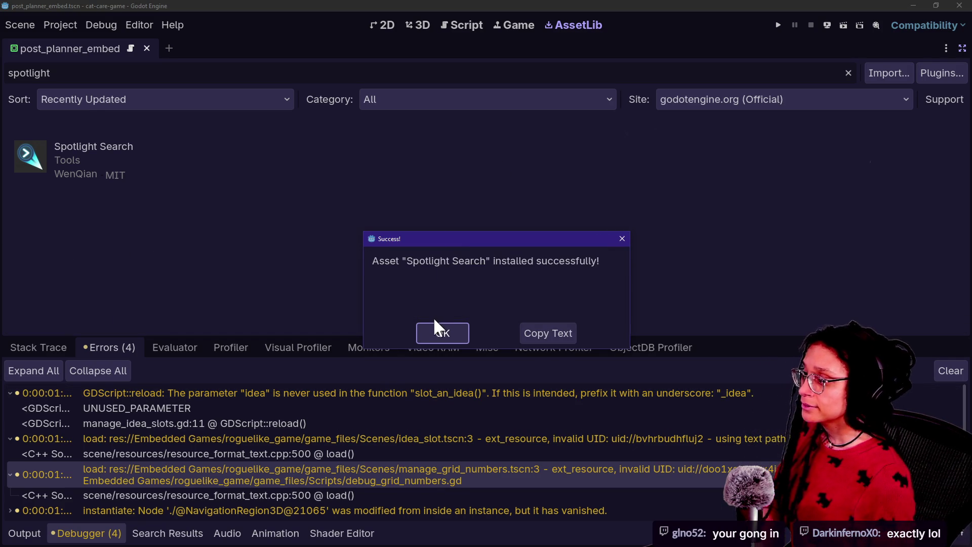
pyautogui.click(442, 334)
pyautogui.click(961, 49)
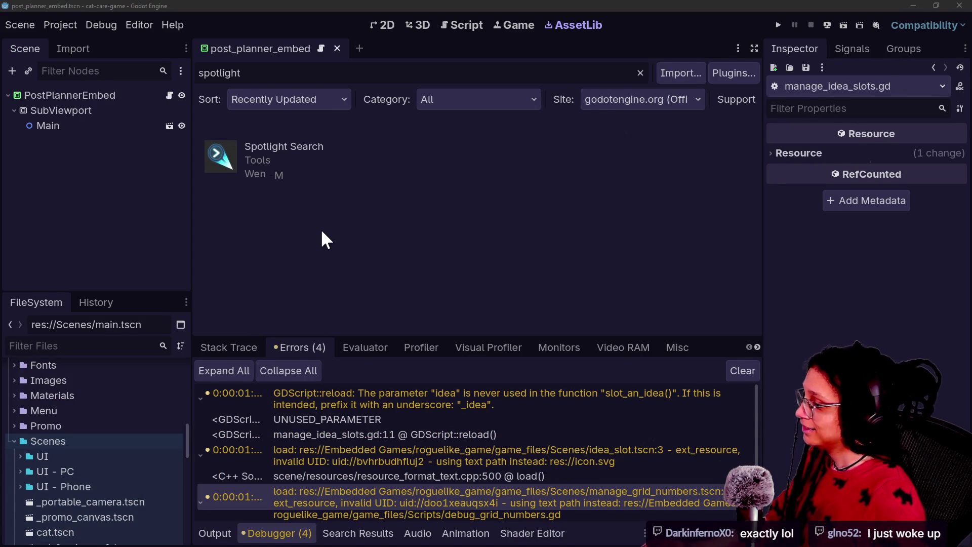
pyautogui.hotkey('alt', 'Tab')
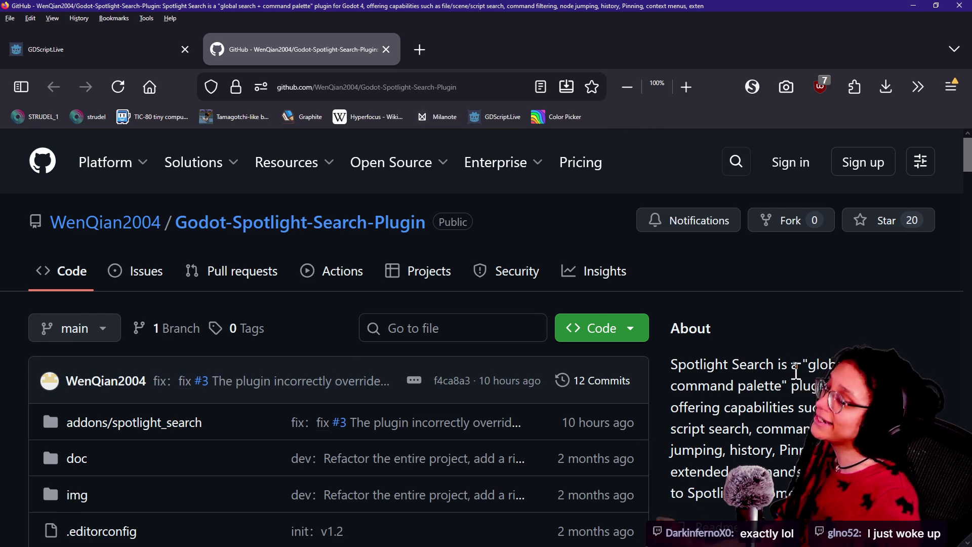
# Scroll down to the README's 'global search + command palette' description and Demo section.
pyautogui.scroll(-5, 796, 371)
pyautogui.scroll(-10, 794, 371)
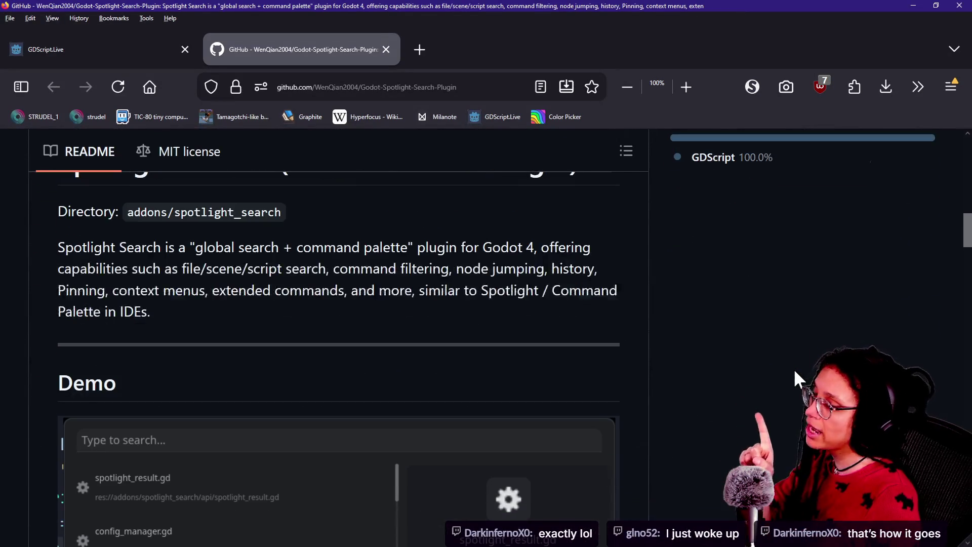